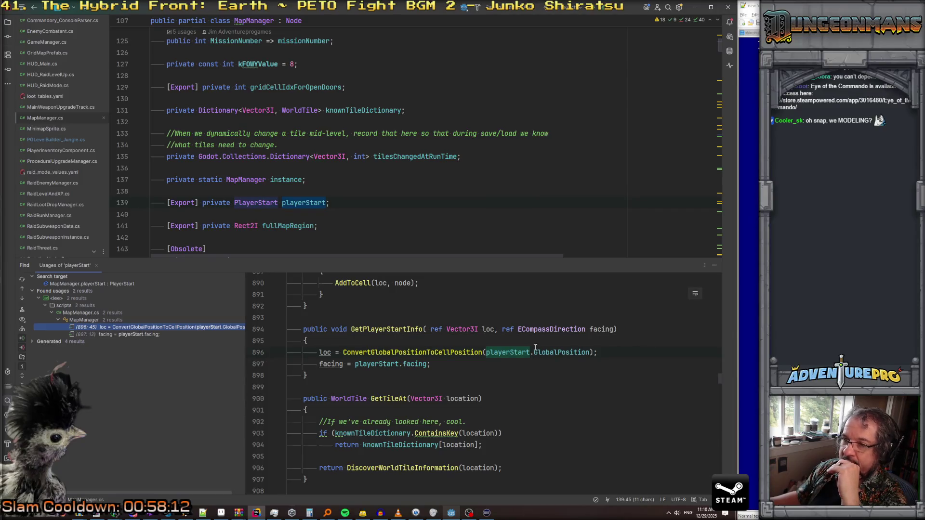
Step: Review the playerStart.facing and GlobalPosition usages in MapManager, then switch to the Godot editor
{"action": "mouse_move", "coordinate": [509, 351]}
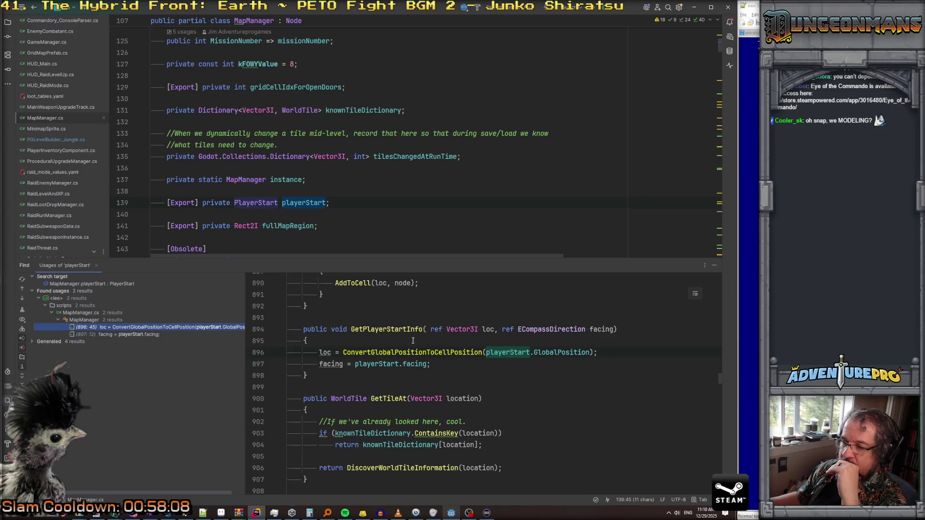
{"action": "left_click", "coordinate": [116, 336]}
{"action": "left_click", "coordinate": [137, 328]}
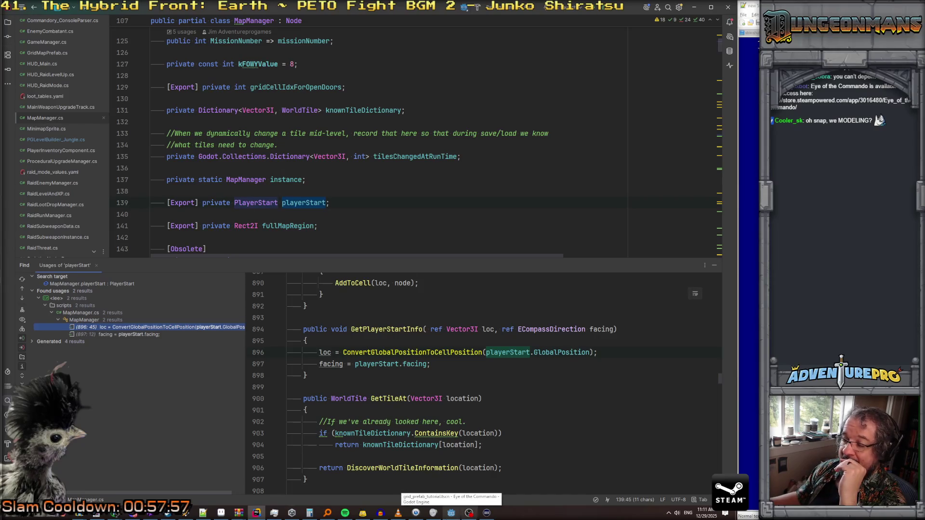
{"action": "key", "text": "alt+Tab"}
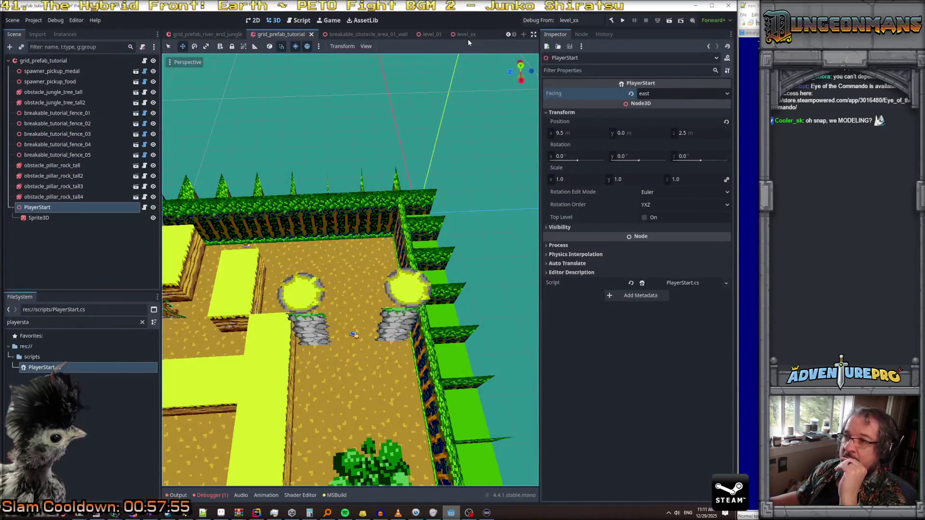
Step: In the level_xx scene, inspect the main, GridMap and MapManager nodes, then minimize Godot
{"action": "left_click", "coordinate": [465, 35]}
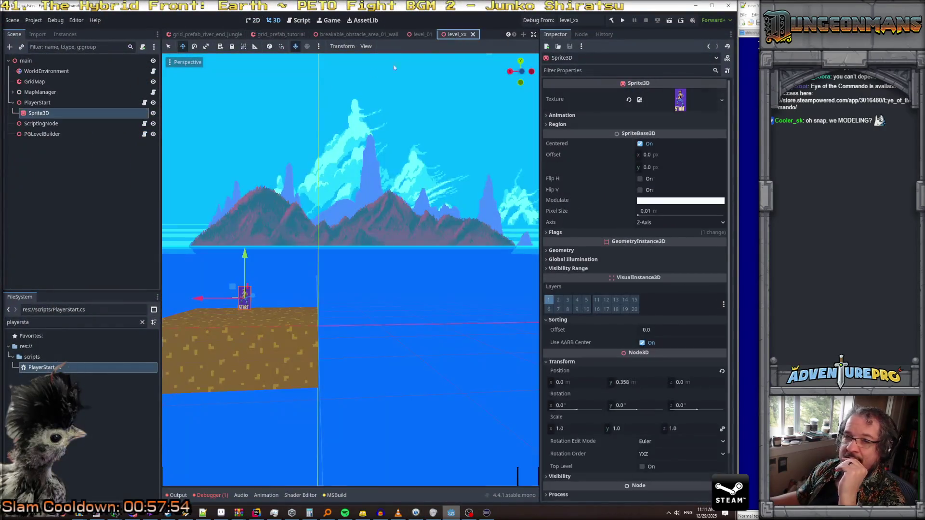
{"action": "left_click", "coordinate": [39, 62]}
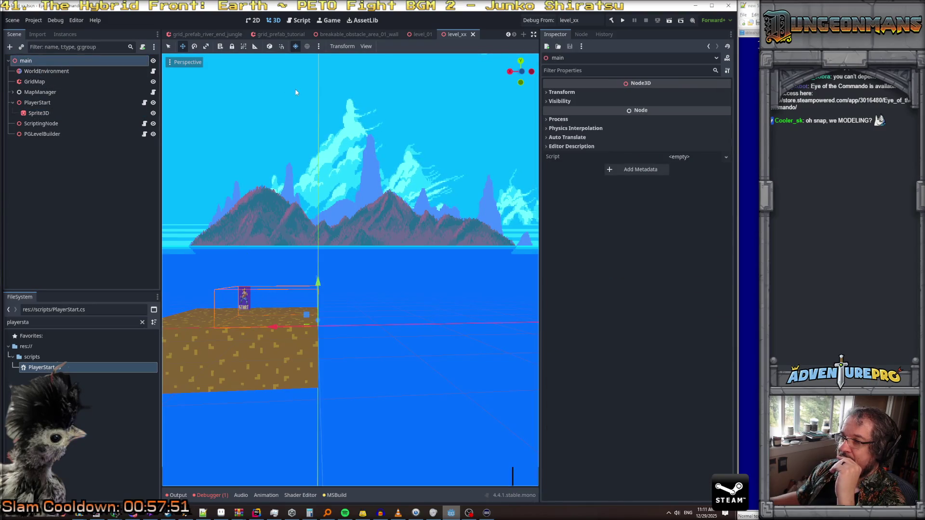
{"action": "left_click", "coordinate": [44, 81]}
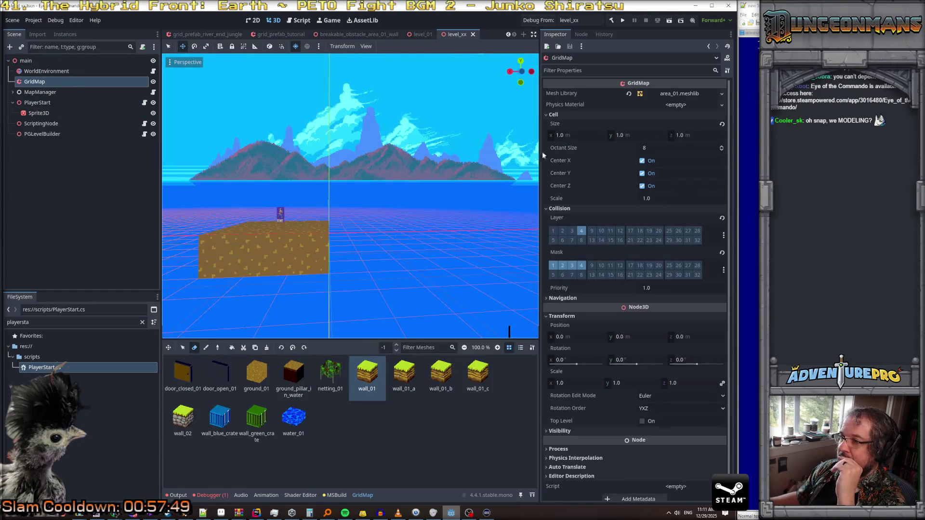
{"action": "left_click", "coordinate": [36, 93]}
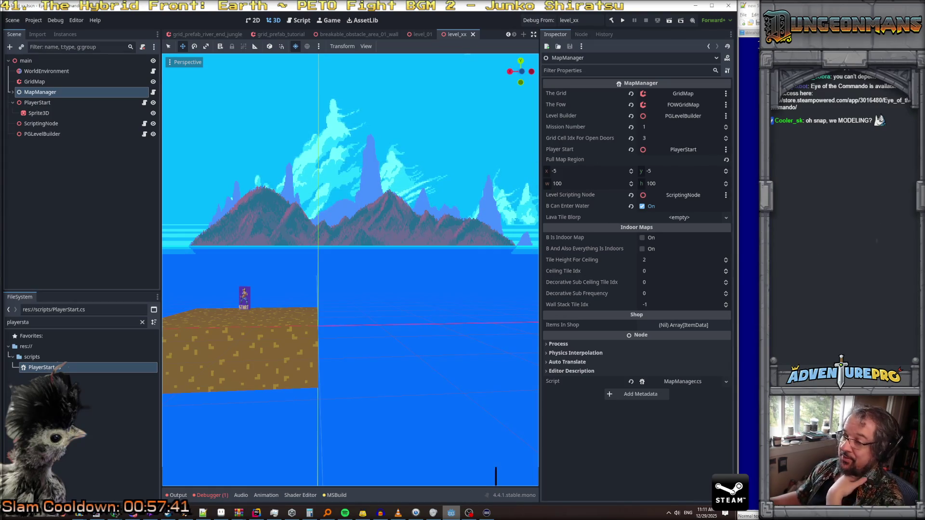
{"action": "left_click", "coordinate": [453, 513]}
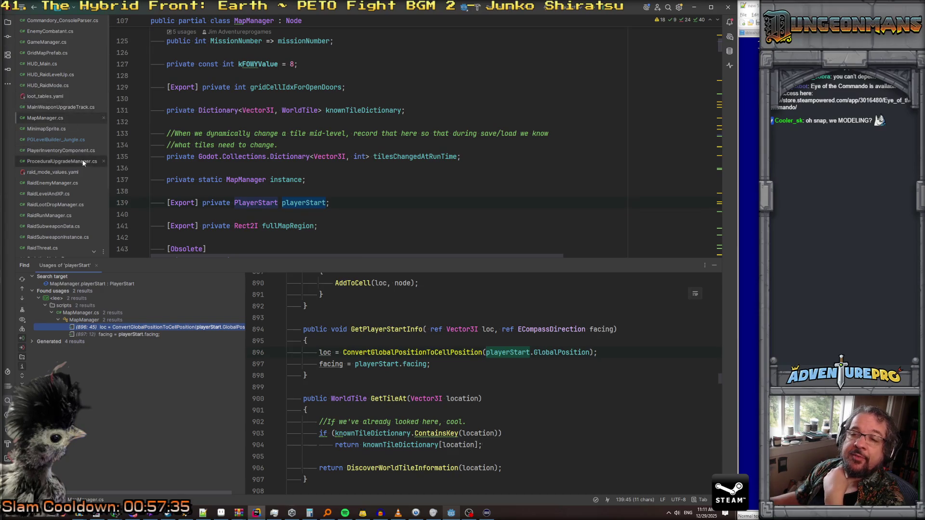
Step: In PGLevelBuilder_Jungle.cs, add then remove blank lines after the ApplyPrefabToMap call
{"action": "left_click", "coordinate": [66, 140]}
{"action": "scroll", "coordinate": [348, 133], "scroll_direction": "up", "scroll_amount": 3}
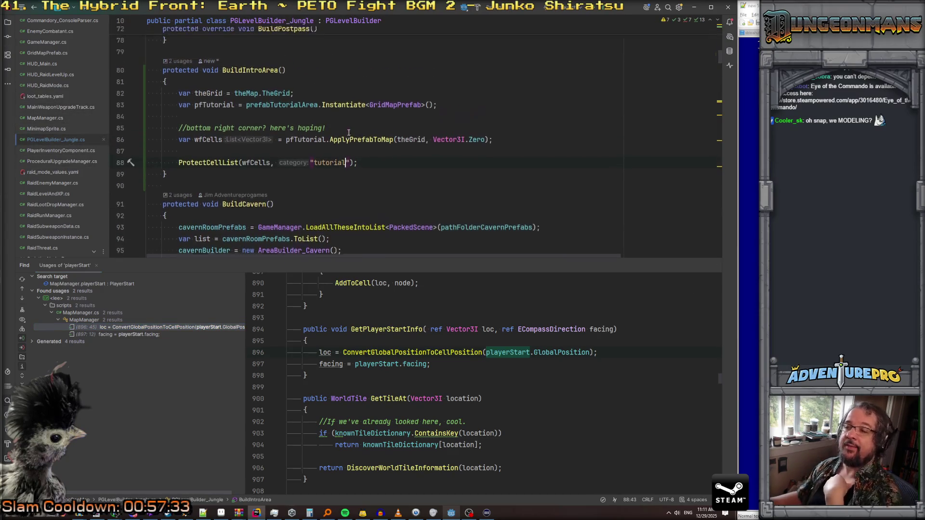
{"action": "left_click", "coordinate": [504, 173]}
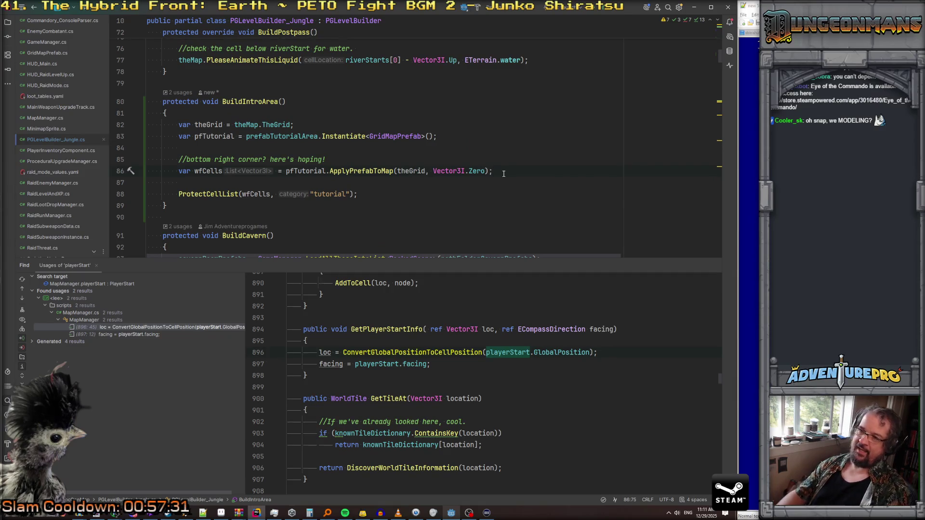
{"action": "key", "text": "Return"}
{"action": "key", "text": "Return"}
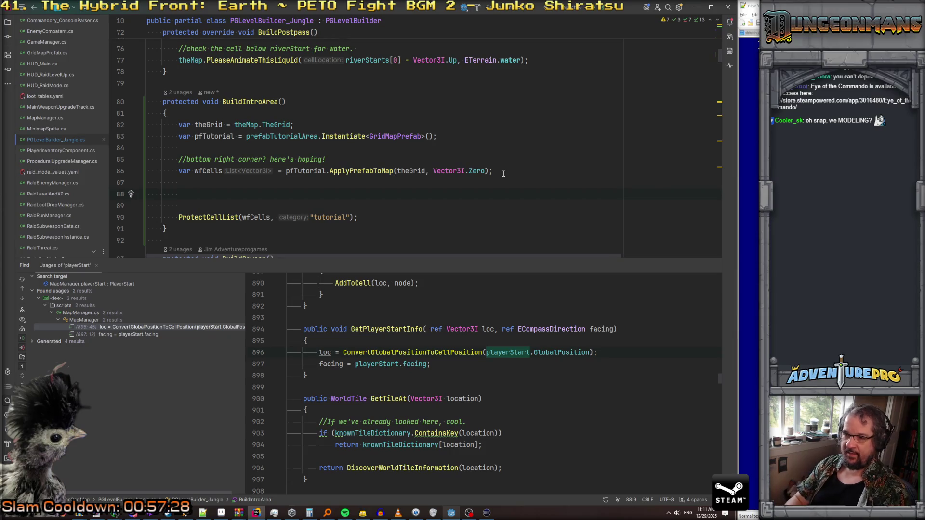
{"action": "type", "text": "{"}
{"action": "key", "text": "BackSpace"}
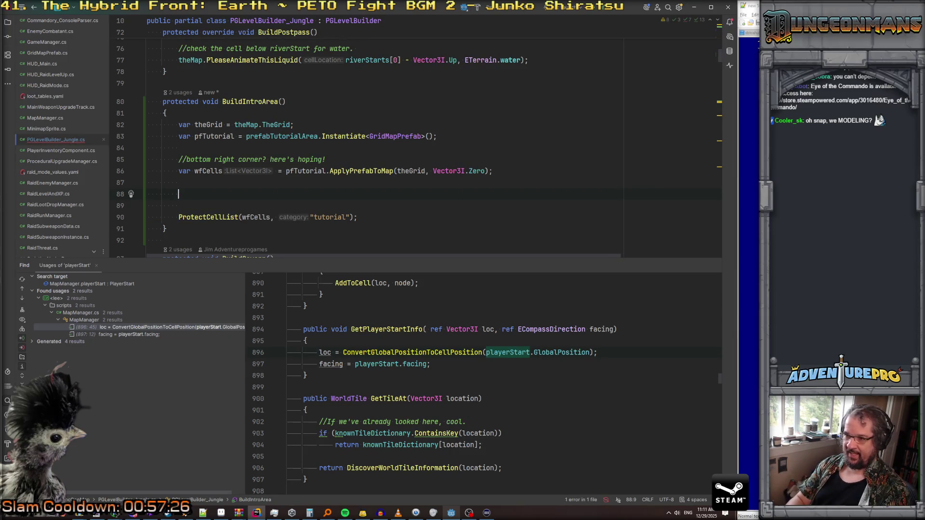
{"action": "key", "text": "BackSpace"}
{"action": "key", "text": "BackSpace"}
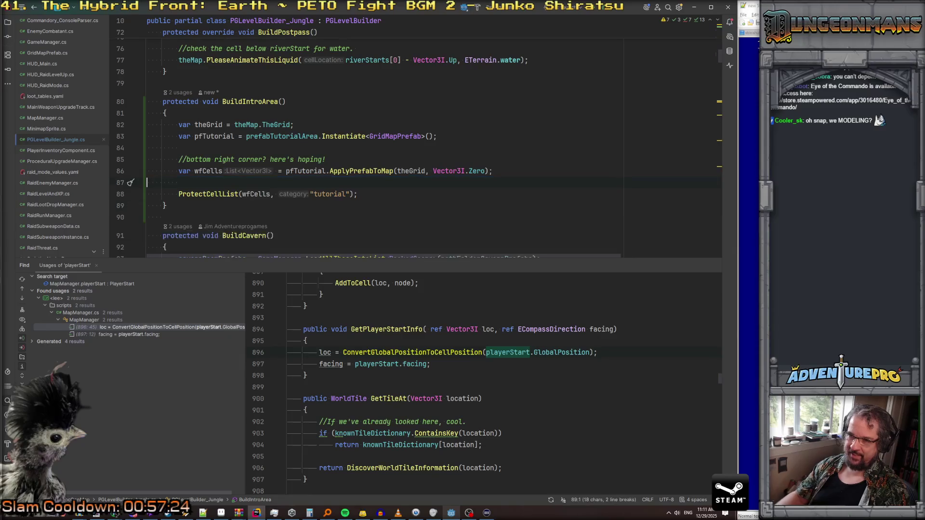
Step: Jump to the ApplyPrefabToMap definition and read through GridMapPrefab.cs
{"action": "left_click", "coordinate": [355, 174], "text": "ctrl"}
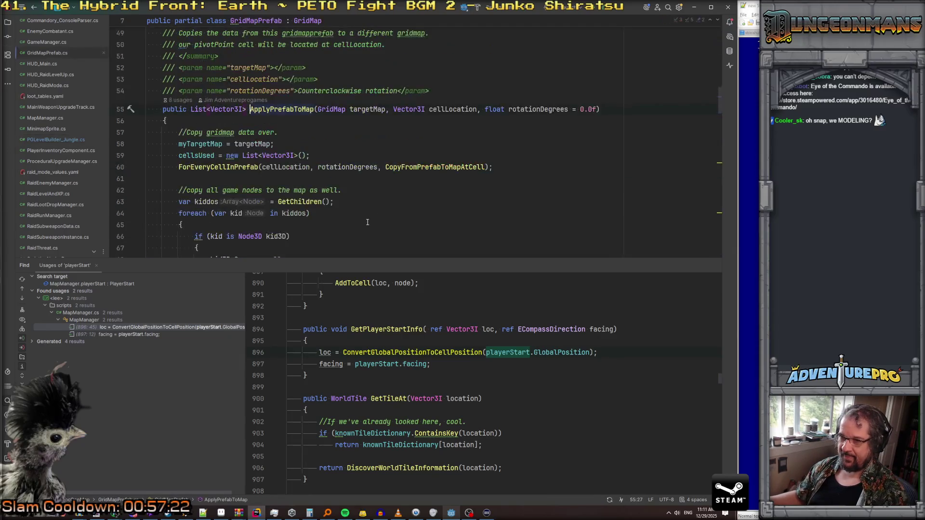
{"action": "scroll", "coordinate": [366, 218], "scroll_direction": "down", "scroll_amount": 14}
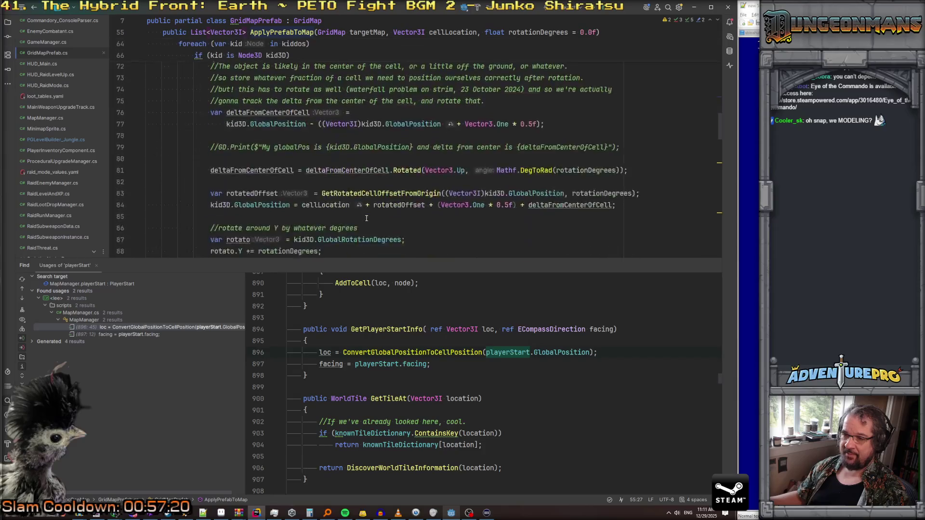
{"action": "scroll", "coordinate": [366, 218], "scroll_direction": "up", "scroll_amount": 14}
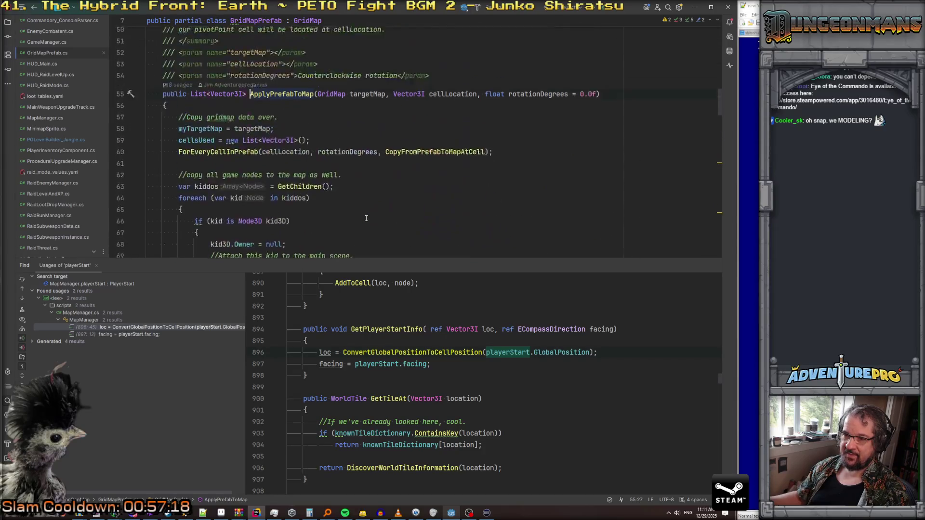
{"action": "scroll", "coordinate": [367, 218], "scroll_direction": "down", "scroll_amount": 2}
{"action": "scroll", "coordinate": [366, 219], "scroll_direction": "up", "scroll_amount": 4}
{"action": "scroll", "coordinate": [366, 218], "scroll_direction": "down", "scroll_amount": 2}
{"action": "scroll", "coordinate": [366, 219], "scroll_direction": "down", "scroll_amount": 2}
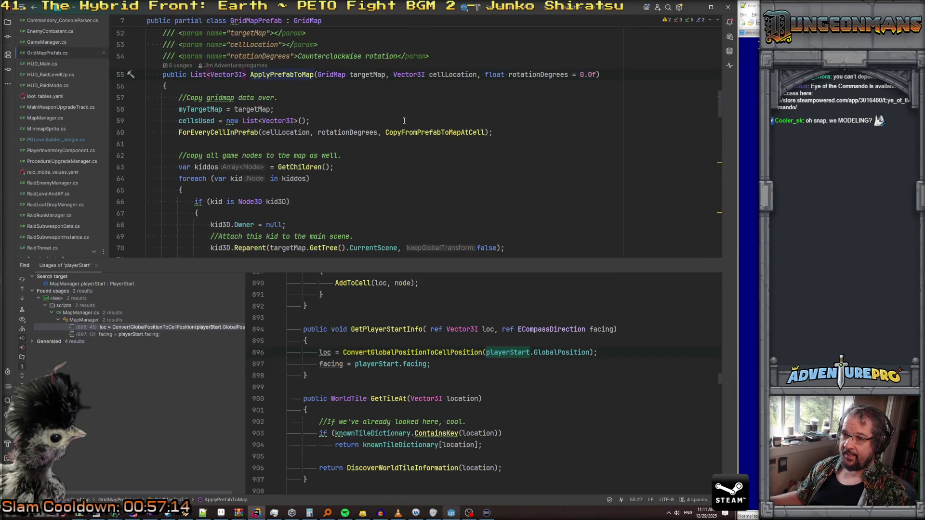
{"action": "scroll", "coordinate": [426, 143], "scroll_direction": "down", "scroll_amount": 13}
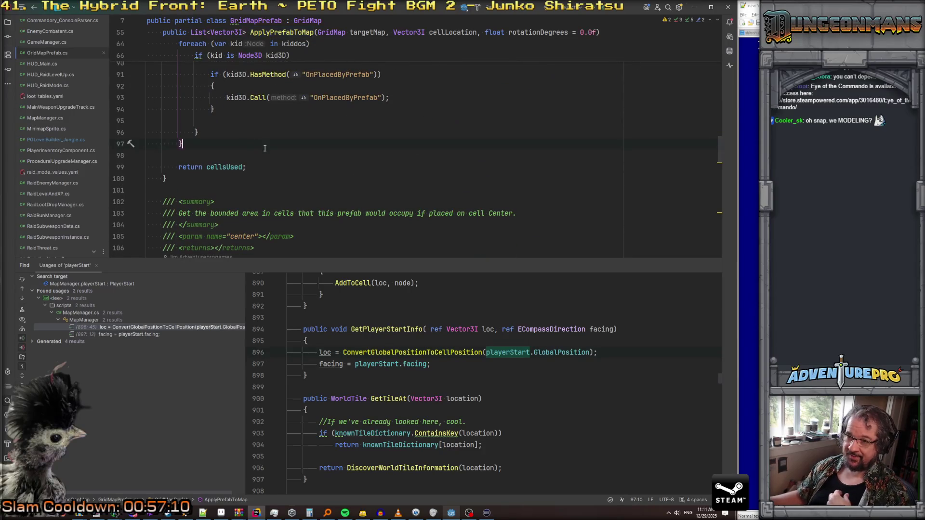
{"action": "key", "text": "Down"}
{"action": "key", "text": "Down"}
{"action": "scroll", "coordinate": [264, 148], "scroll_direction": "up", "scroll_amount": 20}
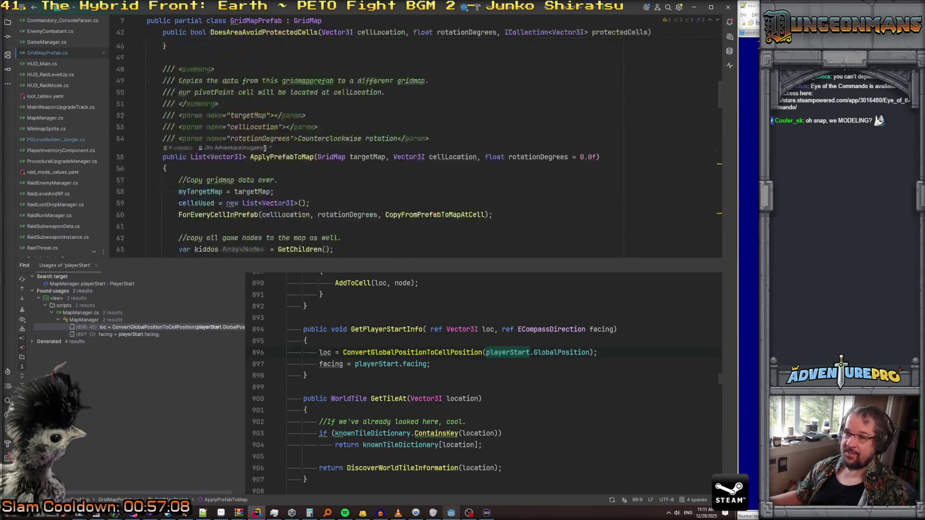
{"action": "scroll", "coordinate": [264, 148], "scroll_direction": "up", "scroll_amount": 5}
{"action": "left_click", "coordinate": [346, 129]}
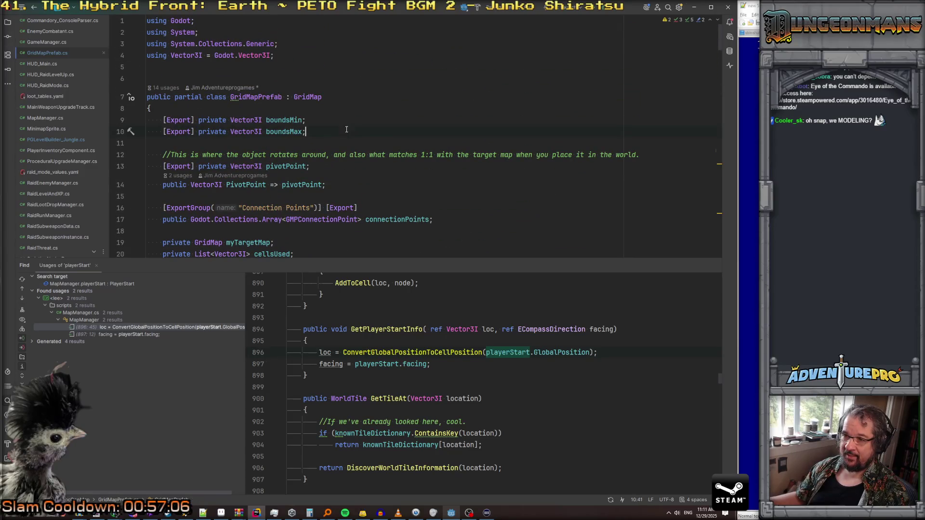
{"action": "scroll", "coordinate": [357, 152], "scroll_direction": "down", "scroll_amount": 4}
{"action": "scroll", "coordinate": [359, 154], "scroll_direction": "up", "scroll_amount": 3}
Step: Declare '[Export] private Node3D newPlayerStart;' on a new line below PivotPoint
{"action": "left_click", "coordinate": [363, 153]}
{"action": "key", "text": "Return"}
{"action": "key", "text": "Return"}
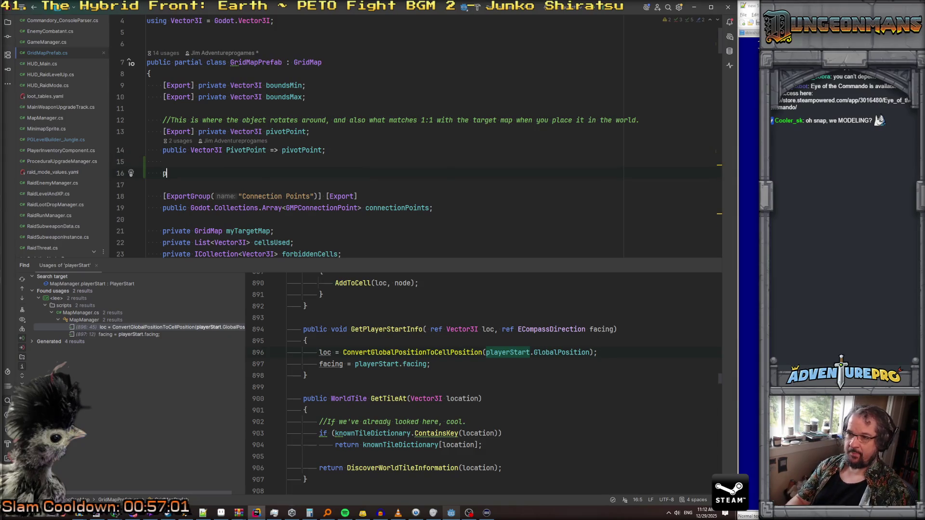
{"action": "key", "text": "BackSpace"}
{"action": "type", "text": "[Export] "}
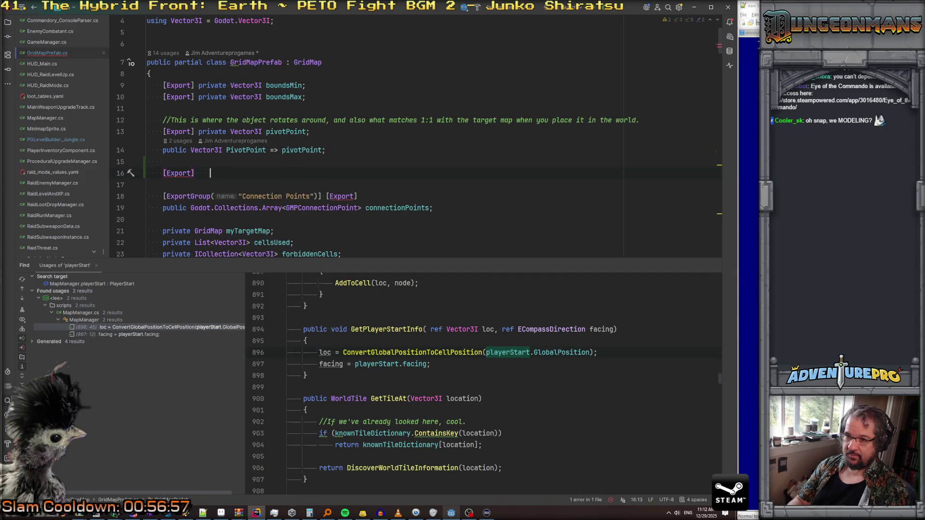
{"action": "type", "text": "private Node3"}
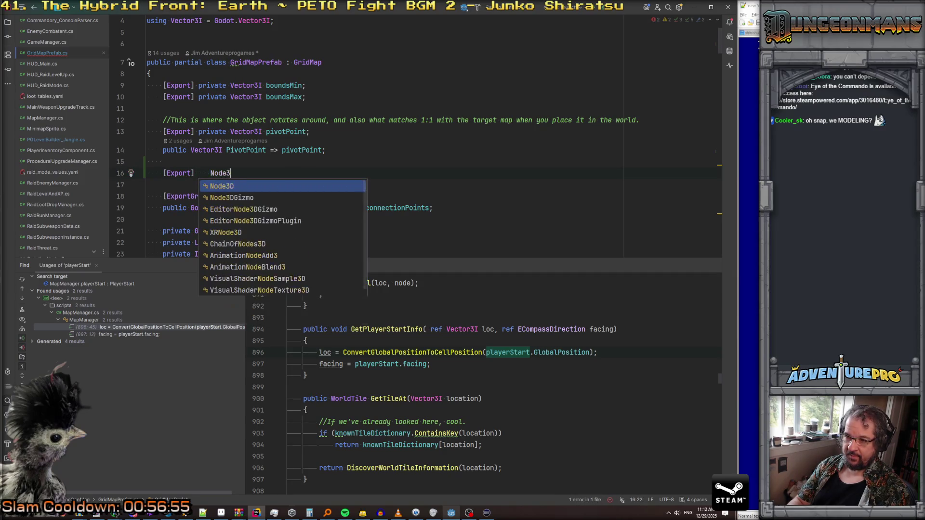
{"action": "type", "text": "D newPl"}
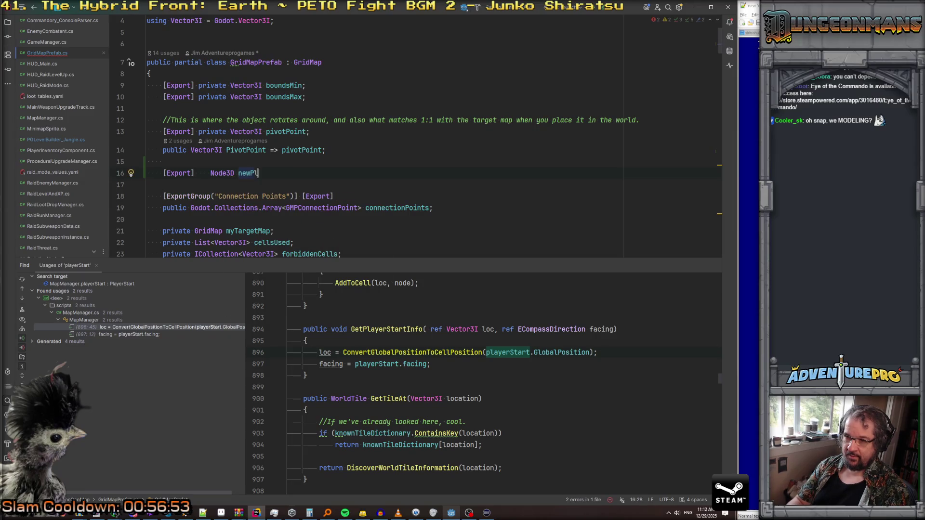
{"action": "type", "text": "ayerStart;"}
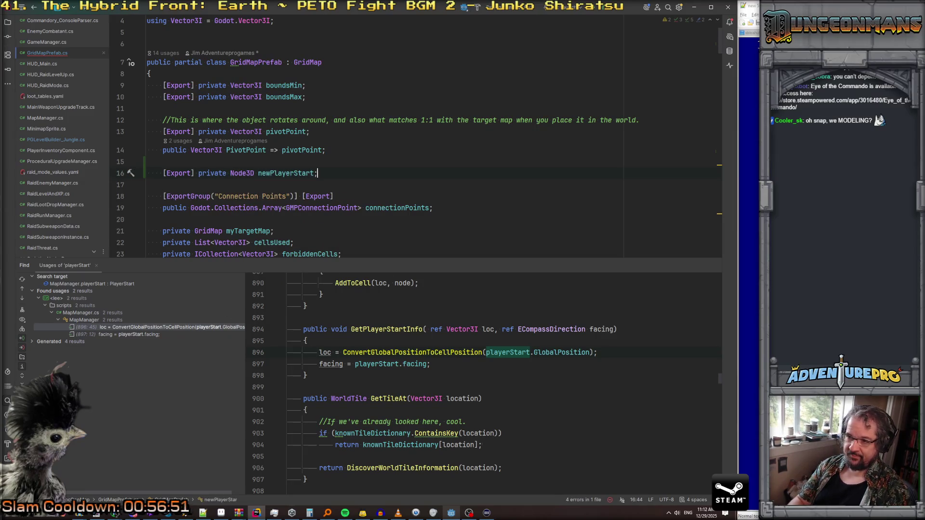
{"action": "scroll", "coordinate": [414, 135], "scroll_direction": "down", "scroll_amount": 5}
{"action": "scroll", "coordinate": [415, 140], "scroll_direction": "down", "scroll_amount": 8}
{"action": "scroll", "coordinate": [414, 144], "scroll_direction": "down", "scroll_amount": 7}
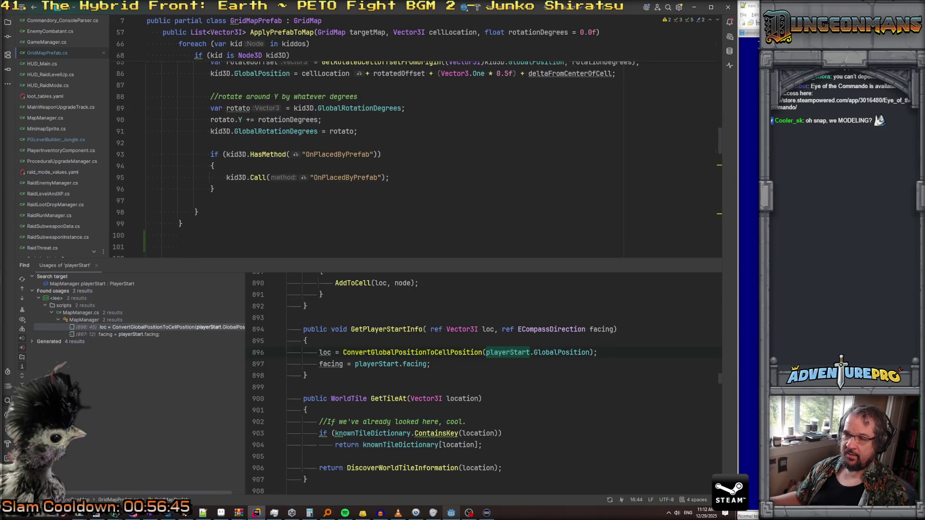
Step: Below the foreach loop in ApplyPrefabToMap, add an if (newPlayerStart != null) block
{"action": "scroll", "coordinate": [414, 155], "scroll_direction": "up", "scroll_amount": 4}
{"action": "scroll", "coordinate": [414, 159], "scroll_direction": "up", "scroll_amount": 1}
{"action": "scroll", "coordinate": [415, 159], "scroll_direction": "down", "scroll_amount": 3}
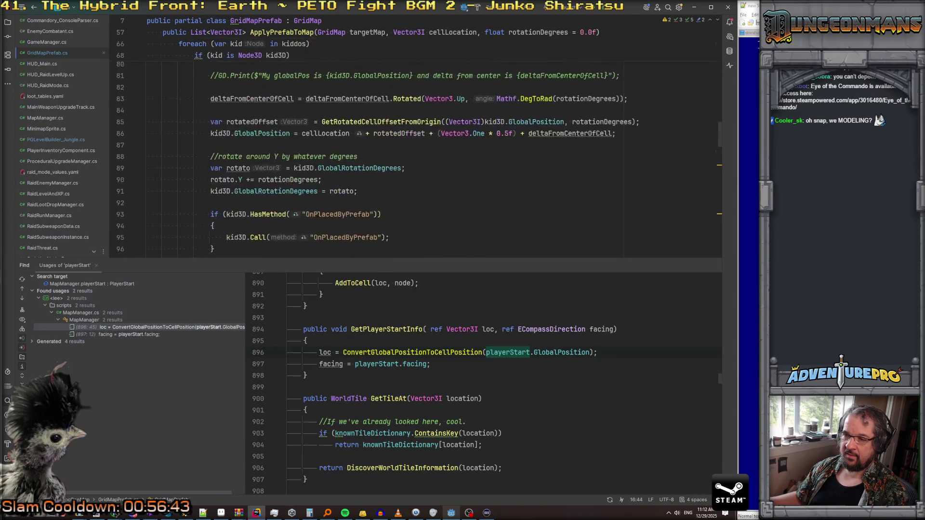
{"action": "scroll", "coordinate": [414, 159], "scroll_direction": "up", "scroll_amount": 8}
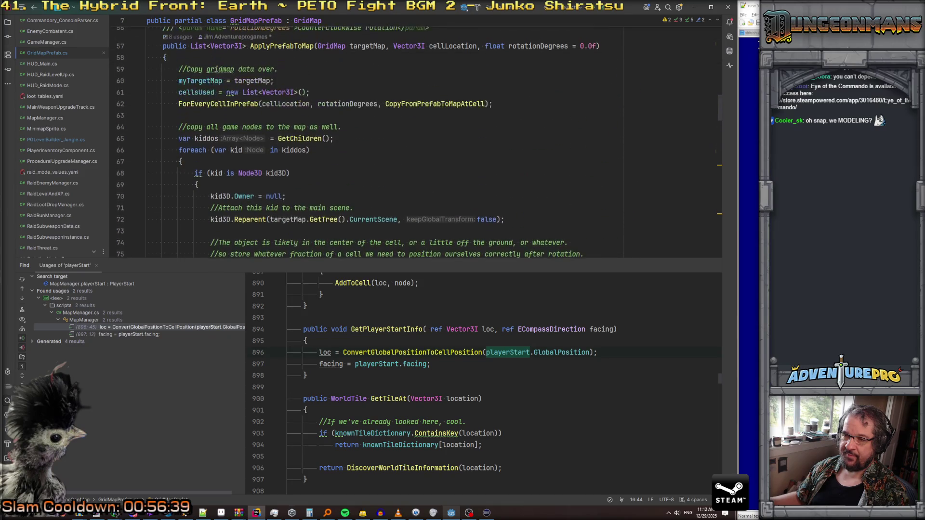
{"action": "scroll", "coordinate": [412, 159], "scroll_direction": "down", "scroll_amount": 1}
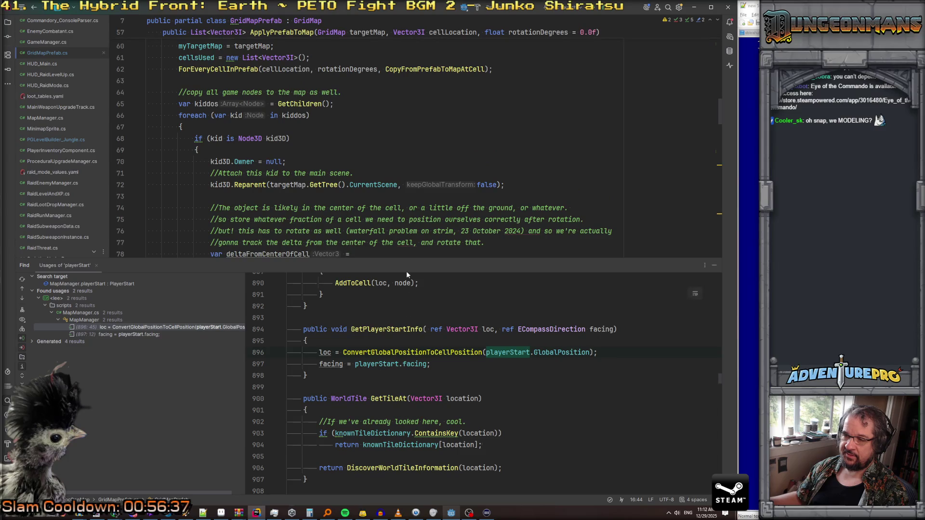
{"action": "left_click_drag", "start_coordinate": [412, 260], "coordinate": [437, 394]}
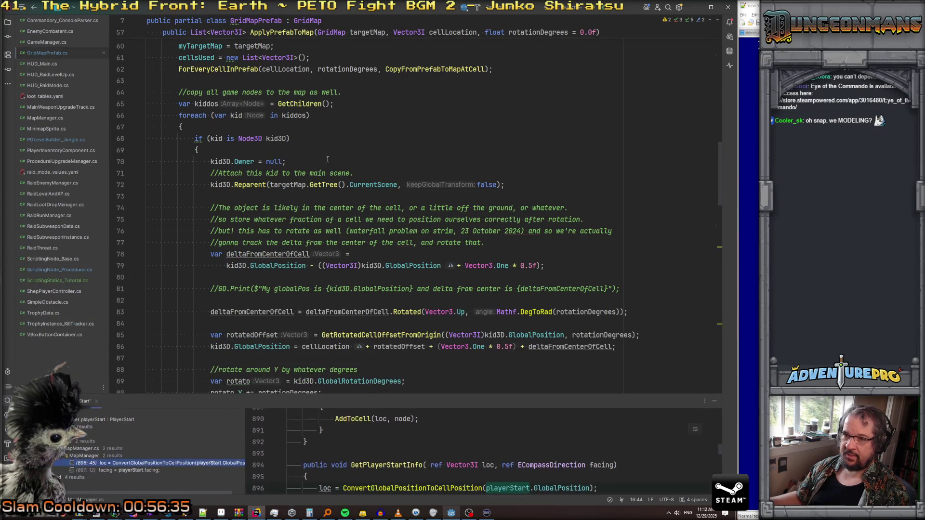
{"action": "scroll", "coordinate": [298, 159], "scroll_direction": "up", "scroll_amount": 2}
{"action": "scroll", "coordinate": [380, 190], "scroll_direction": "down", "scroll_amount": 4}
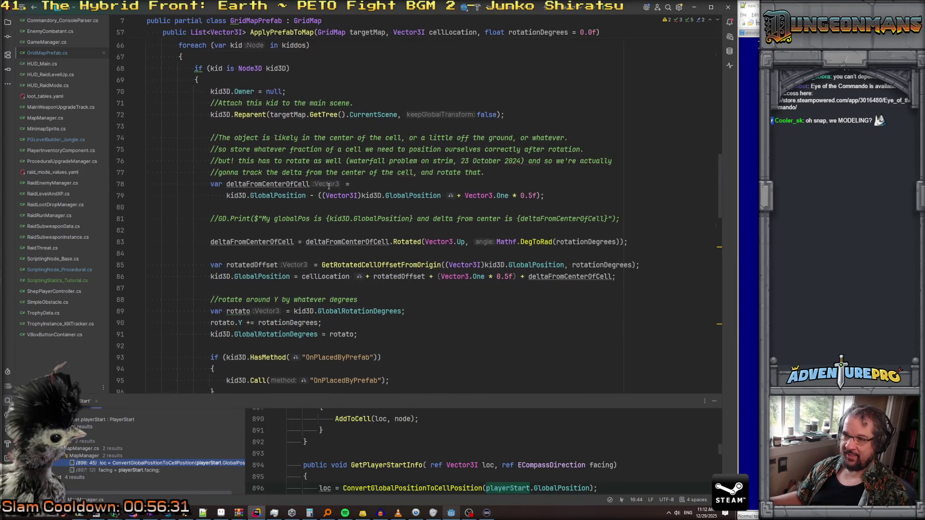
{"action": "scroll", "coordinate": [237, 254], "scroll_direction": "down", "scroll_amount": 5}
{"action": "left_click", "coordinate": [236, 277]}
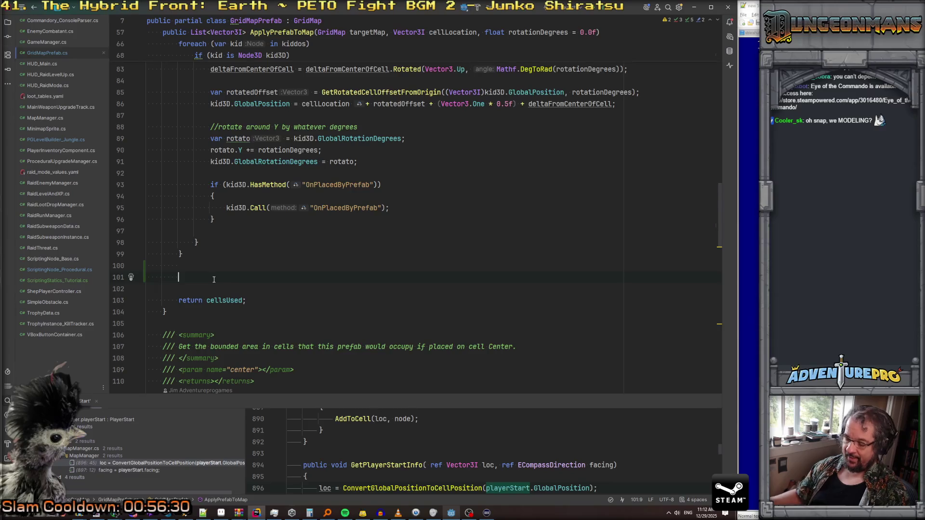
{"action": "type", "text": "if("}
{"action": "key", "text": "shift+Right"}
{"action": "key", "text": "Return"}
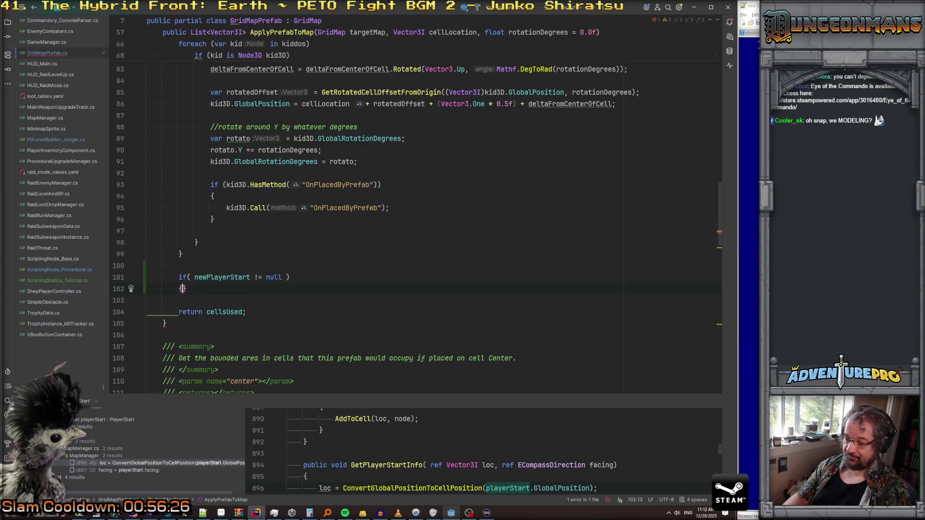
{"action": "key", "text": "Return"}
{"action": "type", "text": "Map"}
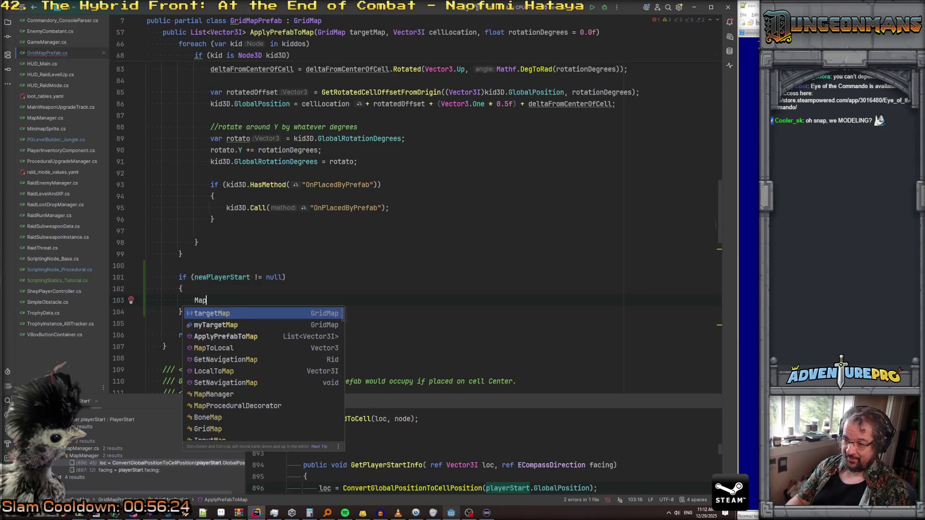
{"action": "key", "text": "BackSpace"}
{"action": "key", "text": "BackSpace"}
{"action": "key", "text": "BackSpace"}
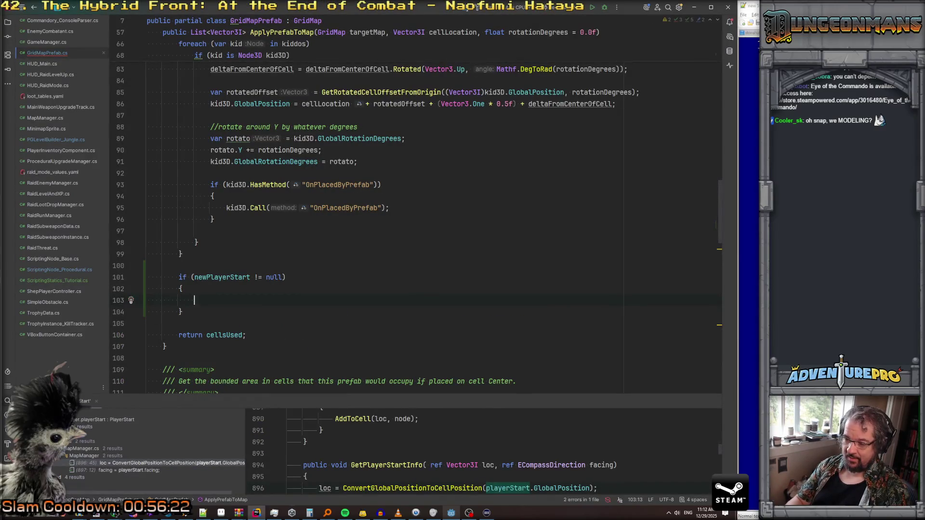
{"action": "type", "text": "if( targetMap."}
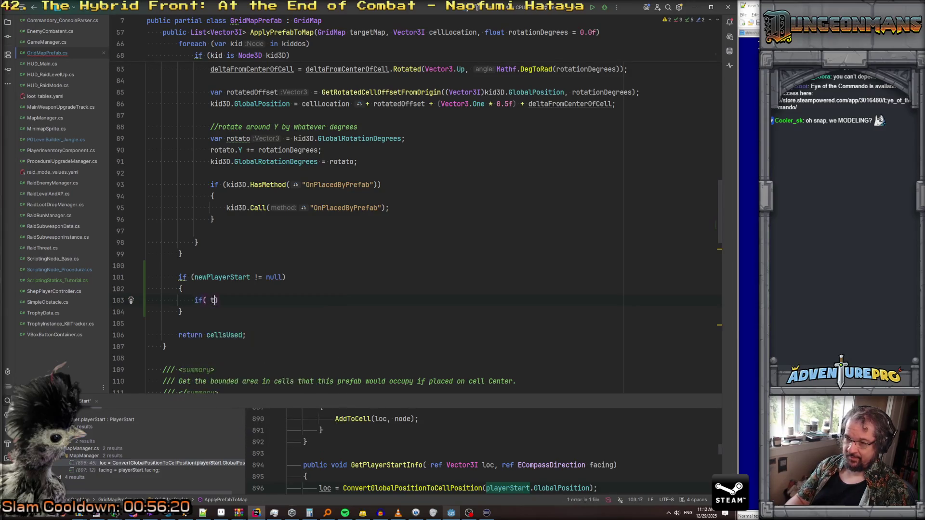
{"action": "type", "text": "playe"}
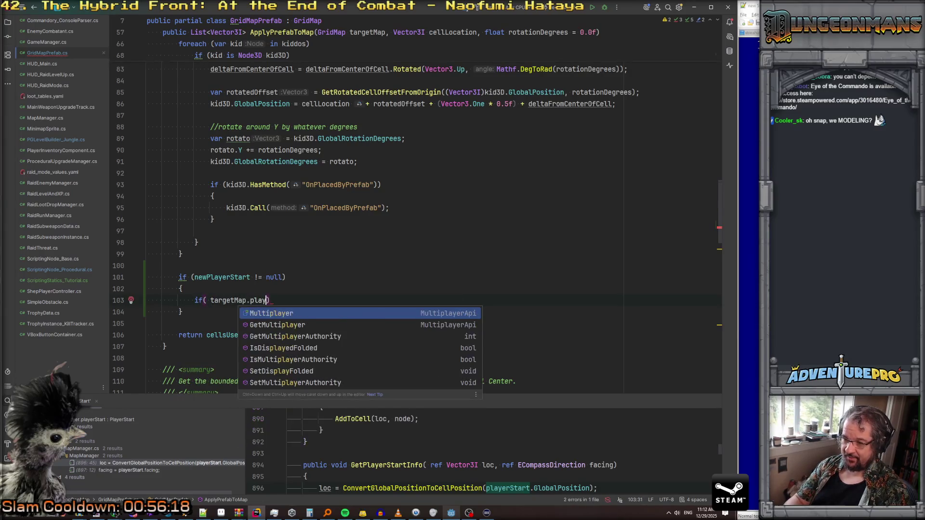
{"action": "type", "text": "r"}
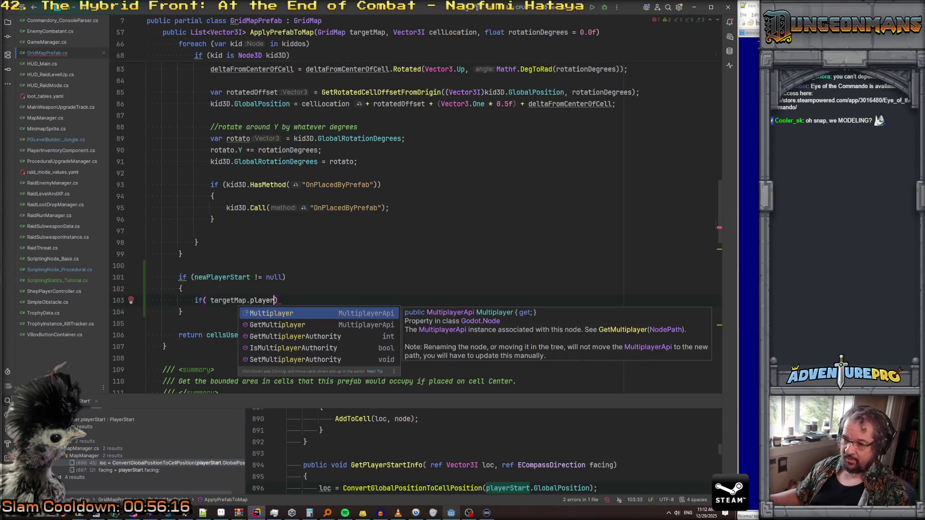
Step: Inside the block, call MapManager.GetMapManager().ReplacePlayerStart(newPlayerStart);
{"action": "scroll", "coordinate": [222, 234], "scroll_direction": "up", "scroll_amount": 9}
{"action": "scroll", "coordinate": [221, 233], "scroll_direction": "up", "scroll_amount": 5}
{"action": "scroll", "coordinate": [210, 219], "scroll_direction": "down", "scroll_amount": 2}
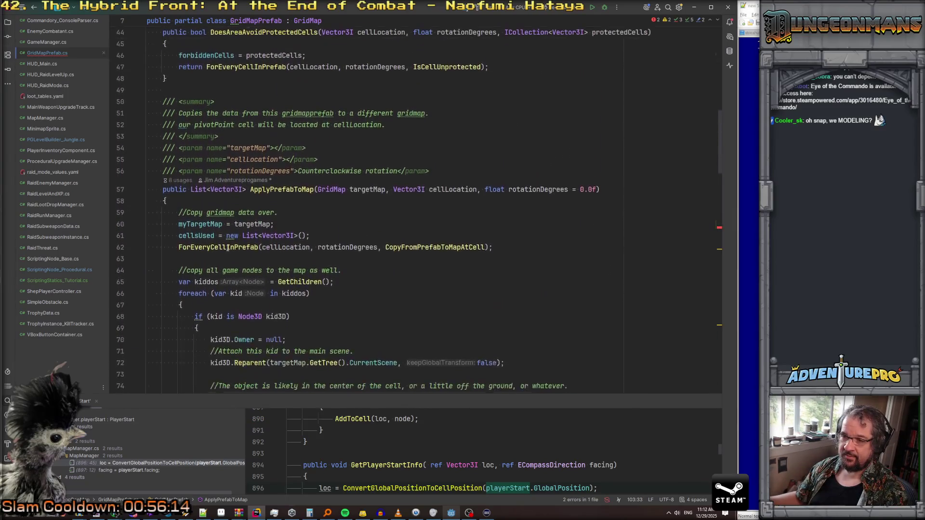
{"action": "double_click", "coordinate": [211, 220]}
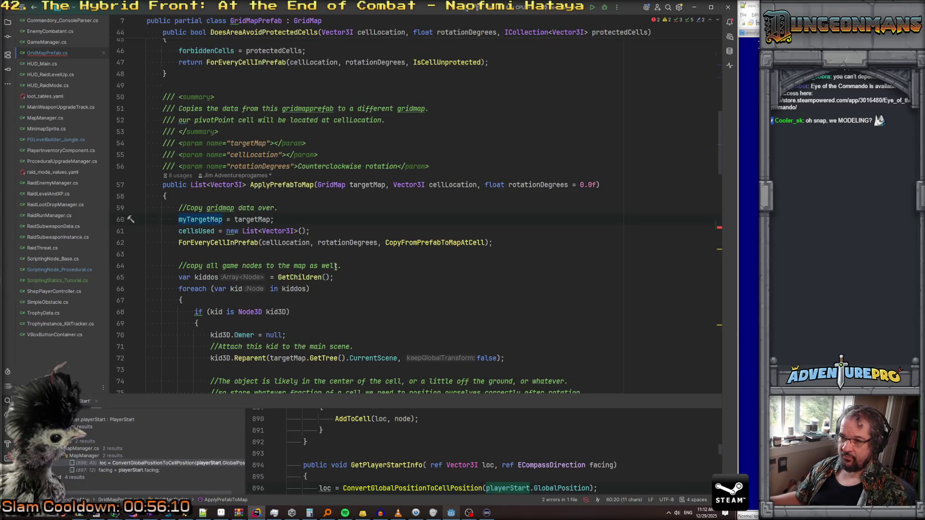
{"action": "scroll", "coordinate": [335, 266], "scroll_direction": "down", "scroll_amount": 10}
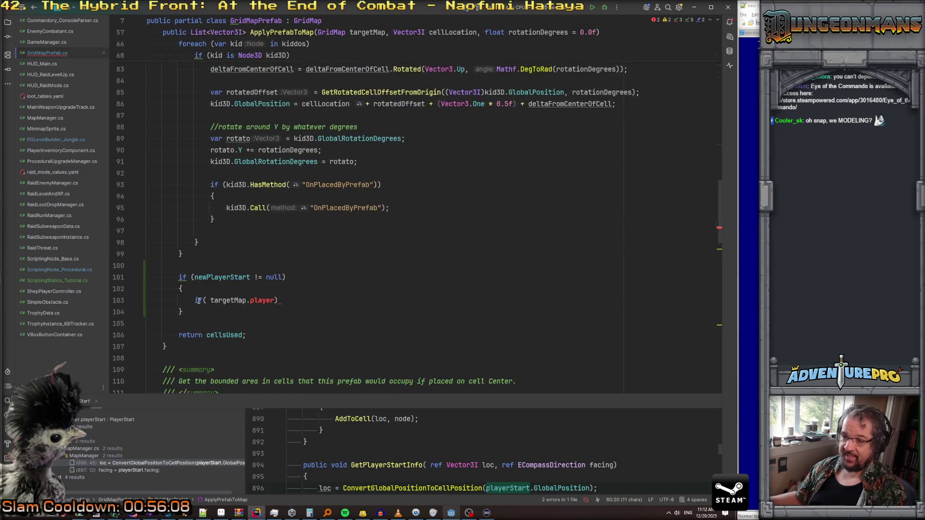
{"action": "left_click_drag", "start_coordinate": [211, 301], "coordinate": [331, 299]}
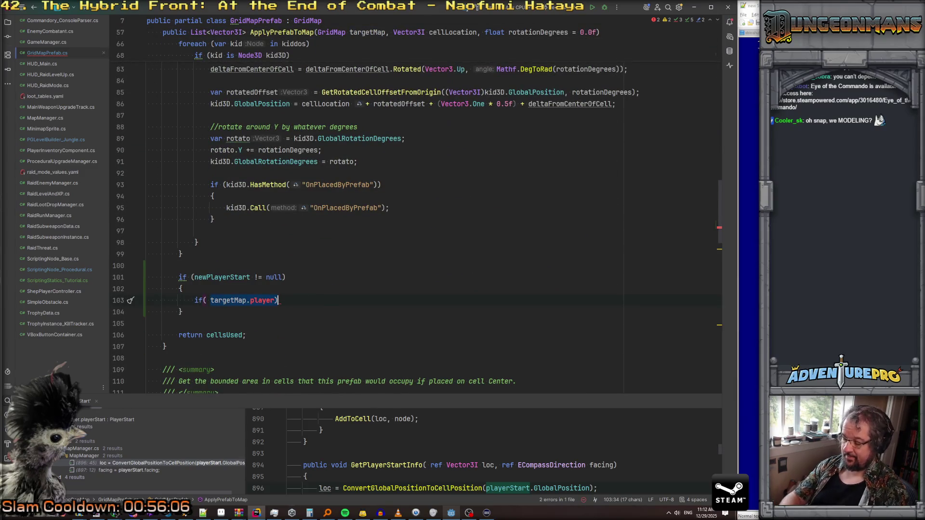
{"action": "type", "text": "MapManager.Get"}
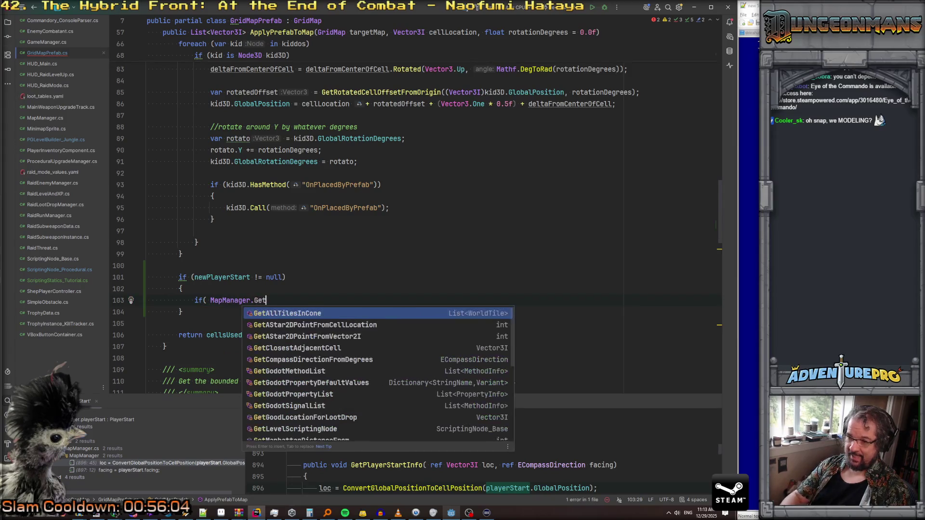
{"action": "type", "text": "Map"}
{"action": "key", "text": "Down"}
{"action": "key", "text": "Return"}
{"action": "key", "text": "BackSpace"}
{"action": "key", "text": "BackSpace"}
{"action": "key", "text": "BackSpace"}
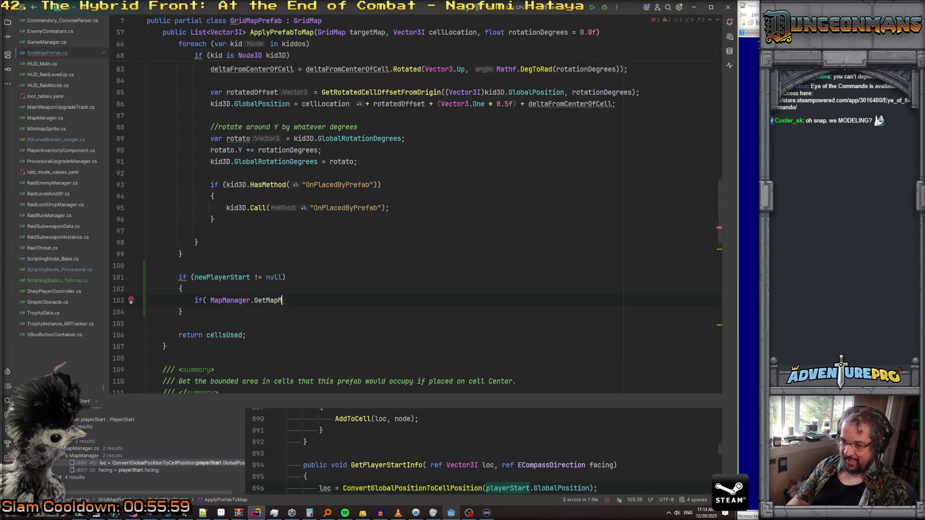
{"action": "key", "text": "Return"}
{"action": "type", "text": ".ReplacePlayerStartn"}
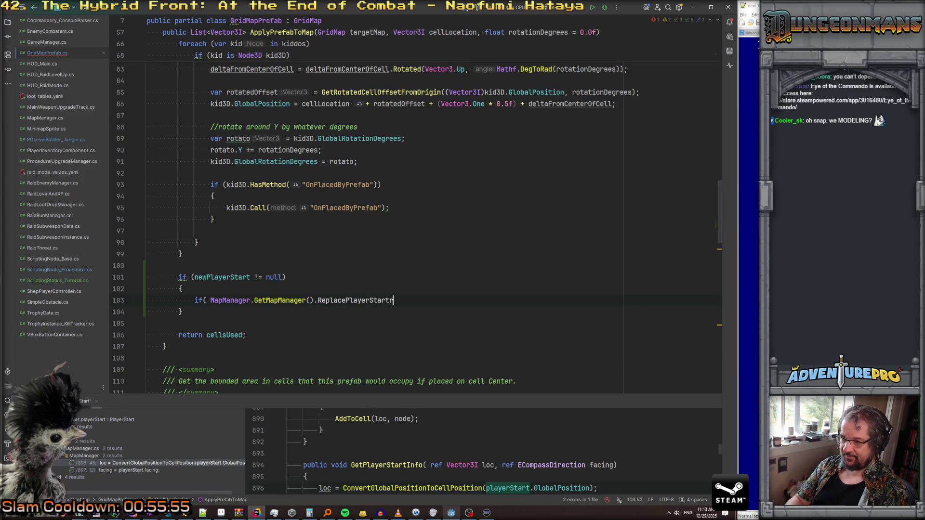
{"action": "key", "text": "BackSpace"}
{"action": "type", "text": "(newPl"}
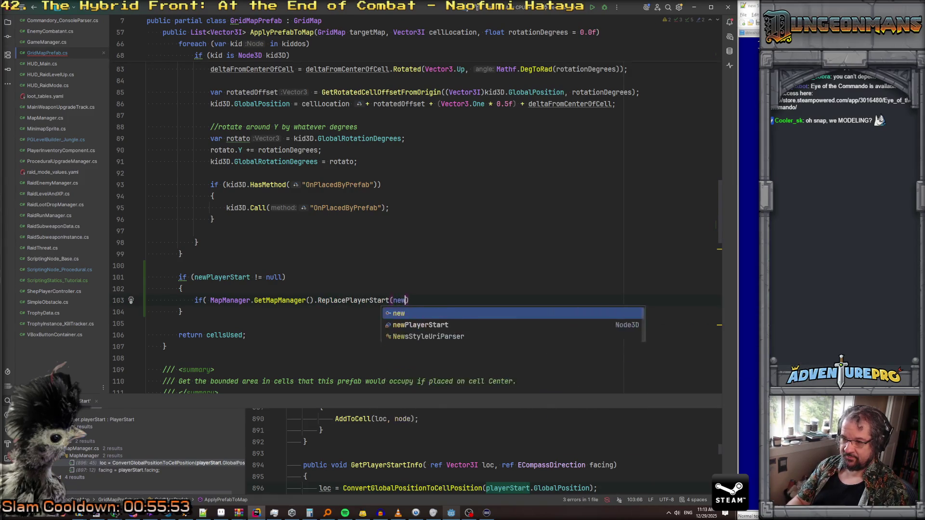
{"action": "key", "text": "Return"}
{"action": "type", "text": ")_ImportP"}
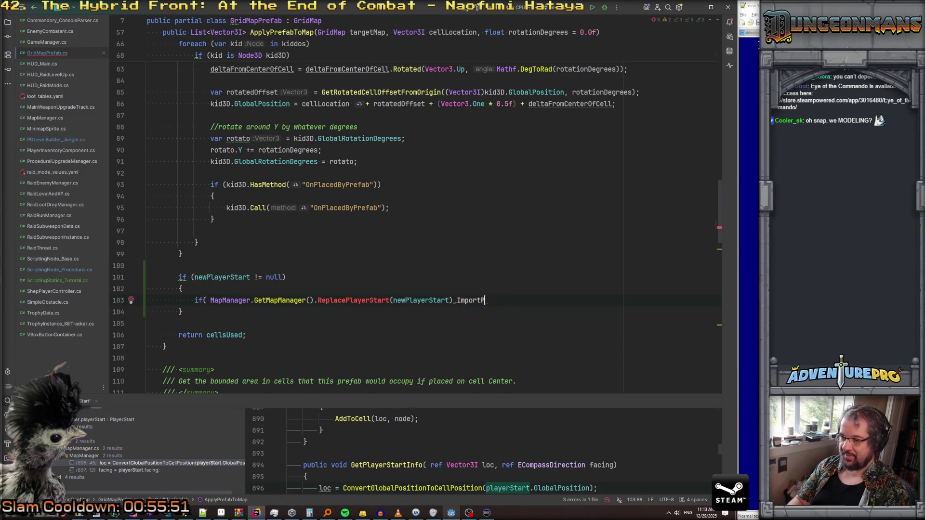
{"action": "key", "text": "BackSpace"}
{"action": "key", "text": "BackSpace"}
{"action": "key", "text": "BackSpace"}
{"action": "key", "text": "BackSpace"}
{"action": "key", "text": "BackSpace"}
{"action": "key", "text": "BackSpace"}
{"action": "key", "text": "BackSpace"}
{"action": "key", "text": "BackSpace"}
{"action": "type", "text": ";"}
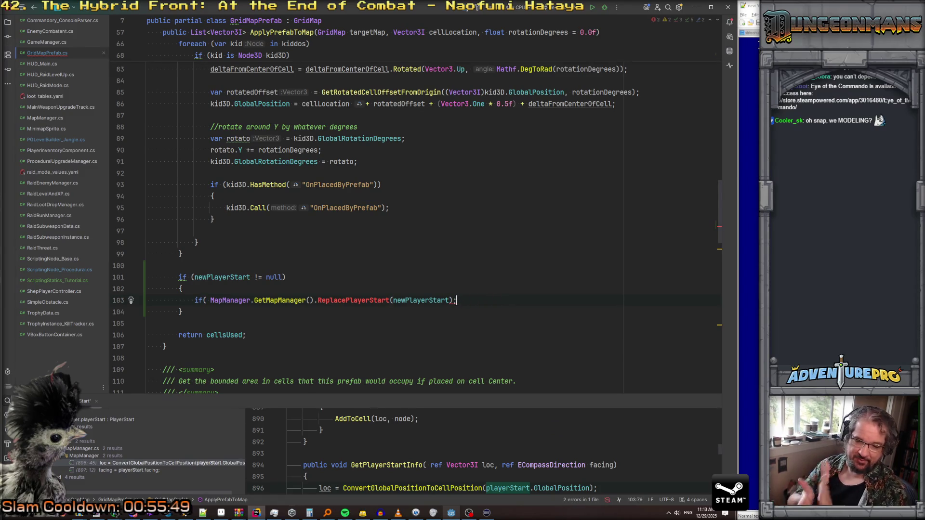
Step: Delete the leftover 'if(' before the call and jump to the ReplacePlayerStart declaration
{"action": "left_click", "coordinate": [358, 302]}
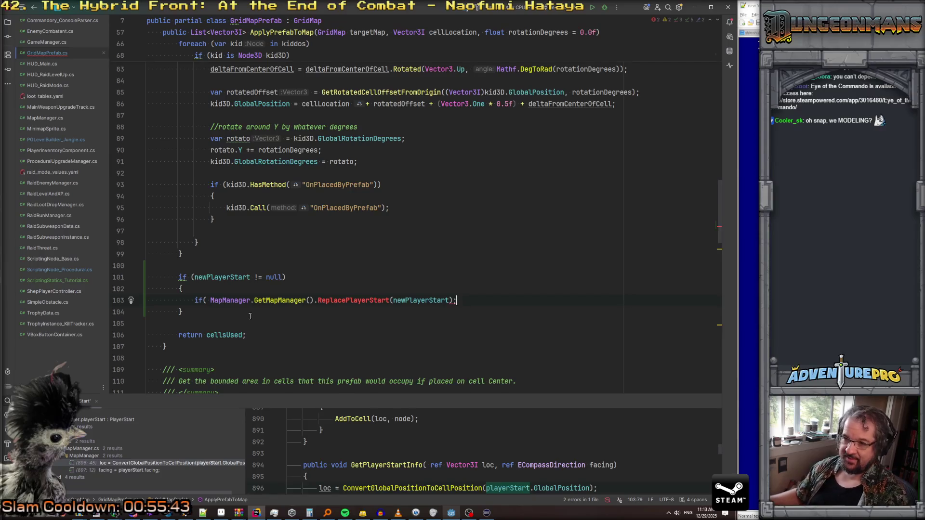
{"action": "left_click_drag", "start_coordinate": [210, 300], "coordinate": [138, 300]}
{"action": "key", "text": "BackSpace"}
{"action": "key", "text": "Tab"}
{"action": "key", "text": "Tab"}
{"action": "key", "text": "Tab"}
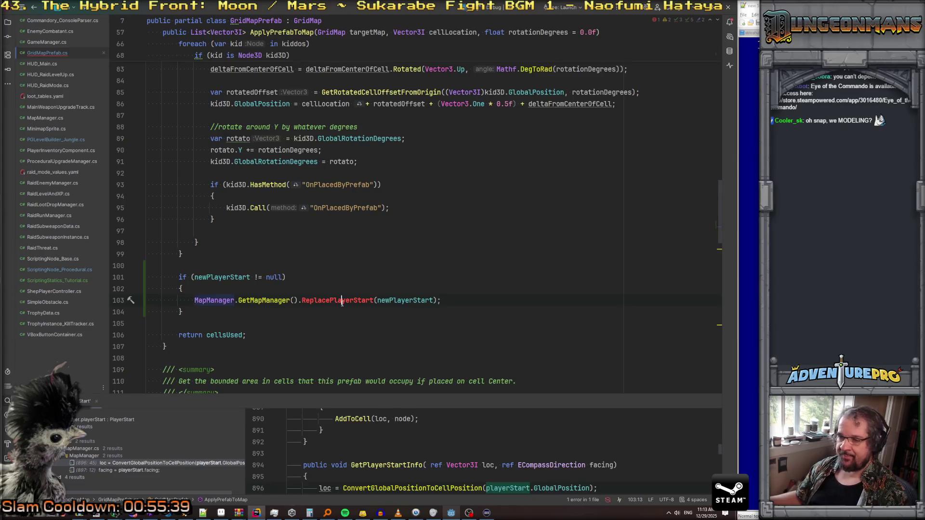
{"action": "left_click", "coordinate": [342, 301]}
{"action": "left_click", "coordinate": [342, 301], "text": "ctrl"}
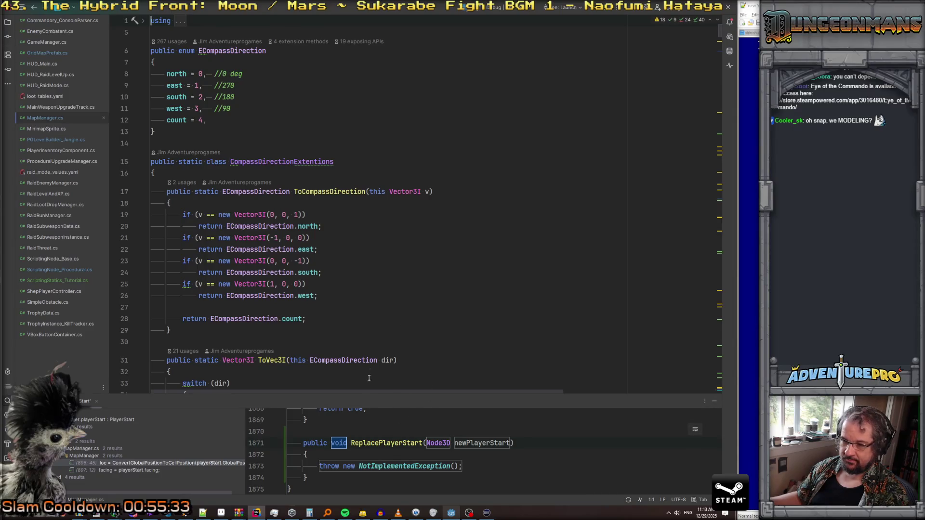
Step: Replace ReplacePlayerStart's placeholder exception with a null-checked playerStart.QueueFree() call
{"action": "scroll", "coordinate": [369, 289], "scroll_direction": "down", "scroll_amount": 6}
{"action": "scroll", "coordinate": [386, 448], "scroll_direction": "down", "scroll_amount": 3}
{"action": "scroll", "coordinate": [387, 326], "scroll_direction": "down", "scroll_amount": 3}
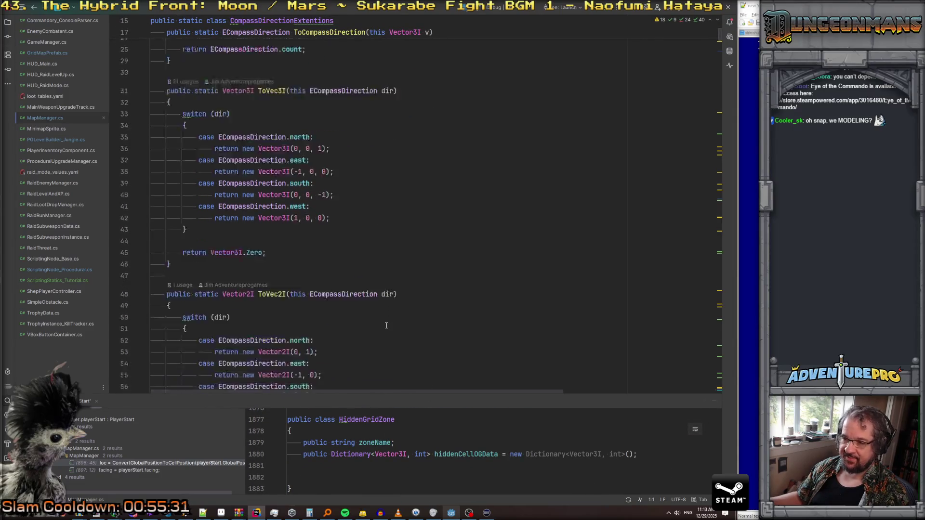
{"action": "scroll", "coordinate": [387, 326], "scroll_direction": "down", "scroll_amount": 5}
{"action": "left_click", "coordinate": [398, 316]}
{"action": "scroll", "coordinate": [398, 316], "scroll_direction": "down", "scroll_amount": 4}
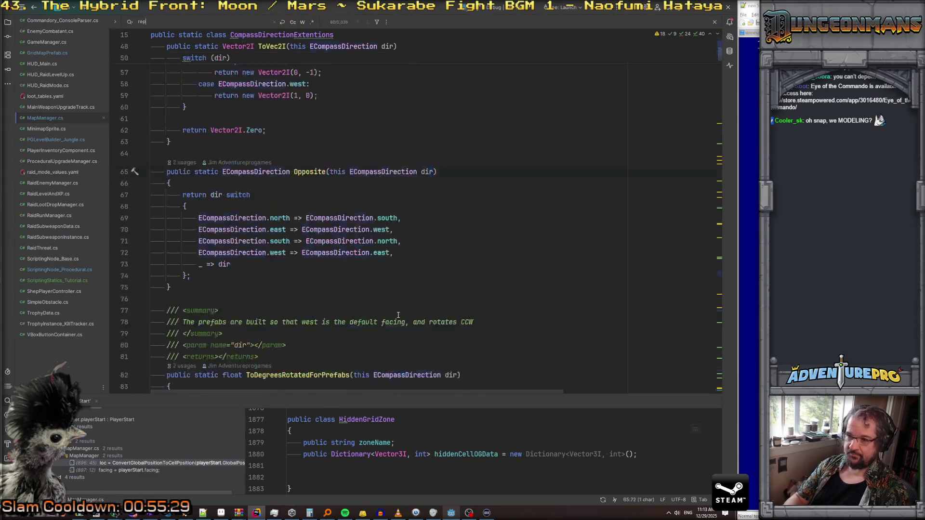
{"action": "key", "text": "ctrl+minus"}
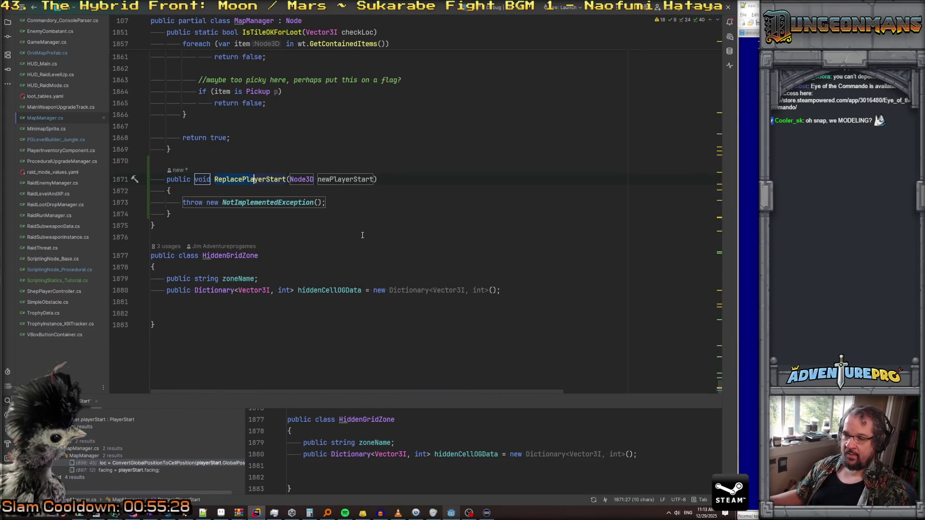
{"action": "scroll", "coordinate": [363, 235], "scroll_direction": "up", "scroll_amount": 2}
{"action": "left_click", "coordinate": [173, 261]}
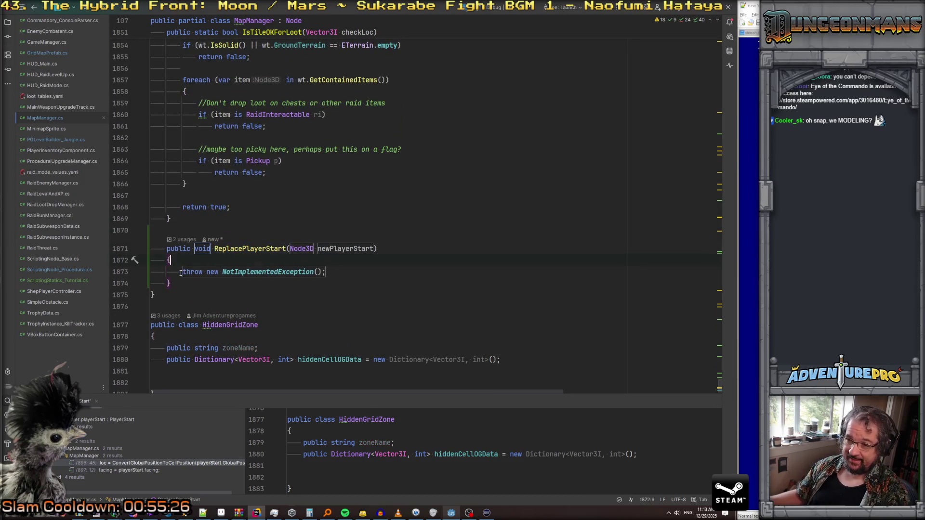
{"action": "key", "text": "shift+End"}
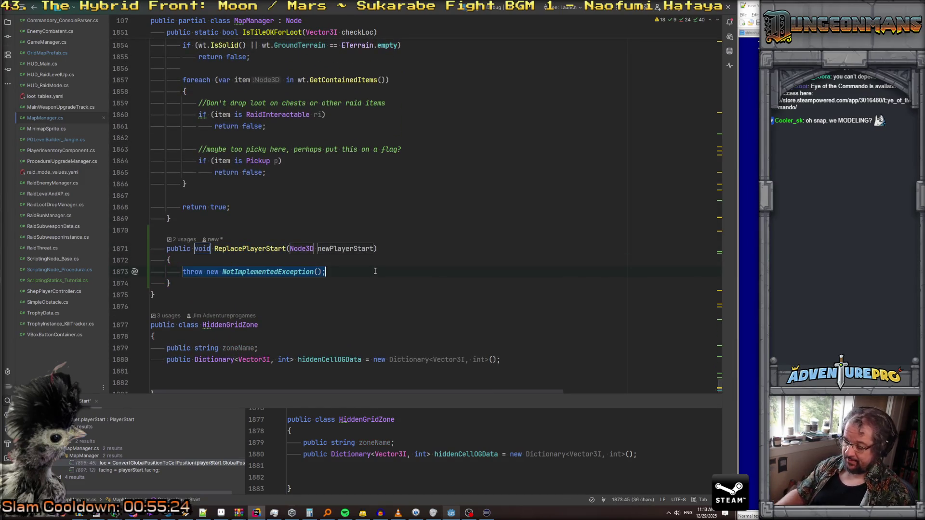
{"action": "type", "text": "if( pla"}
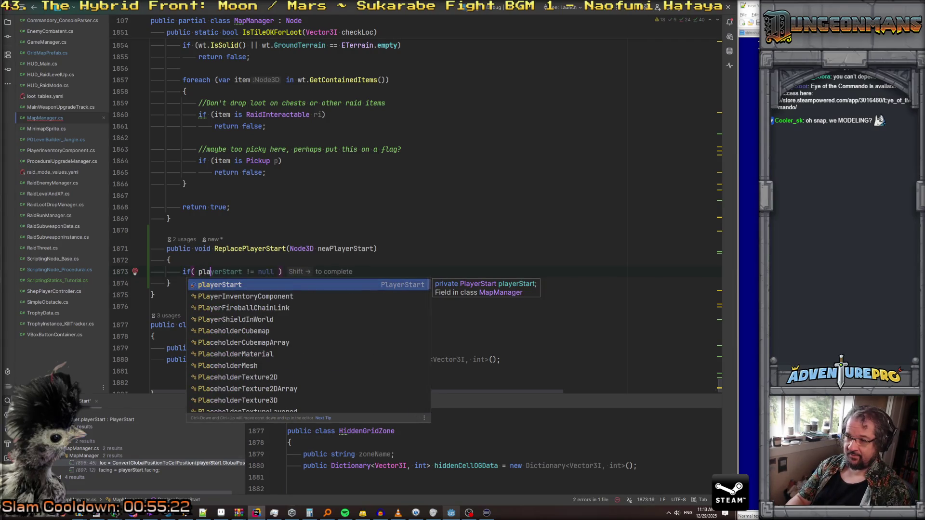
{"action": "key", "text": "Return"}
{"action": "type", "text": "= n"}
{"action": "key", "text": "Return"}
{"action": "key", "text": "End"}
{"action": "key", "text": "Return"}
{"action": "key", "text": "Return"}
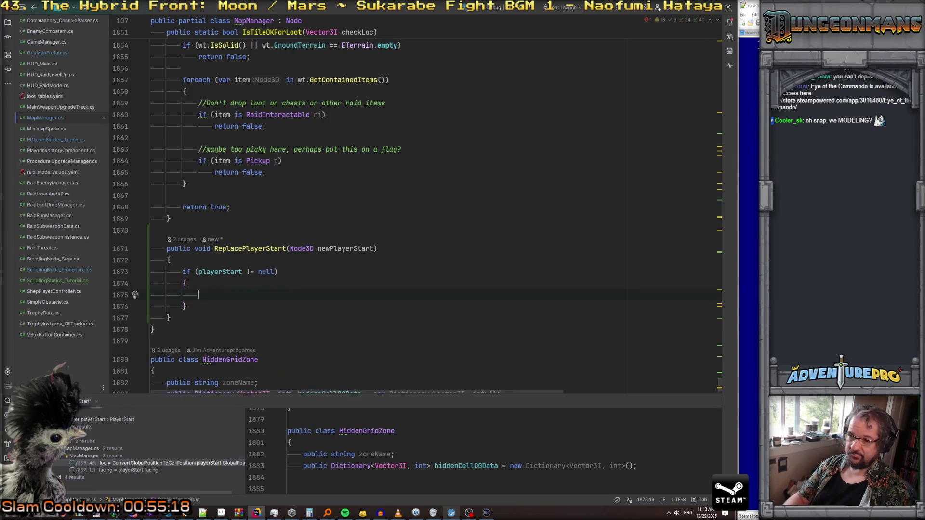
{"action": "key", "text": "Tab"}
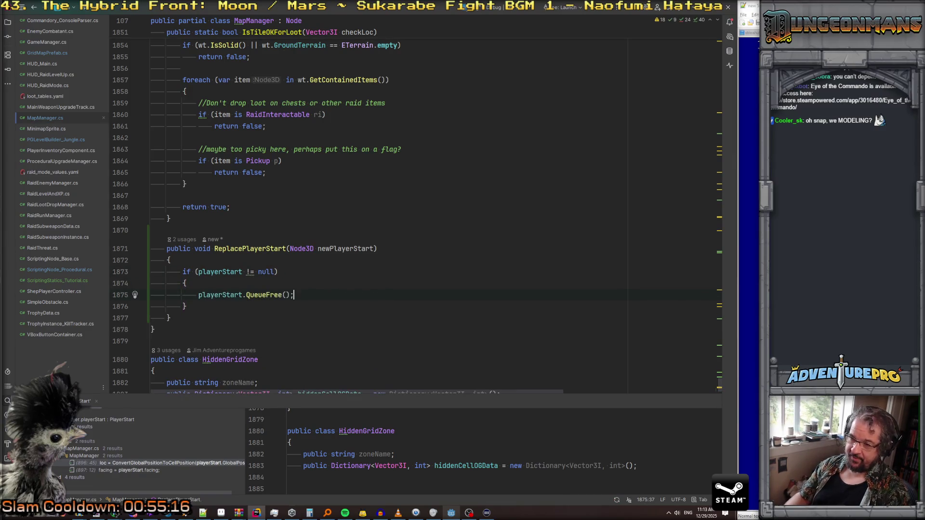
Step: Add the assignment playerStart = newPlayerStart as PlayerStart; below it
{"action": "key", "text": "Return"}
{"action": "type", "text": "pla"}
{"action": "key", "text": "Return"}
{"action": "type", "text": "= new"}
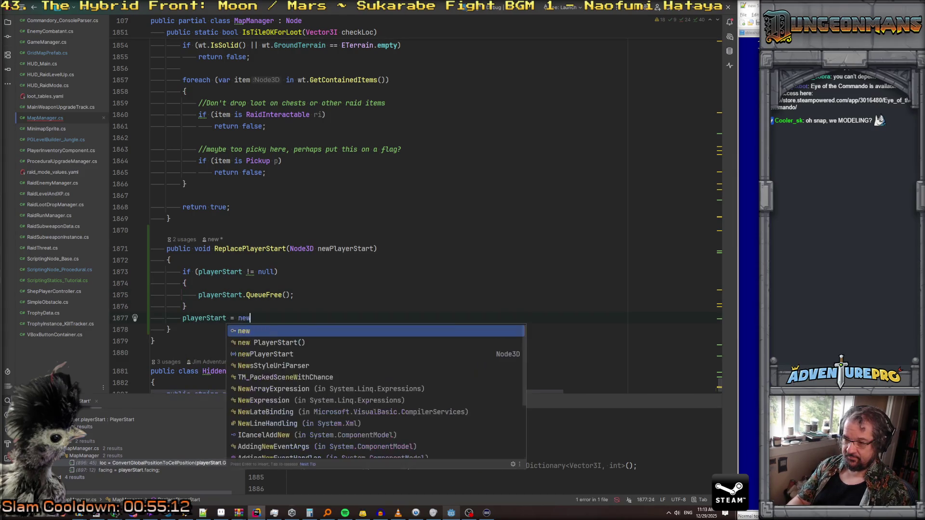
{"action": "type", "text": "Pl"}
{"action": "key", "text": "Return"}
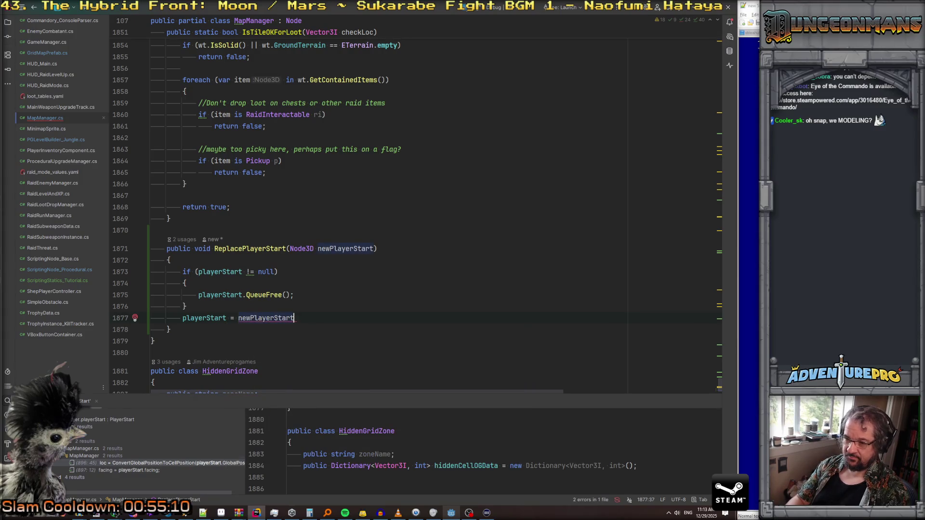
{"action": "type", "text": ";"}
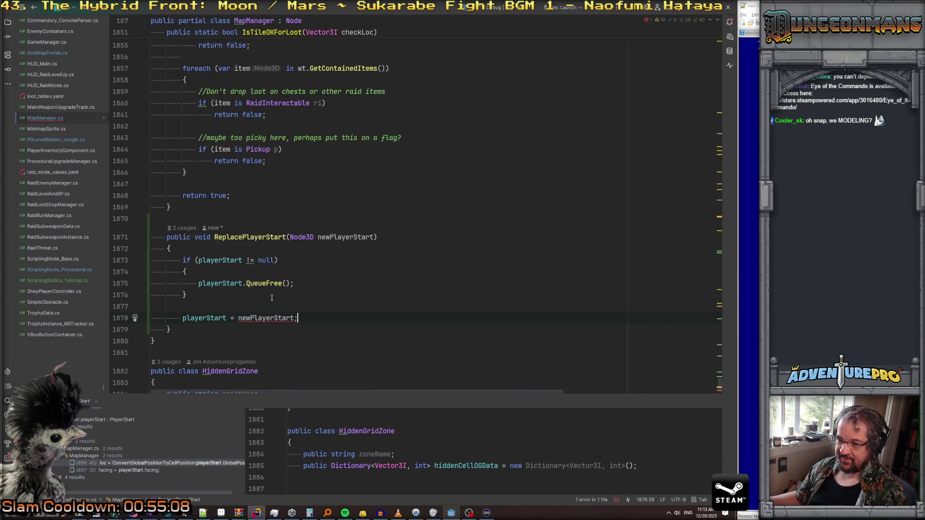
{"action": "left_click", "coordinate": [295, 318]}
{"action": "type", "text": "as Player"}
{"action": "key", "text": "Return"}
{"action": "left_click", "coordinate": [151, 315]}
Step: Simplify the null check to playerStart?.QueueFree(), remove the blank line, and return to Godot
{"action": "left_click", "coordinate": [374, 281]}
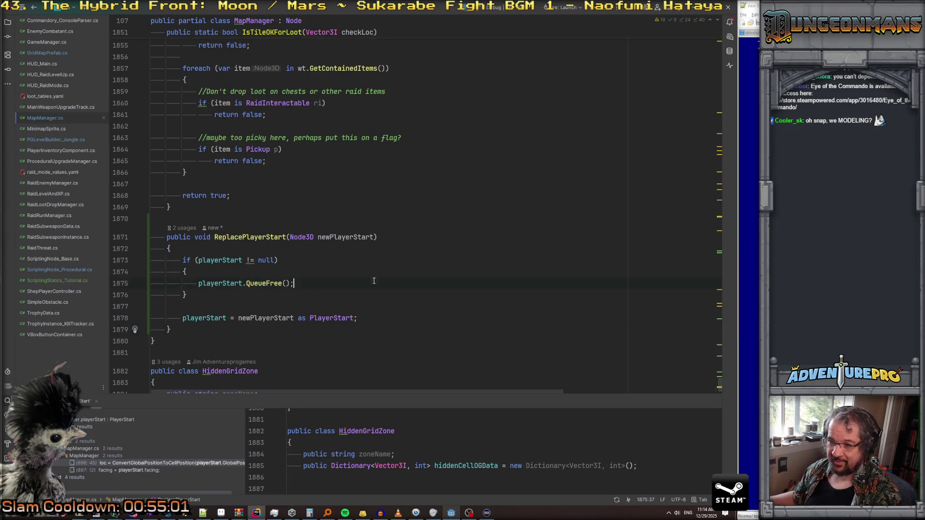
{"action": "left_click", "coordinate": [251, 261]}
{"action": "key", "text": "alt+Return"}
{"action": "key", "text": "Return"}
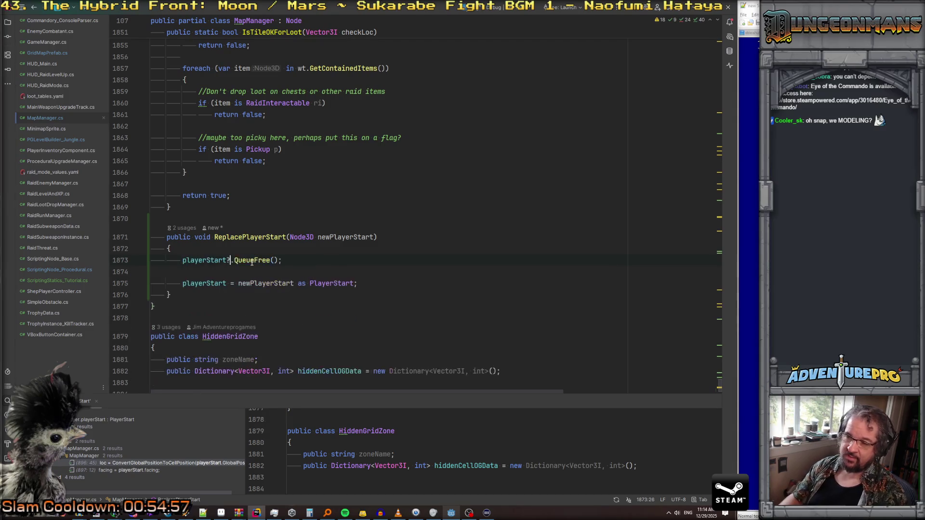
{"action": "key", "text": "Down"}
{"action": "key", "text": "Delete"}
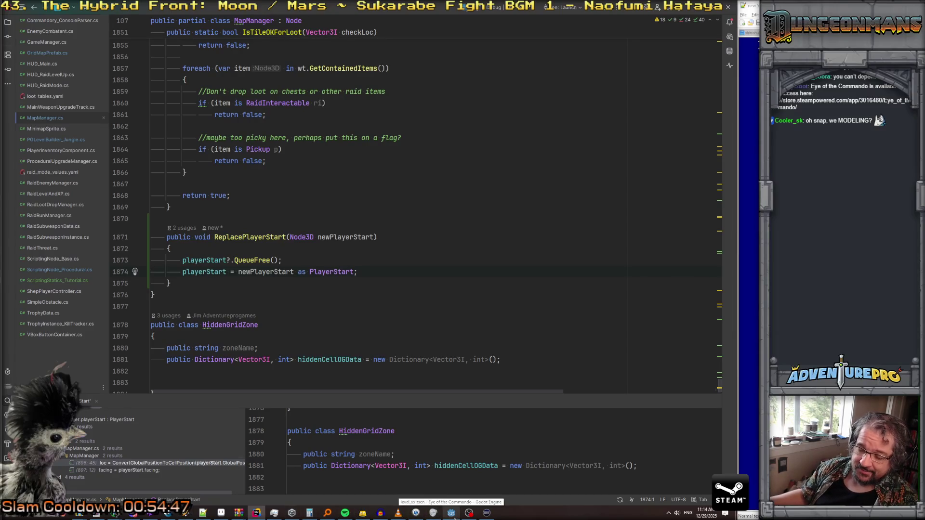
{"action": "left_click", "coordinate": [451, 513]}
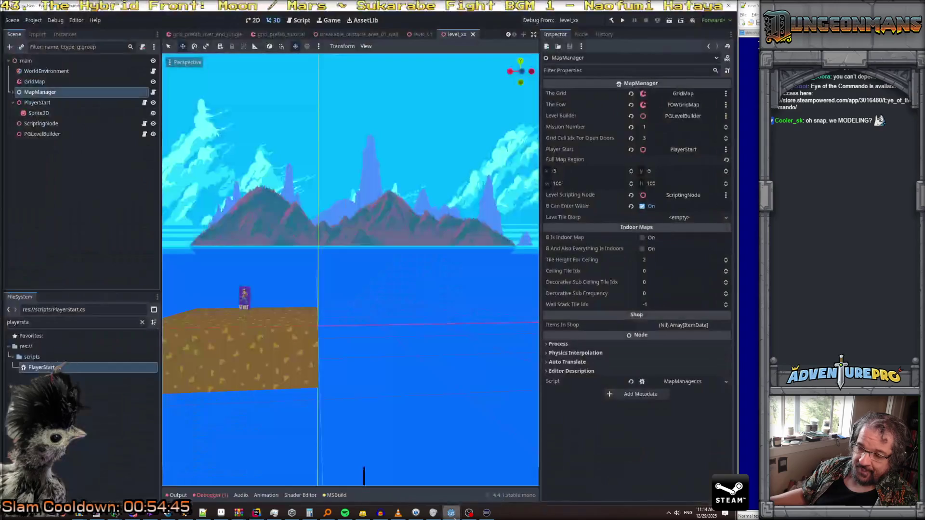
Step: Re-centre the 3D view, switch to the grid_prefab_tutorial scene, and rebuild the .NET project
{"action": "left_click_drag", "start_coordinate": [383, 349], "coordinate": [335, 336]}
{"action": "key", "text": "f"}
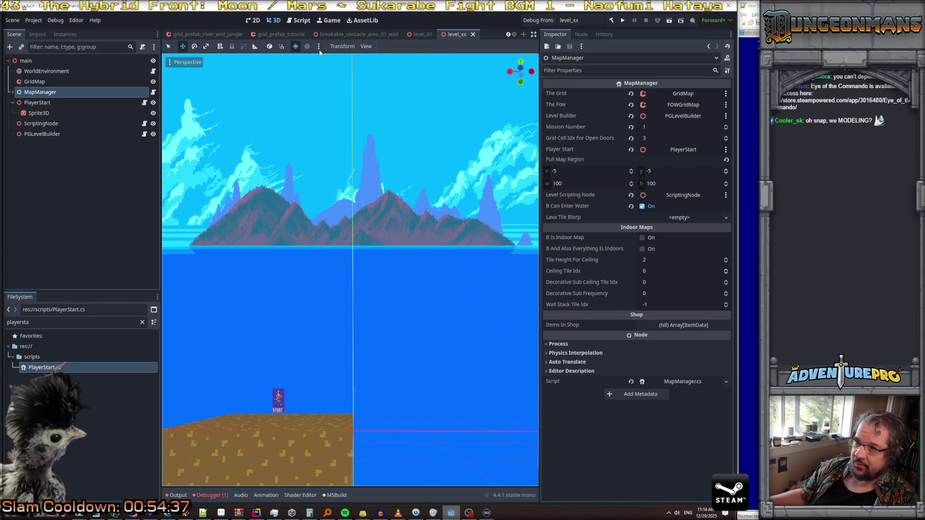
{"action": "left_click", "coordinate": [281, 35]}
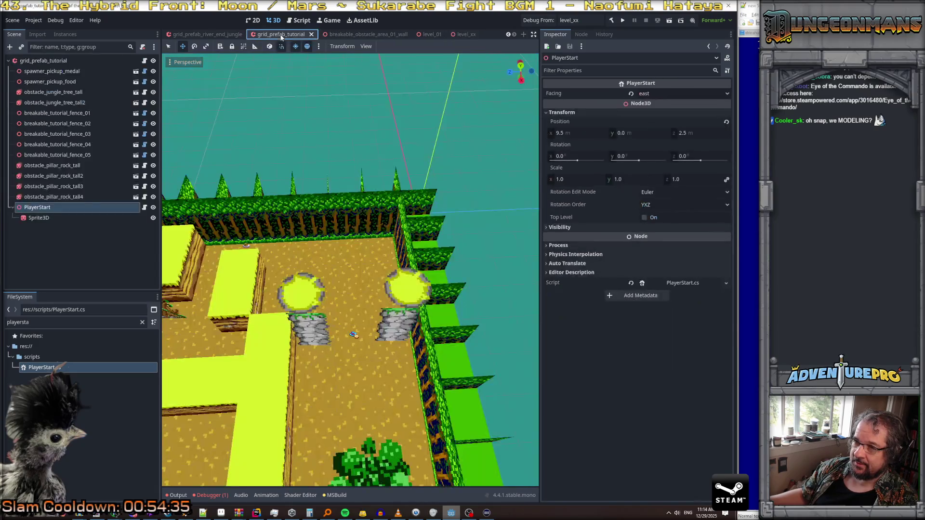
{"action": "left_click", "coordinate": [611, 21]}
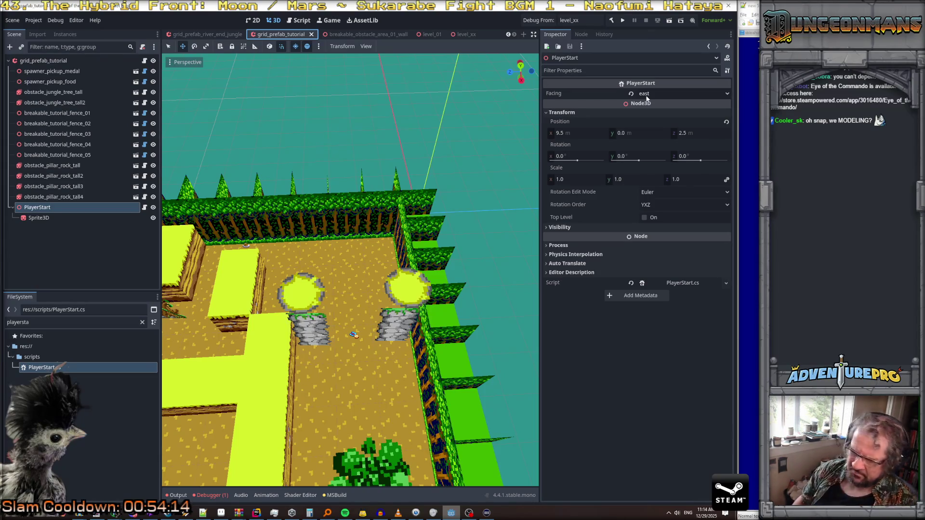
Step: Assign PlayerStart as the root's New Player Start, save the scene, and start a debug run
{"action": "left_click", "coordinate": [44, 61]}
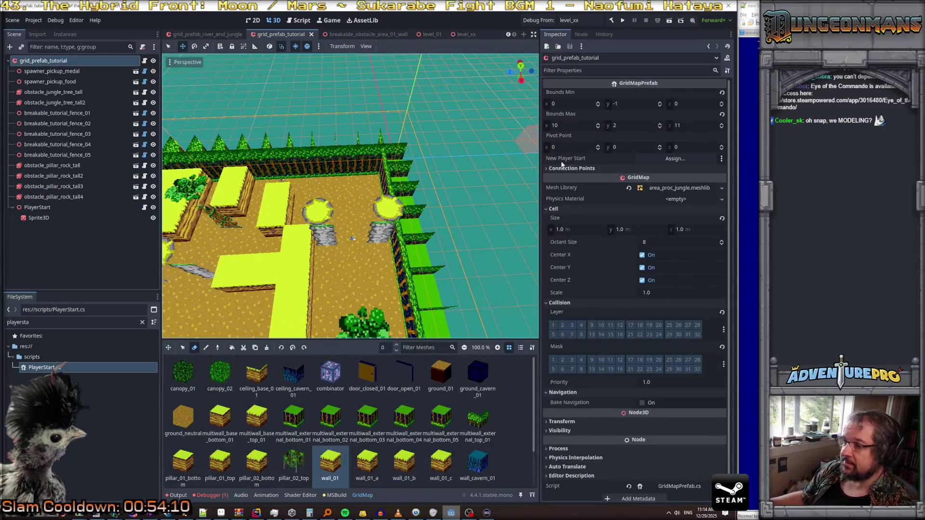
{"action": "mouse_move", "coordinate": [42, 209]}
{"action": "left_mouse_down"}
{"action": "mouse_move", "coordinate": [287, 202]}
{"action": "mouse_move", "coordinate": [665, 160]}
{"action": "left_mouse_up"}
{"action": "key", "text": "ctrl+s"}
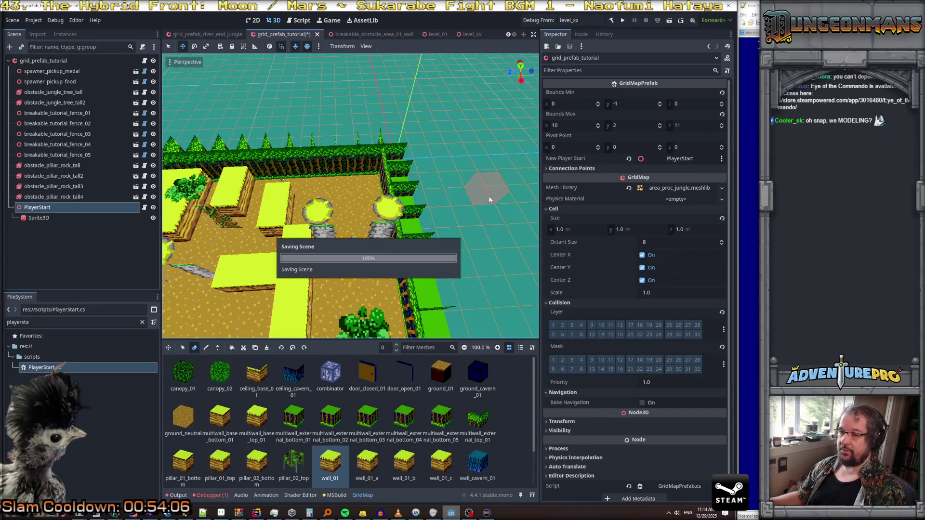
{"action": "left_click", "coordinate": [545, 21]}
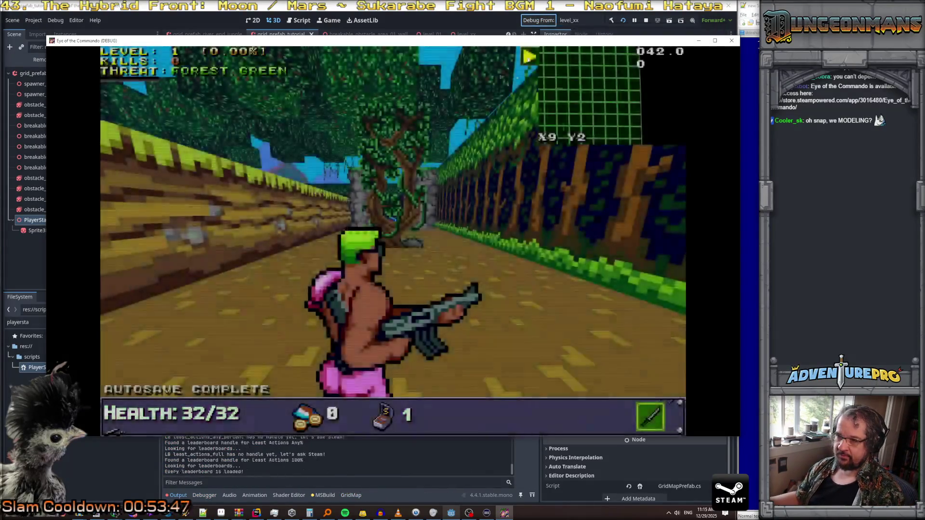
Step: Walk down the forest corridor collecting the Freedom Medal and Battle Chicken, through the fence gap
{"action": "key", "text": "w"}
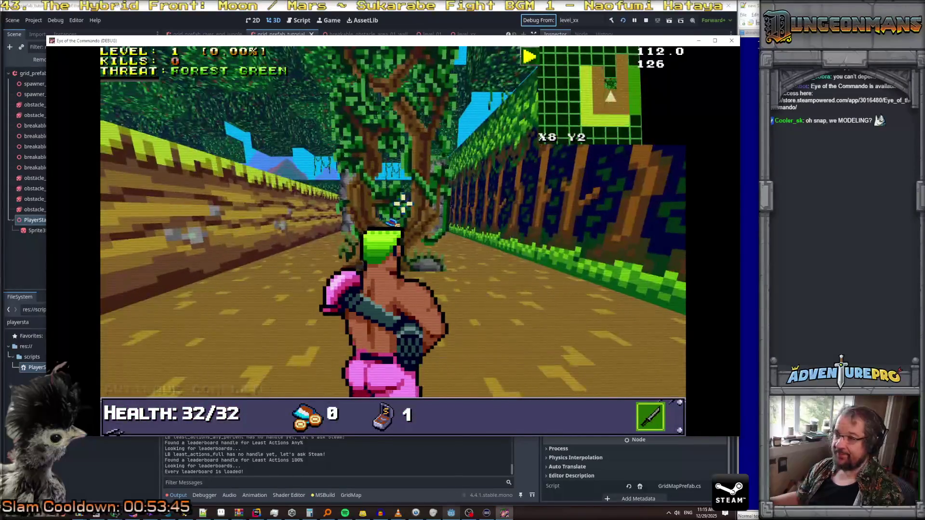
{"action": "key", "text": "a"}
{"action": "key", "text": "w"}
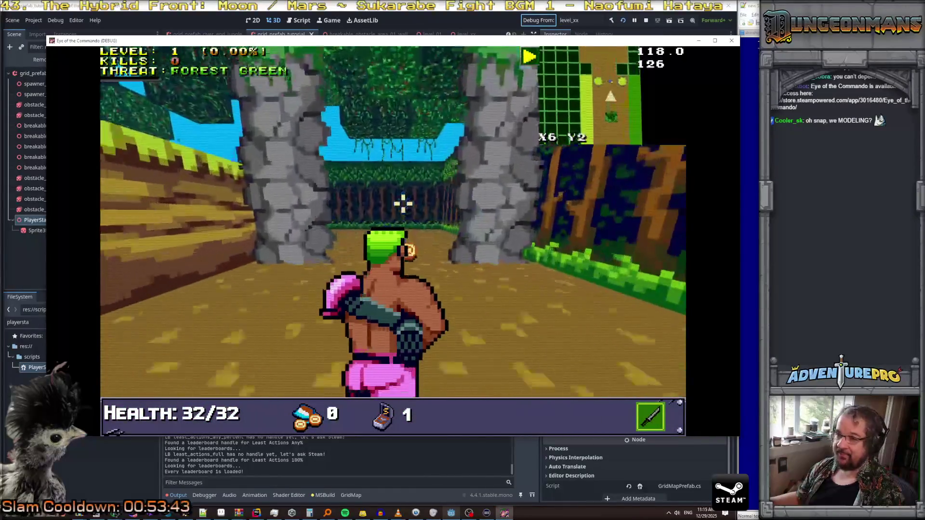
{"action": "key", "text": "w"}
{"action": "key", "text": "w"}
{"action": "key", "text": "w"}
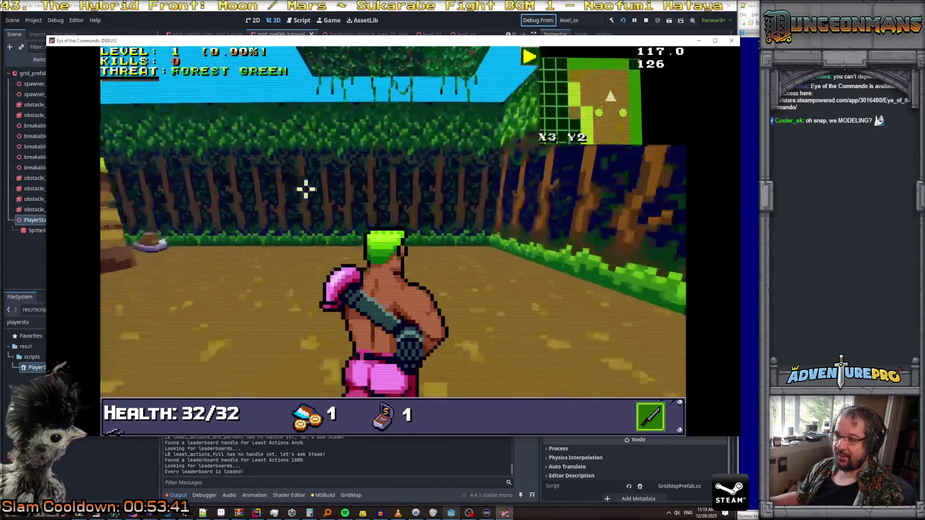
{"action": "key", "text": "a"}
{"action": "key", "text": "w"}
{"action": "key", "text": "w"}
{"action": "key", "text": "w"}
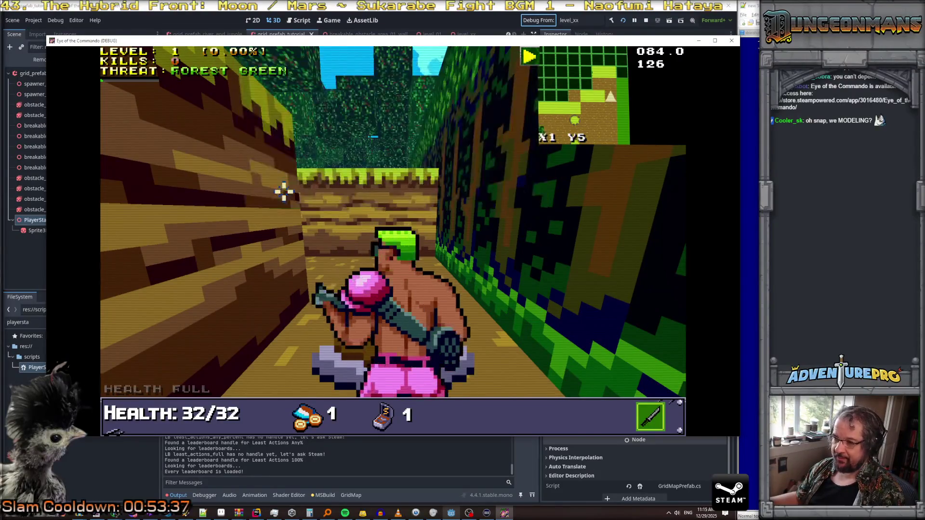
{"action": "key", "text": "d"}
{"action": "key", "text": "w"}
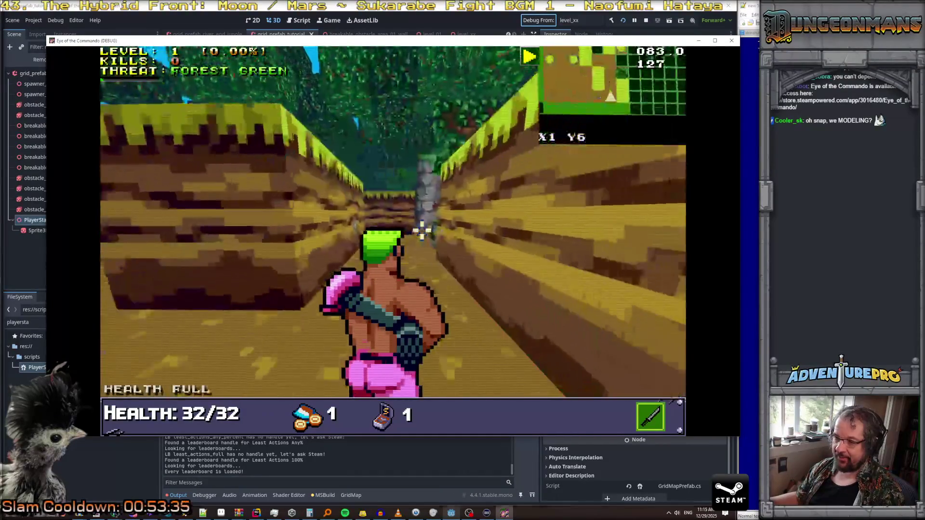
{"action": "key", "text": "w"}
{"action": "key", "text": "d"}
{"action": "key", "text": "w"}
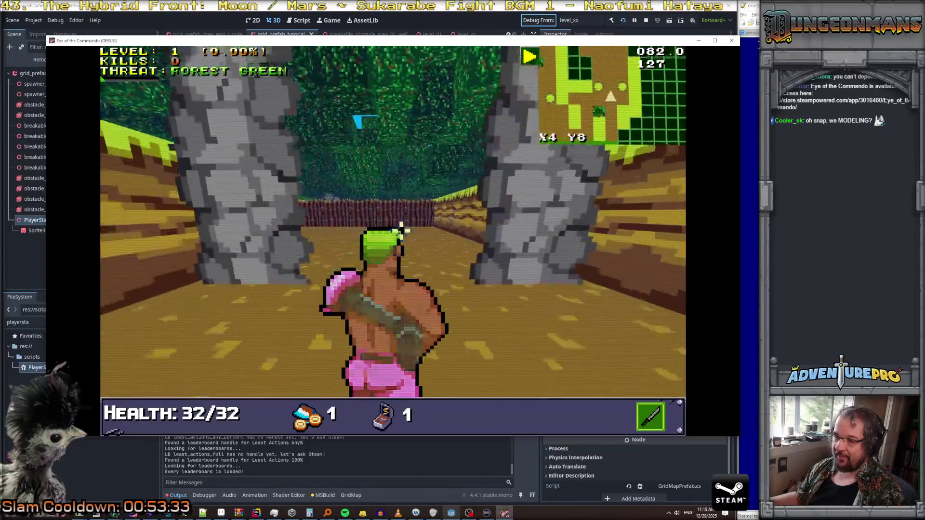
{"action": "key", "text": "w"}
{"action": "key", "text": "w"}
{"action": "key", "text": "w"}
{"action": "key", "text": "w"}
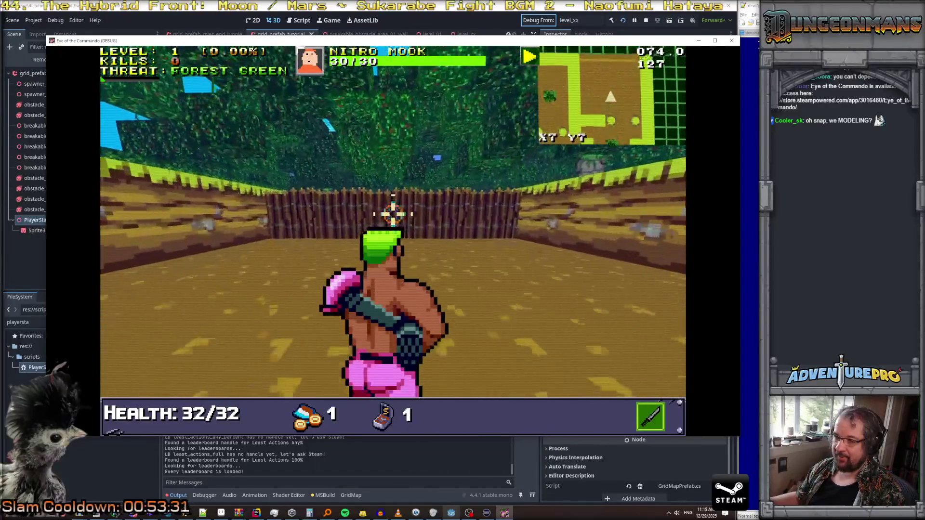
{"action": "key", "text": "a"}
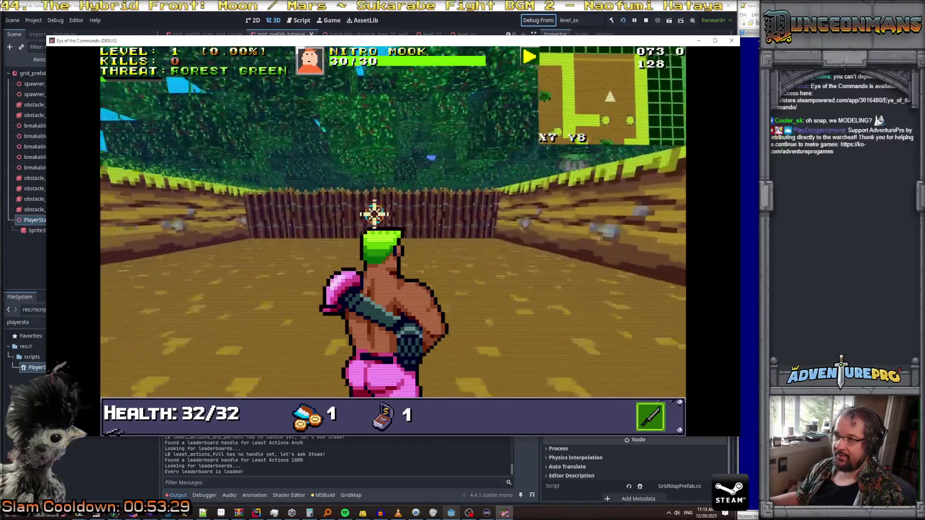
{"action": "key", "text": "d"}
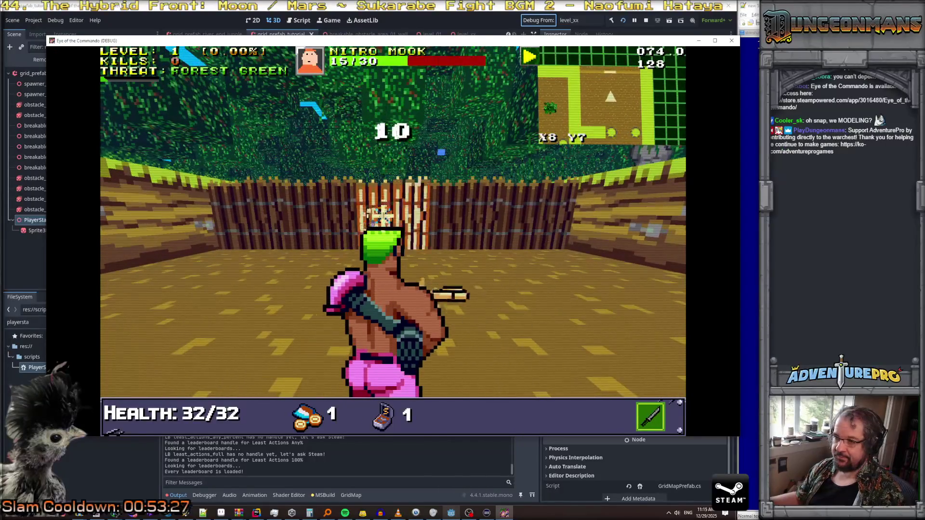
{"action": "key", "text": "w"}
{"action": "key", "text": "w"}
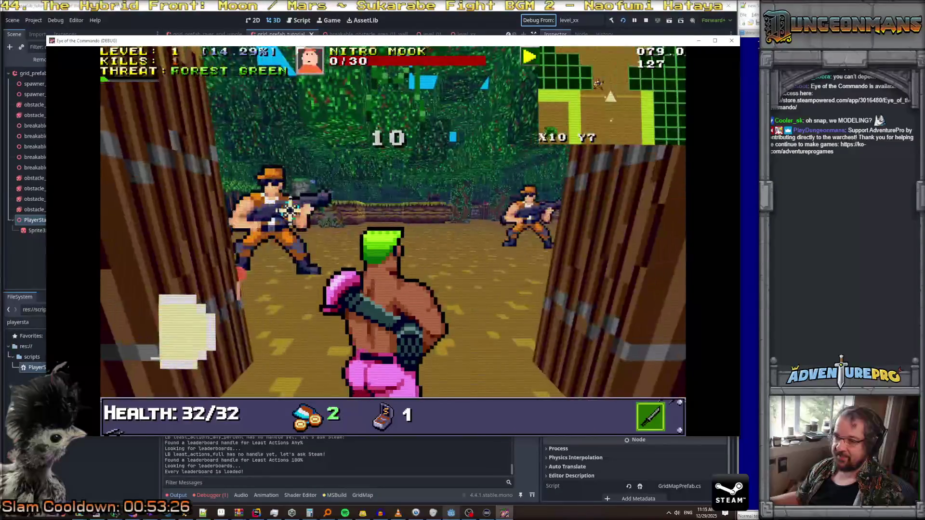
Step: Shoot the approaching Nitro Mooks until Game Over, then close the debug game window
{"action": "left_click", "coordinate": [396, 217]}
{"action": "left_click", "coordinate": [393, 226]}
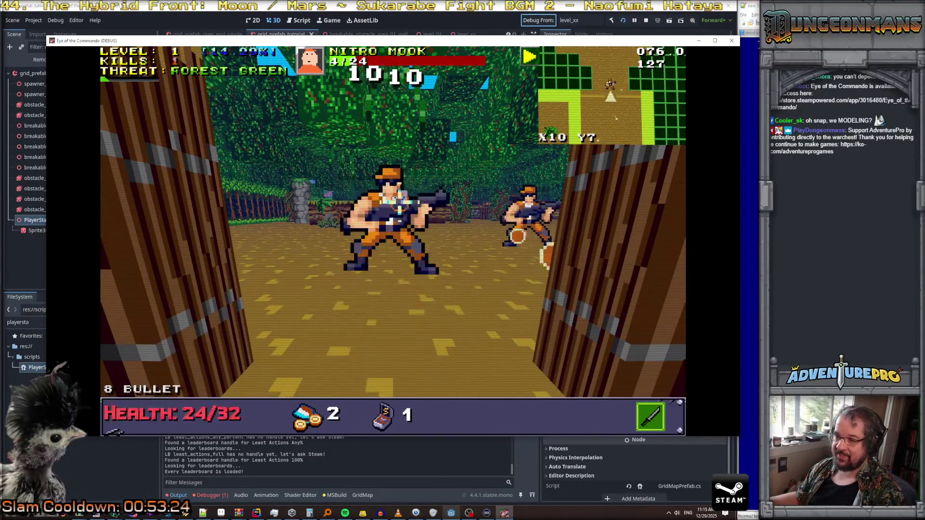
{"action": "left_click", "coordinate": [393, 230]}
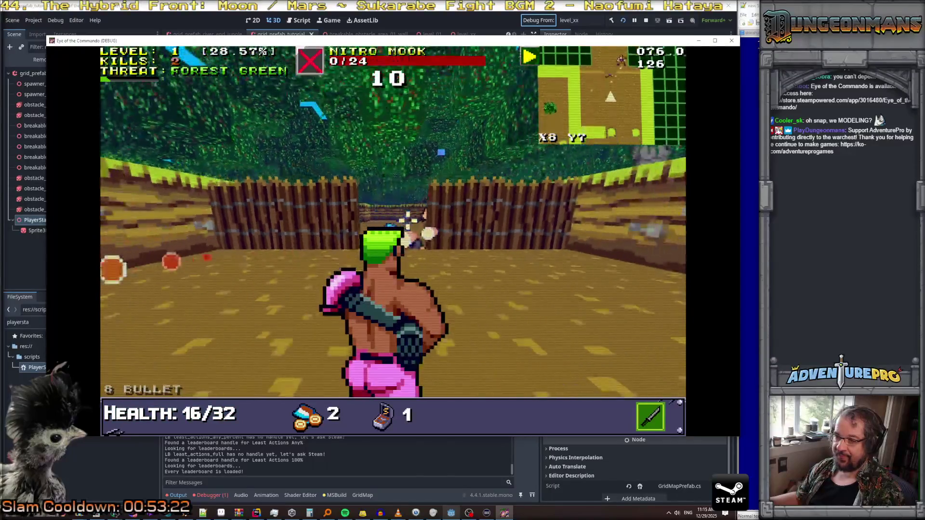
{"action": "left_click", "coordinate": [540, 216]}
{"action": "left_click", "coordinate": [533, 211]}
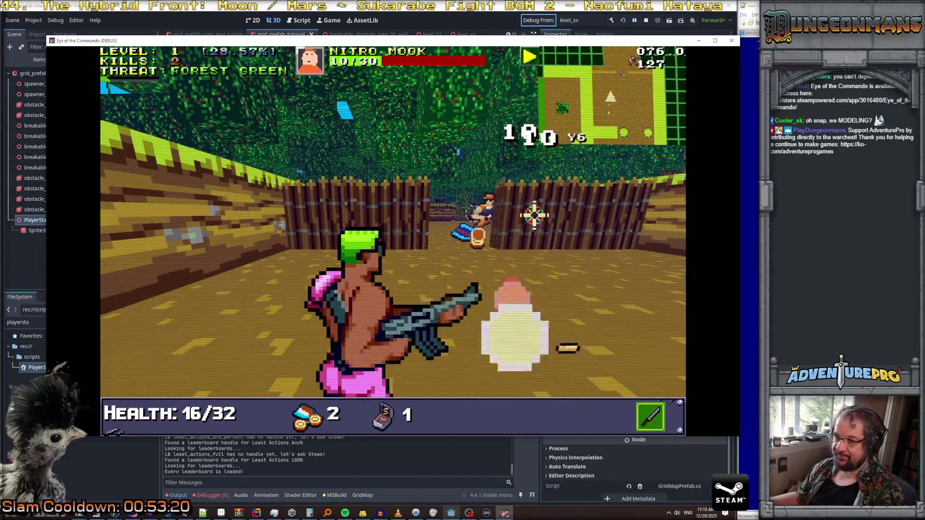
{"action": "left_click", "coordinate": [599, 214]}
{"action": "left_click", "coordinate": [599, 215]}
{"action": "left_click", "coordinate": [574, 219]}
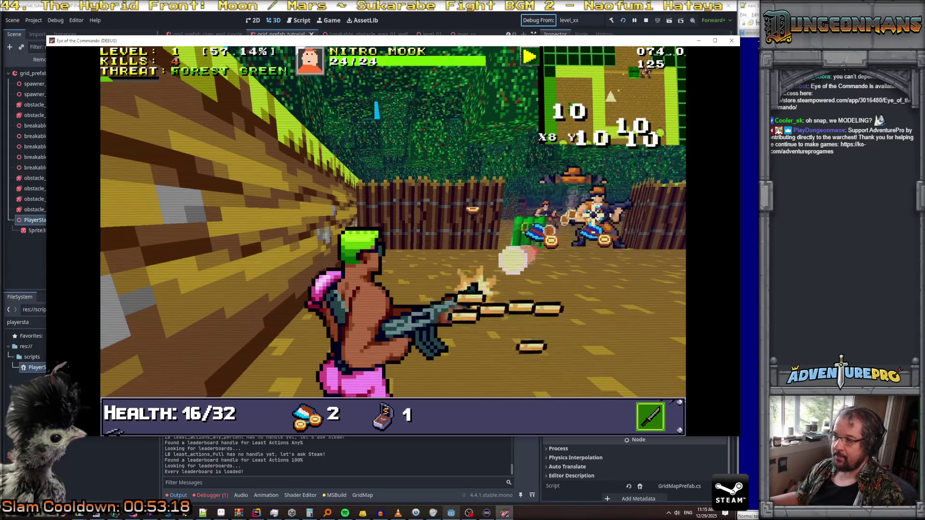
{"action": "left_click", "coordinate": [564, 222]}
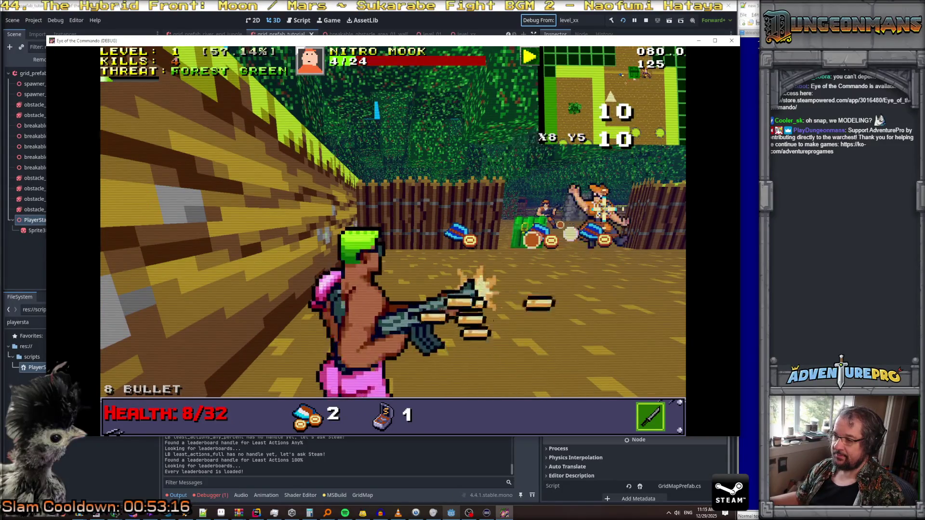
{"action": "left_click", "coordinate": [490, 228]}
{"action": "left_click", "coordinate": [474, 259]}
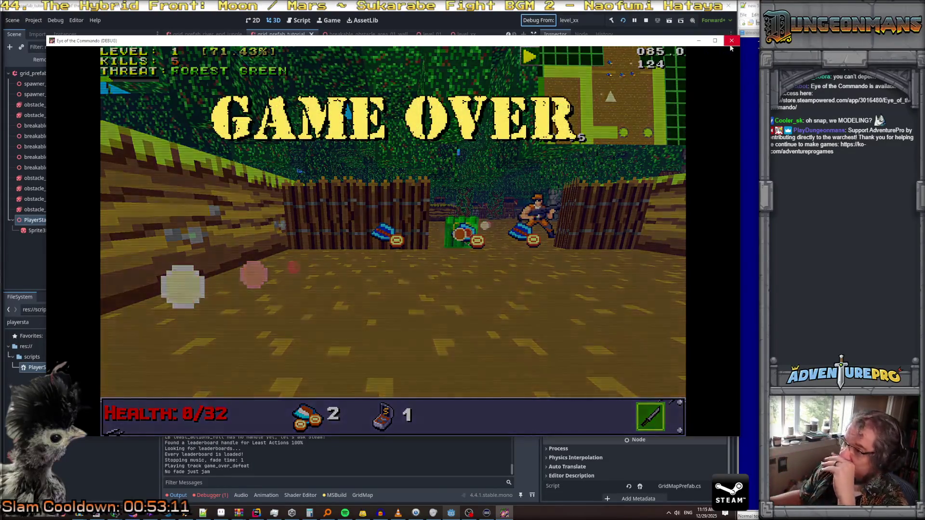
{"action": "left_click", "coordinate": [731, 42]}
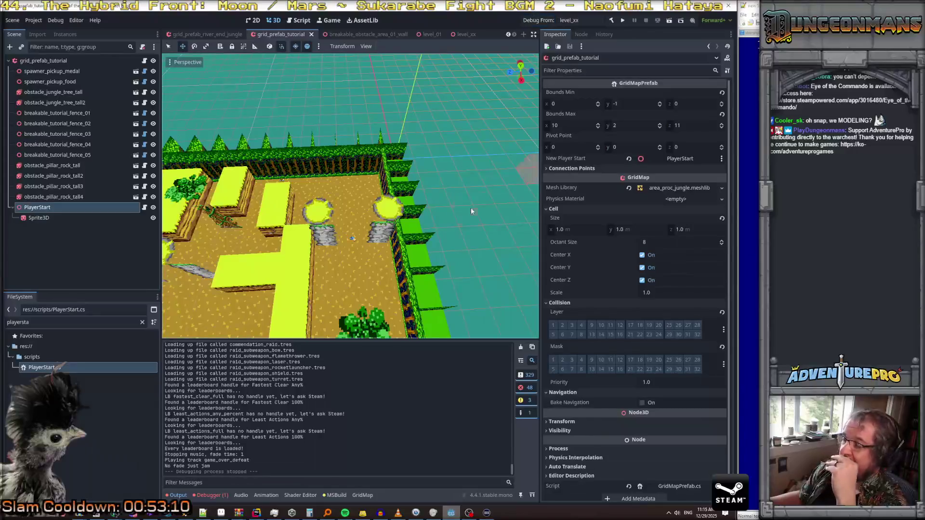
Step: Zoom out and orbit around the level, then select obstacle_jungle_tree_tall to see its properties
{"action": "scroll", "coordinate": [471, 211], "scroll_direction": "down", "scroll_amount": 4}
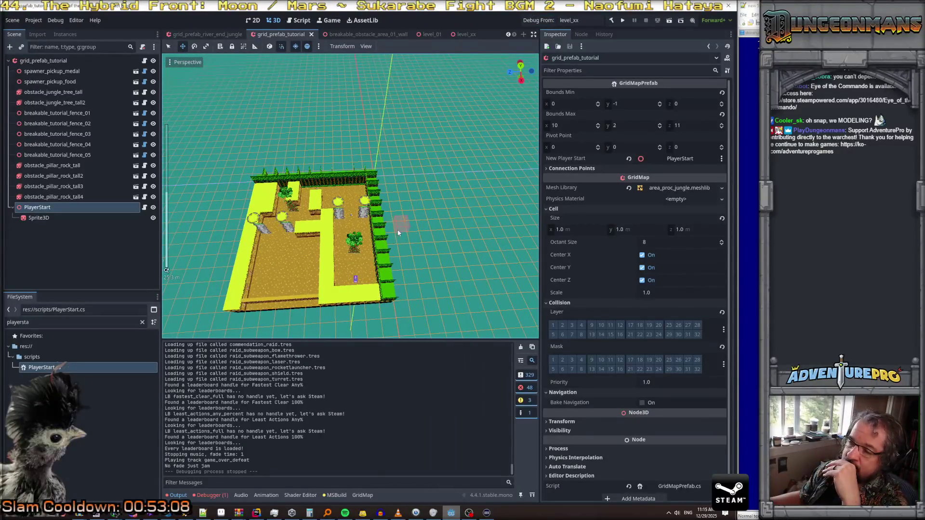
{"action": "mouse_move", "coordinate": [398, 232]}
{"action": "left_mouse_down"}
{"action": "mouse_move", "coordinate": [301, 247]}
{"action": "mouse_move", "coordinate": [275, 263]}
{"action": "mouse_move", "coordinate": [357, 245]}
{"action": "mouse_move", "coordinate": [320, 244]}
{"action": "left_mouse_up"}
{"action": "left_click_drag", "start_coordinate": [384, 232], "coordinate": [386, 228]}
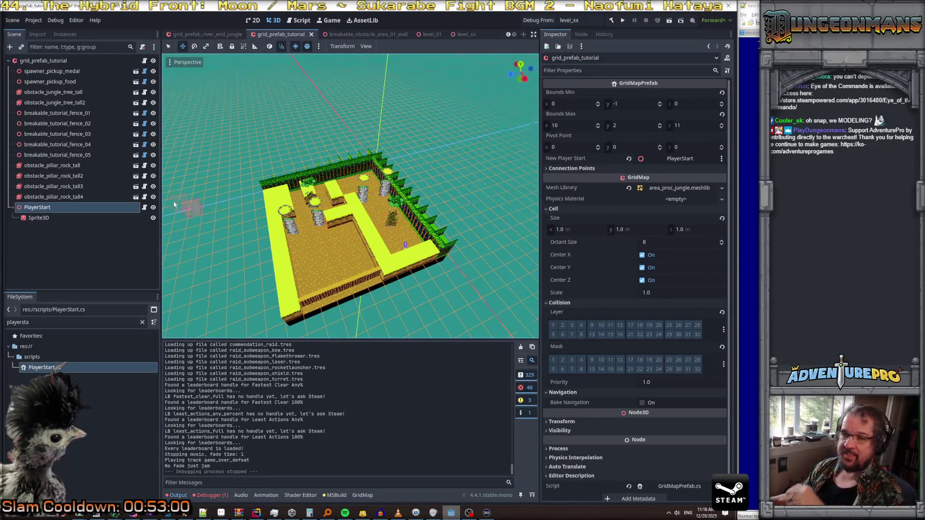
{"action": "left_click", "coordinate": [53, 92]}
{"action": "scroll", "coordinate": [166, 270], "scroll_direction": "up", "scroll_amount": 5}
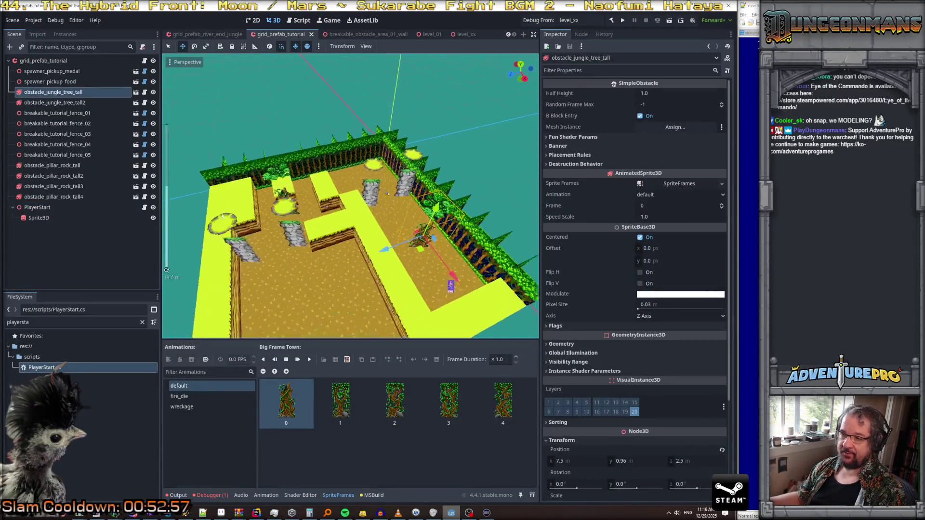
Step: Duplicate obstacle_jungle_tree_tall into obstacle_jungle_tree_tall3 and slide it along the X axis
{"action": "right_click", "coordinate": [66, 92]}
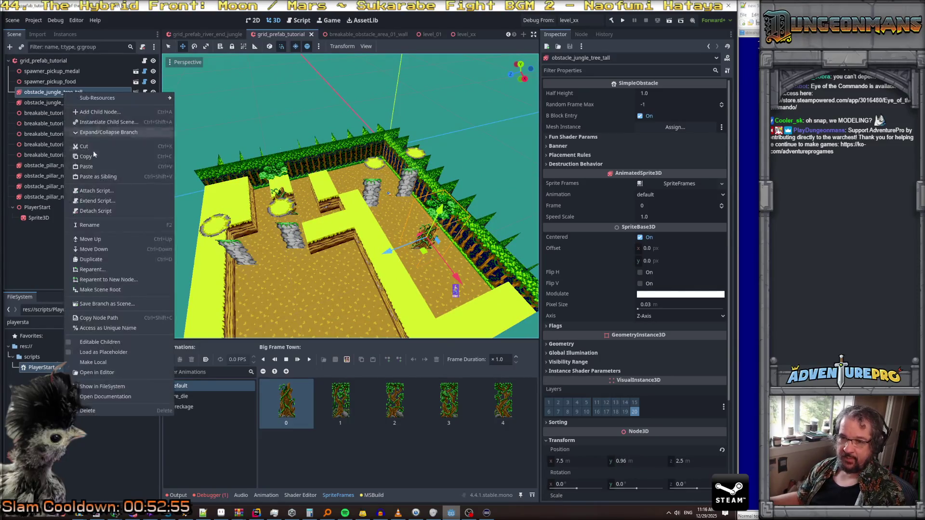
{"action": "left_click", "coordinate": [94, 260]}
{"action": "left_click_drag", "start_coordinate": [388, 252], "coordinate": [287, 290]}
{"action": "left_click_drag", "start_coordinate": [389, 193], "coordinate": [238, 248]}
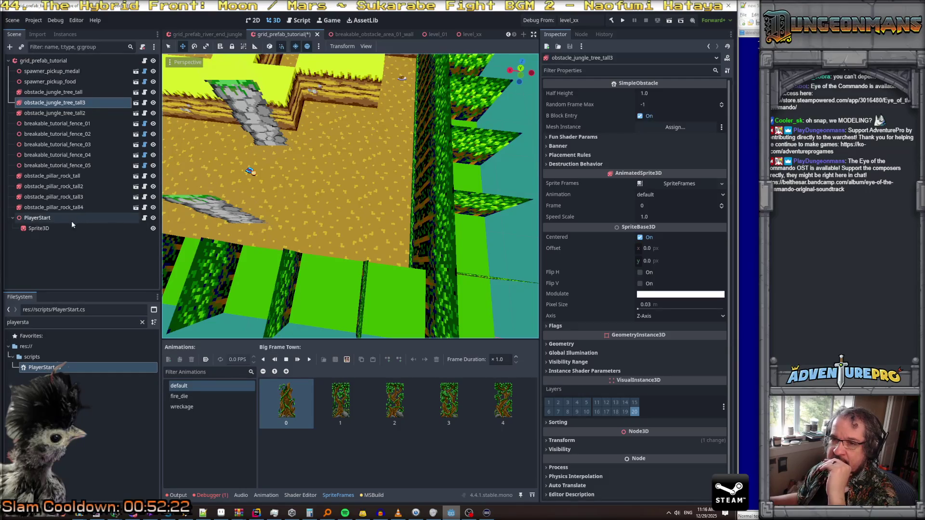
{"action": "left_click", "coordinate": [43, 61]}
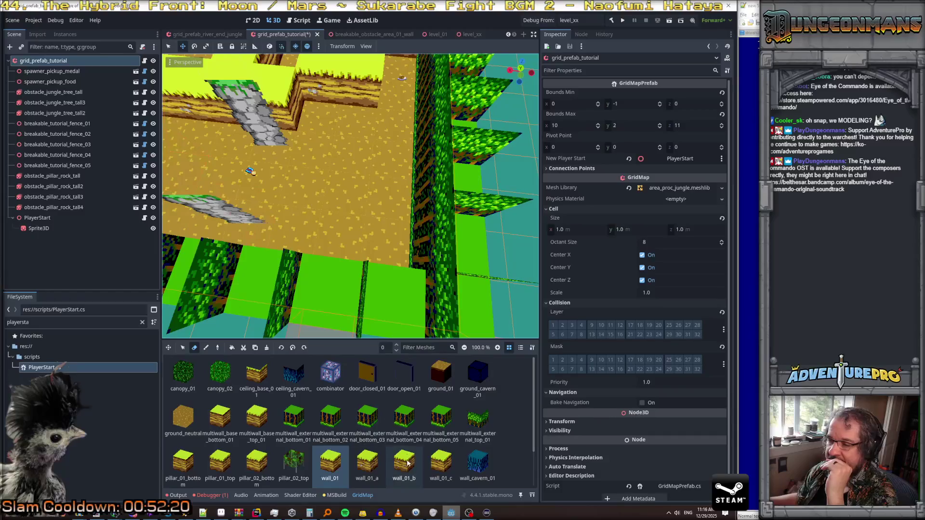
Step: Paint a water_01 pool on floor level -1, undoing one stray water cell
{"action": "scroll", "coordinate": [407, 463], "scroll_direction": "down", "scroll_amount": 2}
{"action": "left_click", "coordinate": [365, 459]}
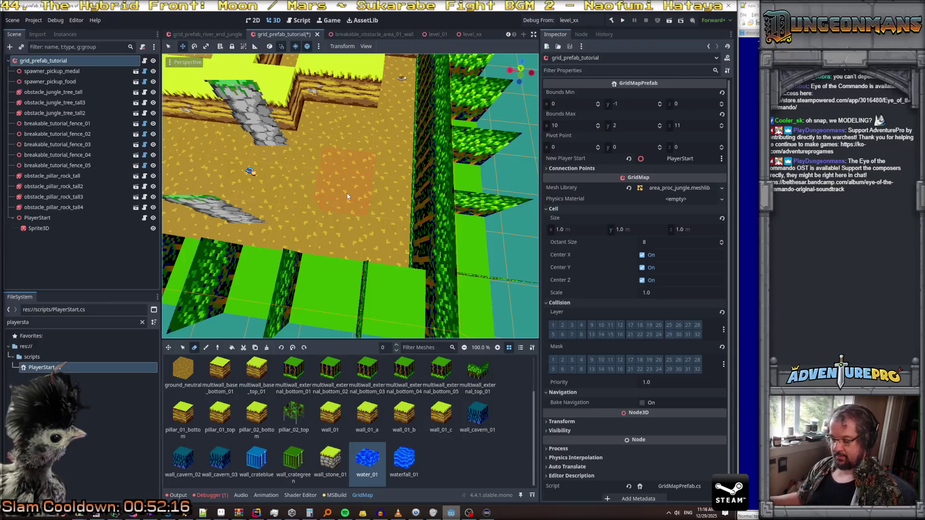
{"action": "key", "text": "q"}
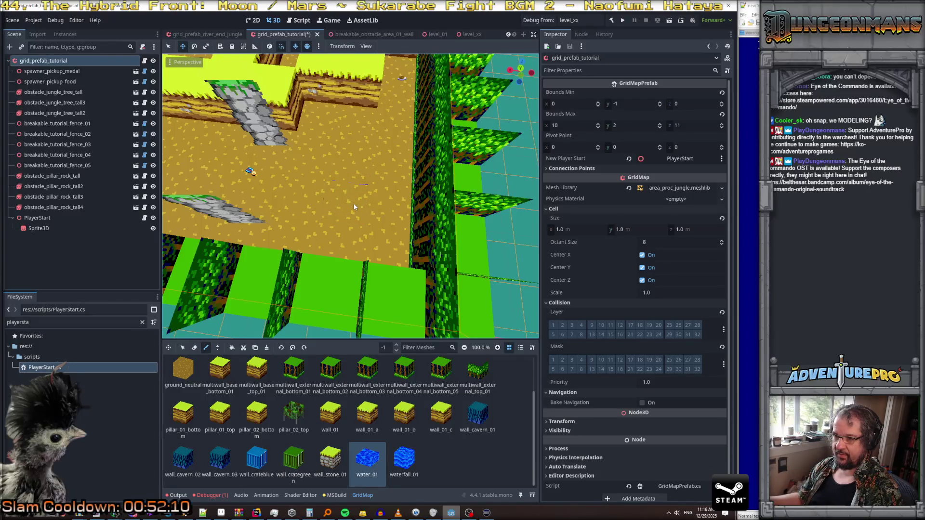
{"action": "left_click", "coordinate": [353, 203]}
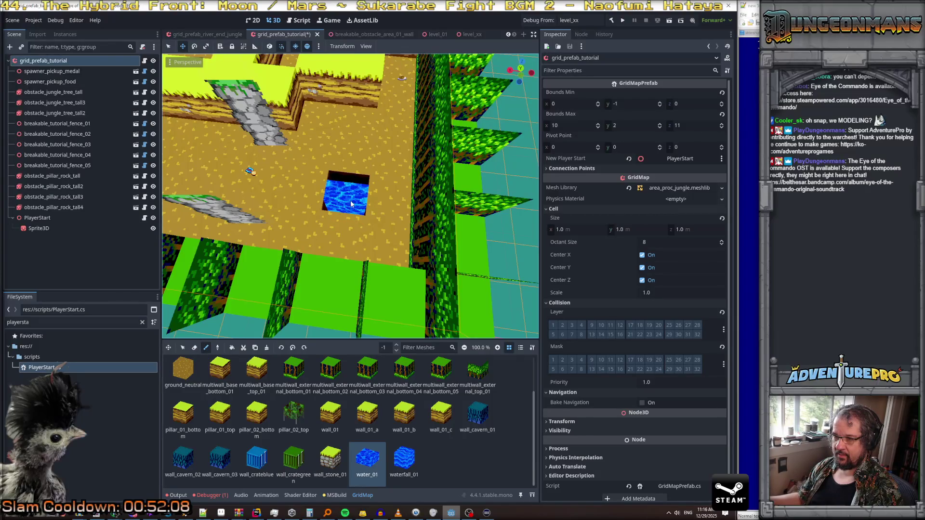
{"action": "left_click", "coordinate": [503, 218]}
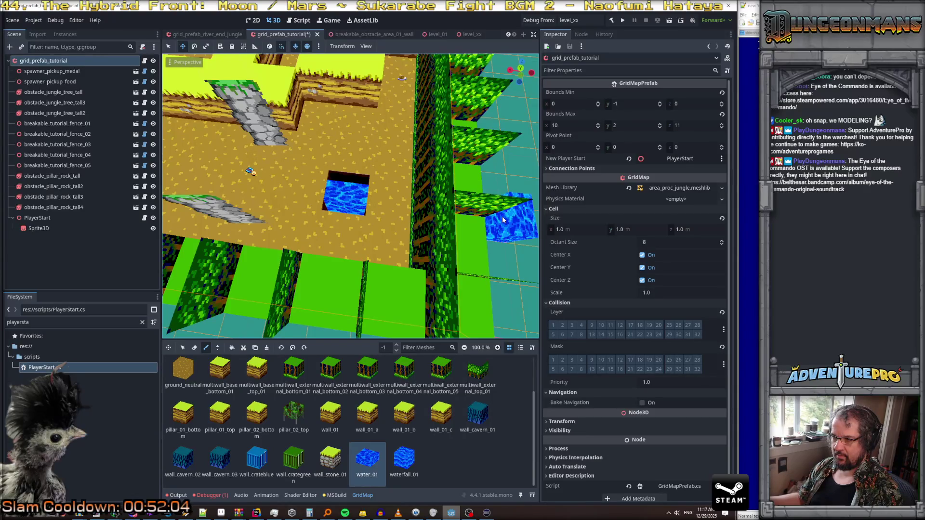
{"action": "key", "text": "ctrl+z"}
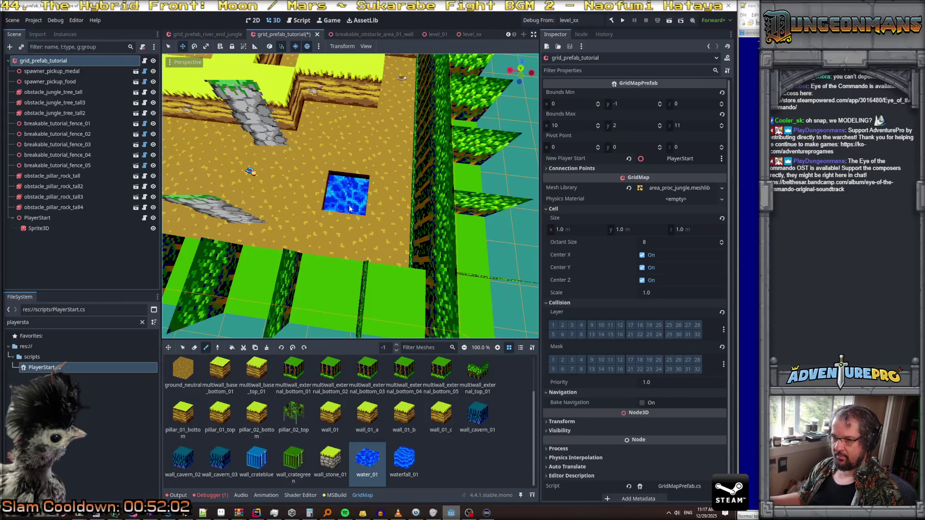
{"action": "left_click", "coordinate": [379, 211]}
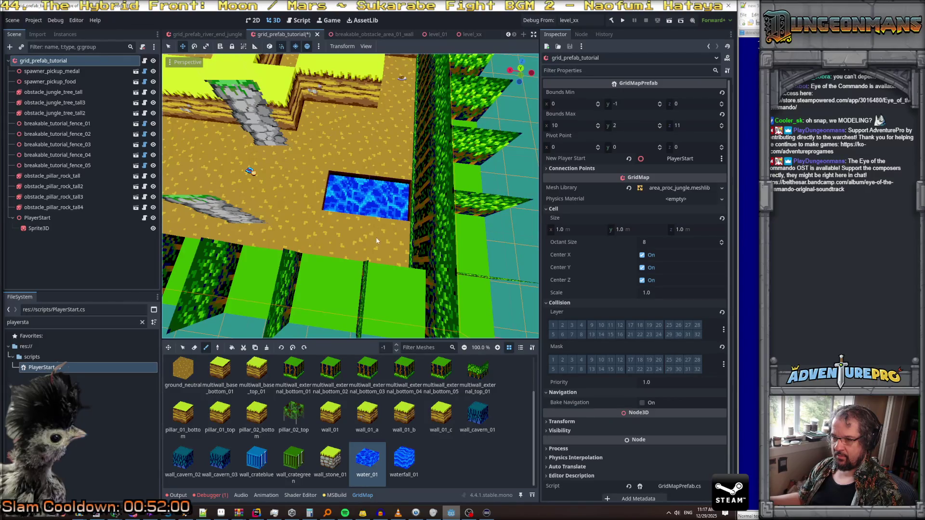
{"action": "scroll", "coordinate": [337, 239], "scroll_direction": "up", "scroll_amount": 5}
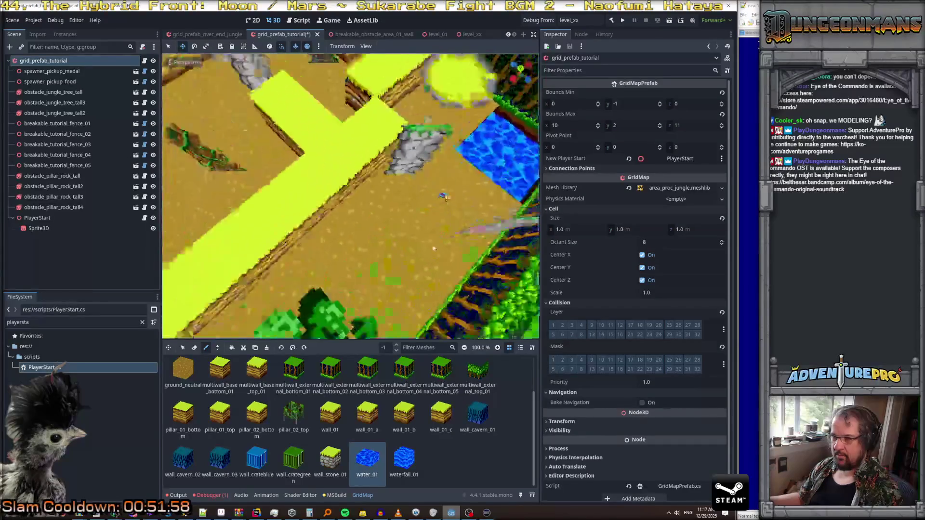
{"action": "scroll", "coordinate": [354, 239], "scroll_direction": "up", "scroll_amount": 5}
{"action": "scroll", "coordinate": [354, 239], "scroll_direction": "down", "scroll_amount": 3}
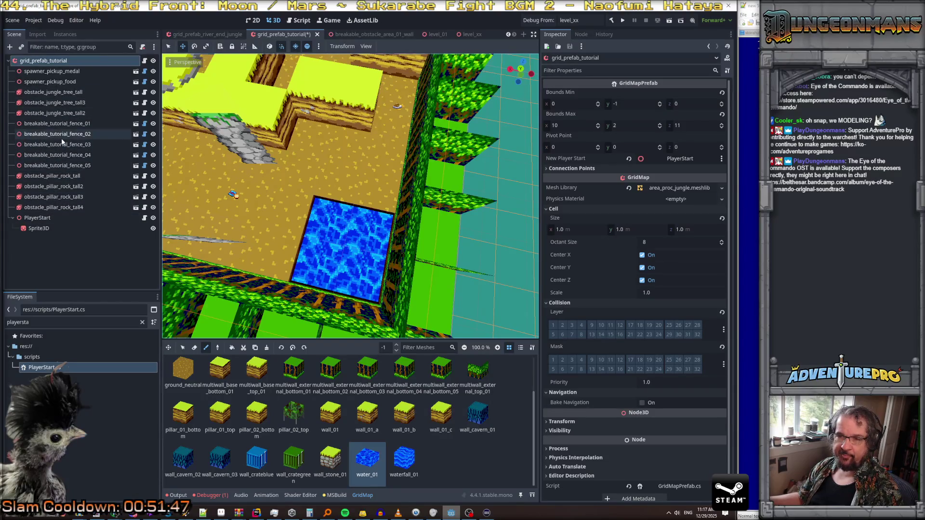
{"action": "double_click", "coordinate": [64, 72]}
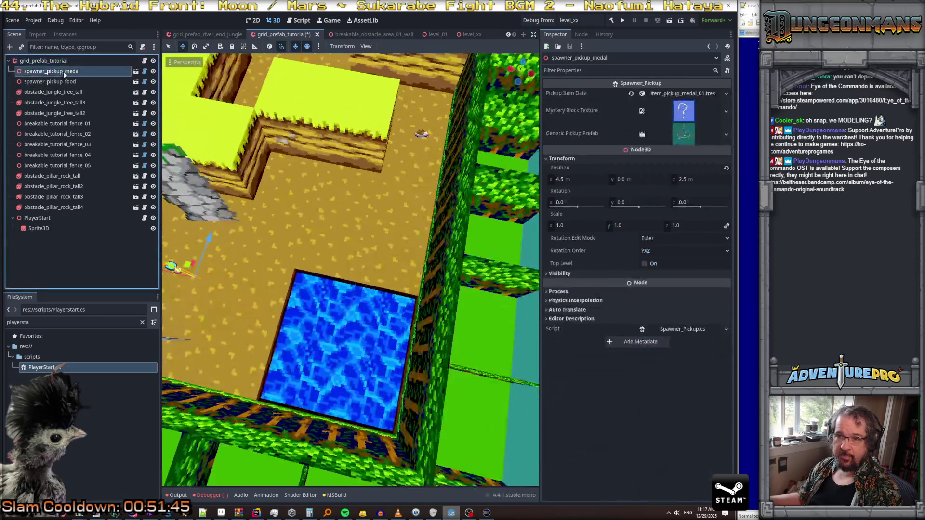
Step: Duplicate spawner_pickup_medal into spawner_pickup_medal2 and orbit the view around the water pool
{"action": "right_click", "coordinate": [63, 72]}
{"action": "left_click", "coordinate": [102, 242]}
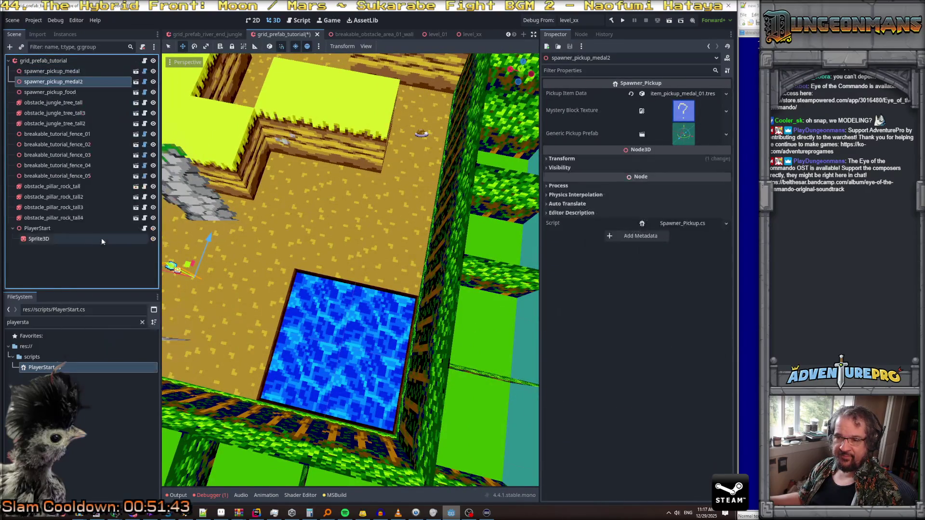
{"action": "mouse_move", "coordinate": [241, 298]}
{"action": "left_mouse_down"}
{"action": "mouse_move", "coordinate": [258, 291]}
{"action": "mouse_move", "coordinate": [212, 219]}
{"action": "mouse_move", "coordinate": [481, 183]}
{"action": "mouse_move", "coordinate": [442, 178]}
{"action": "left_mouse_up"}
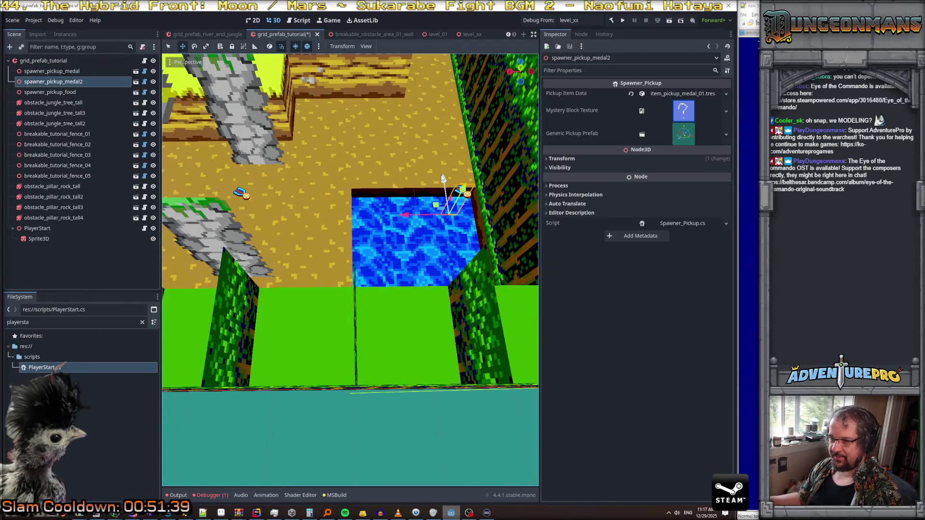
{"action": "left_click", "coordinate": [409, 239]}
{"action": "mouse_move", "coordinate": [409, 239]}
{"action": "left_mouse_down"}
{"action": "mouse_move", "coordinate": [451, 240]}
{"action": "mouse_move", "coordinate": [443, 212]}
{"action": "mouse_move", "coordinate": [458, 203]}
{"action": "left_mouse_up"}
Step: Fly the camera around the level for an overview, then save the tutorial prefab scene
{"action": "key", "text": "s"}
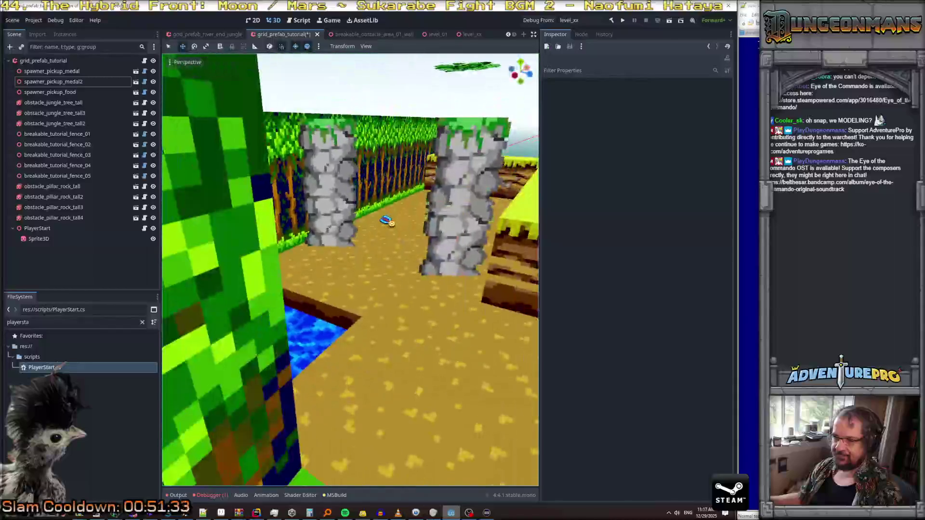
{"action": "key", "text": "s"}
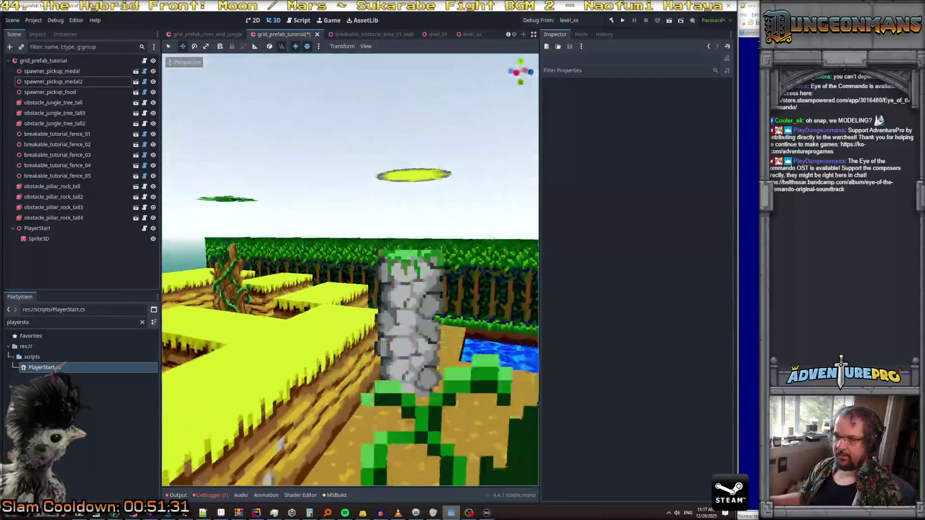
{"action": "key", "text": "w"}
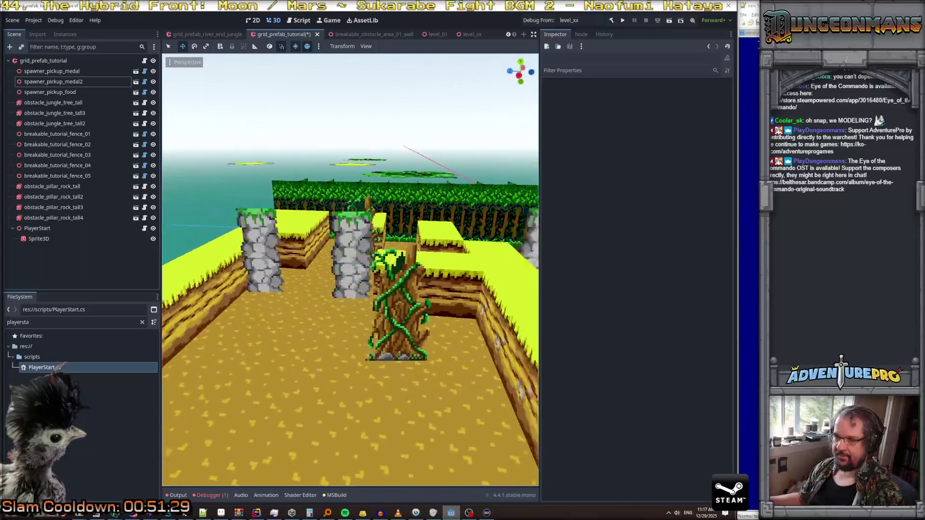
{"action": "key", "text": "s"}
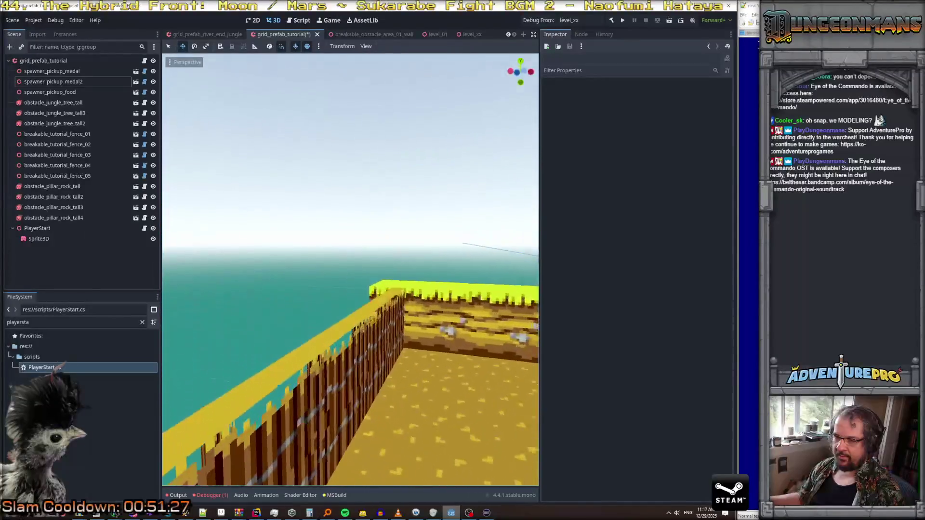
{"action": "key", "text": "s"}
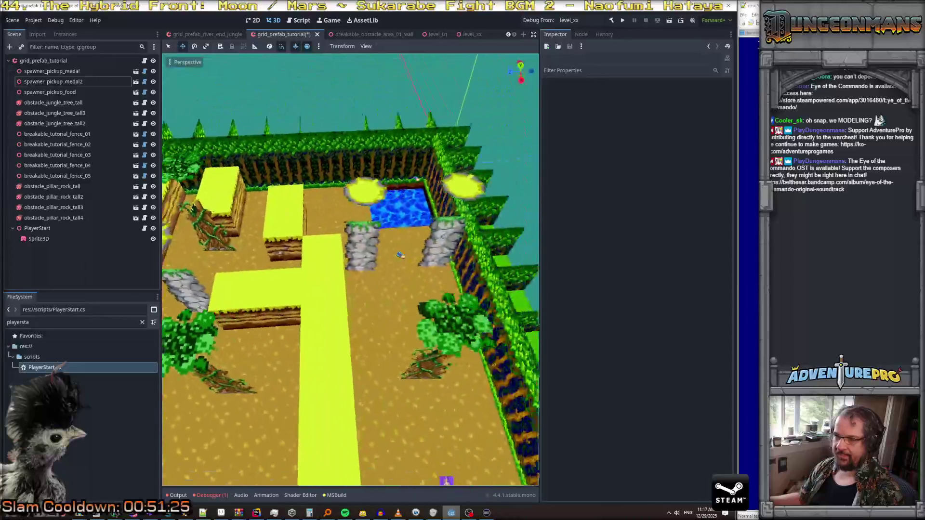
{"action": "key", "text": "ctrl+s"}
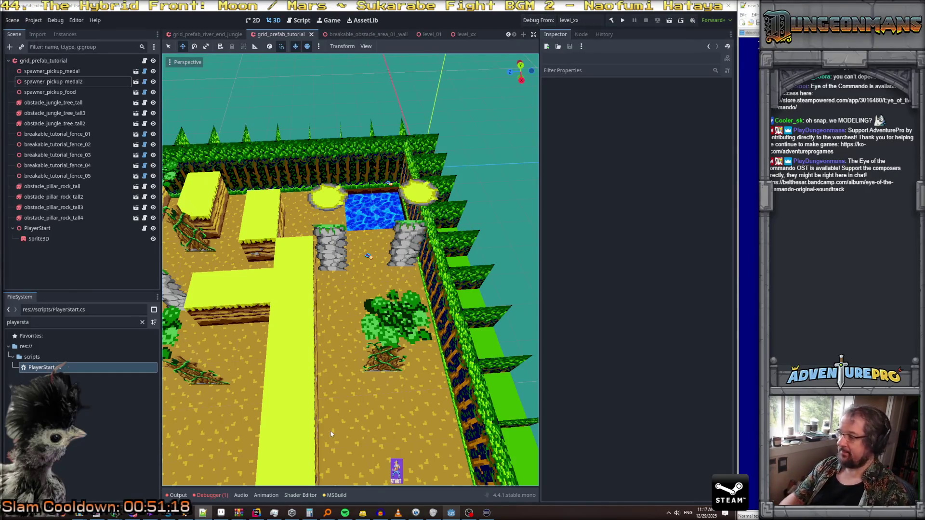
{"action": "left_click", "coordinate": [260, 514]}
Step: Search all project files for 'debug_from' and preview the MainMenu.cs match
{"action": "left_click", "coordinate": [397, 234]}
{"action": "key", "text": "ctrl+shift+f"}
{"action": "type", "text": "debug_from"}
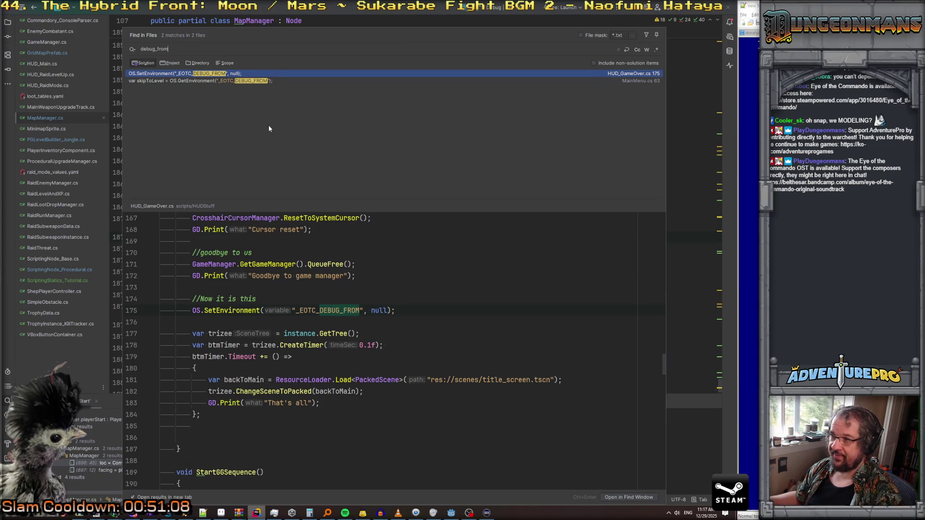
{"action": "left_click", "coordinate": [229, 82]}
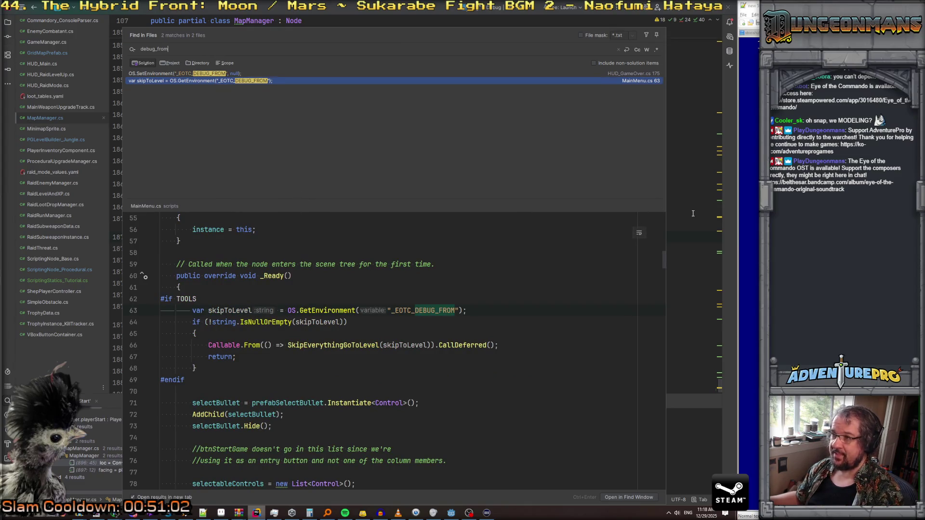
Step: Dismiss the Find in Files search and return to the Godot editor
{"action": "key", "text": "Escape"}
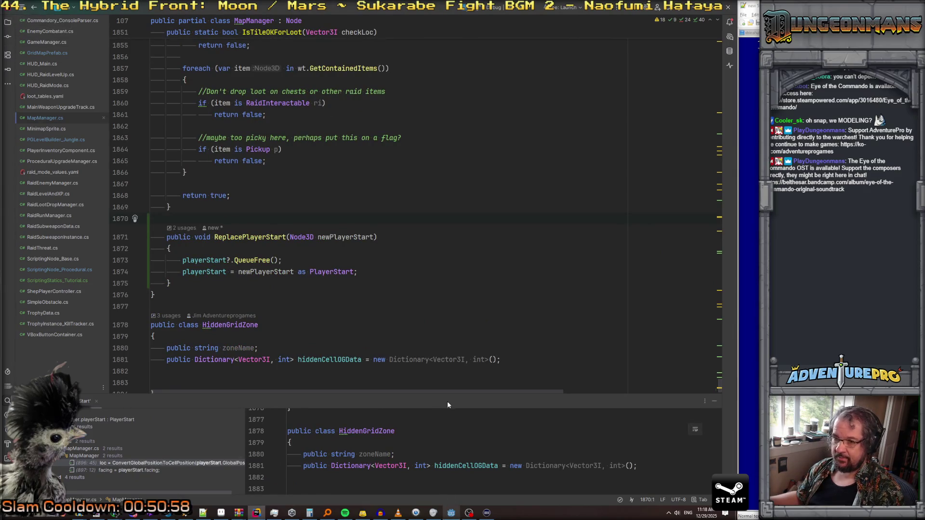
{"action": "key", "text": "ctrl+shift+f"}
{"action": "key", "text": "Escape"}
{"action": "key", "text": "ctrl+shift+f"}
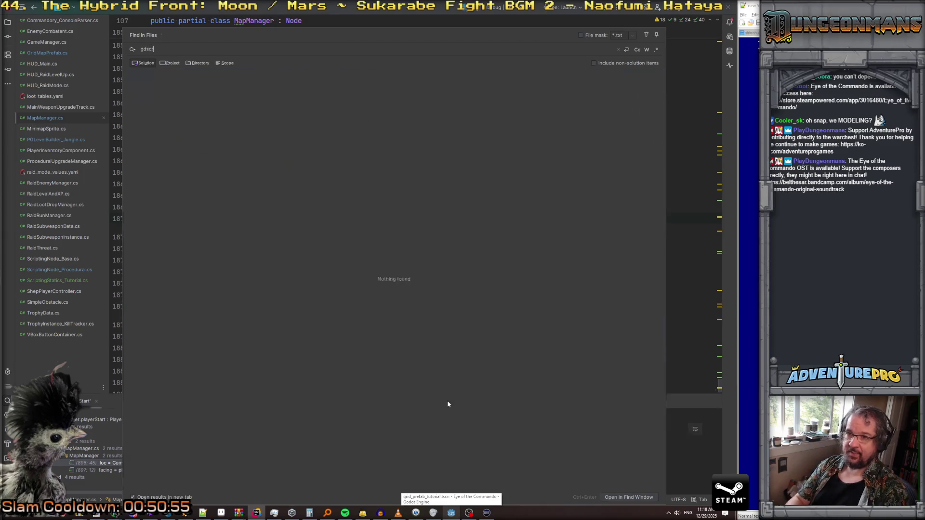
{"action": "key", "text": "Escape"}
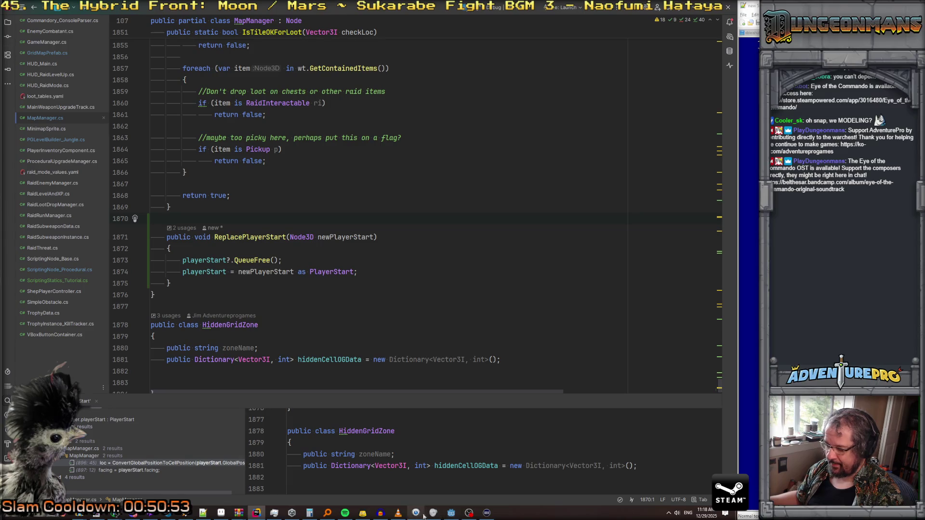
{"action": "left_click", "coordinate": [455, 518]}
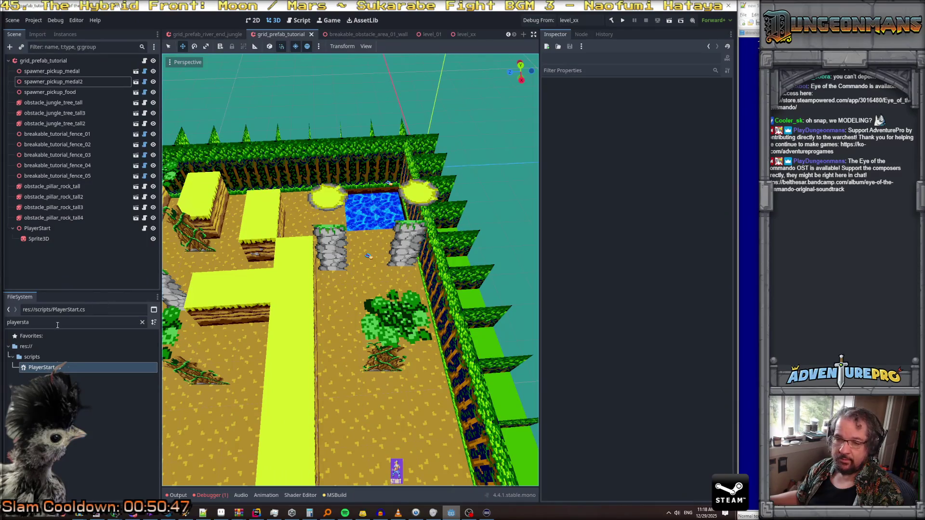
Step: Clear the FileSystem filter, enlarge the dock, and collapse the actors folder
{"action": "double_click", "coordinate": [72, 322]}
{"action": "type", "text": "gdscr"}
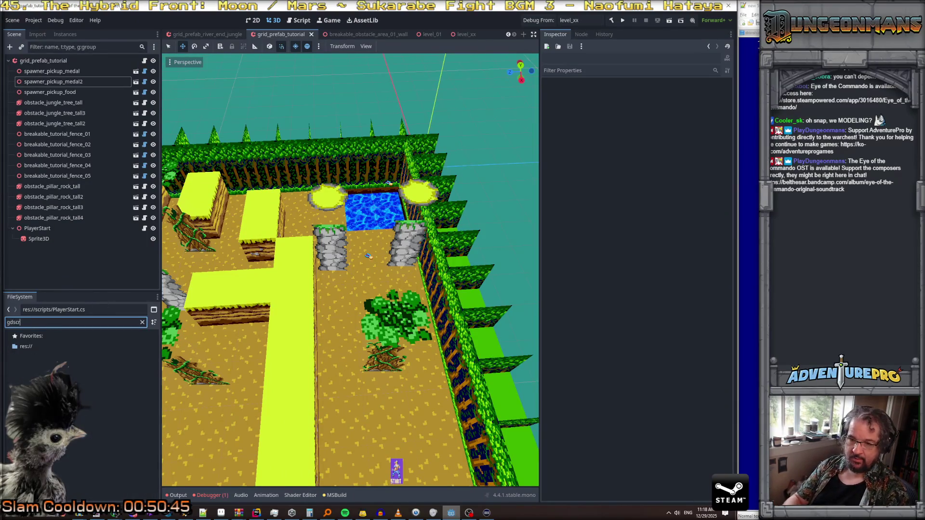
{"action": "key", "text": "BackSpace"}
{"action": "key", "text": "BackSpace"}
{"action": "key", "text": "BackSpace"}
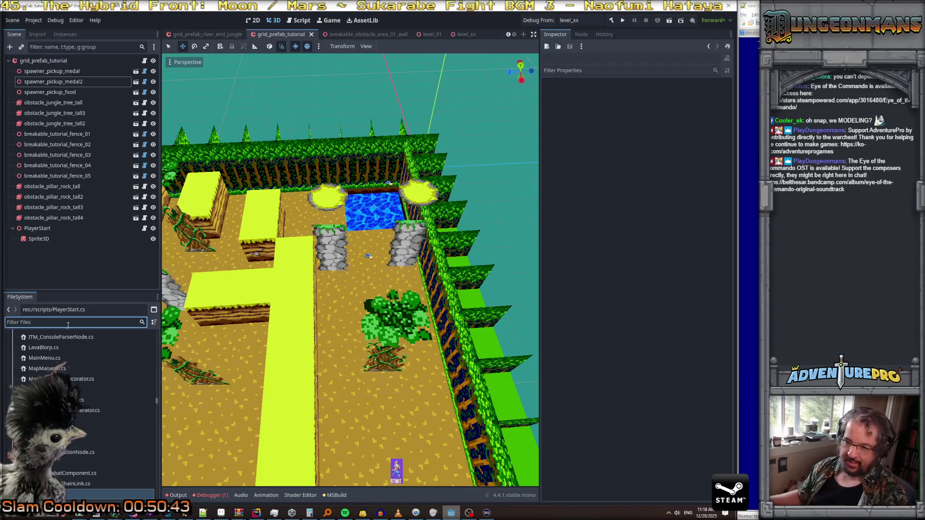
{"action": "left_click_drag", "start_coordinate": [106, 292], "coordinate": [106, 241]}
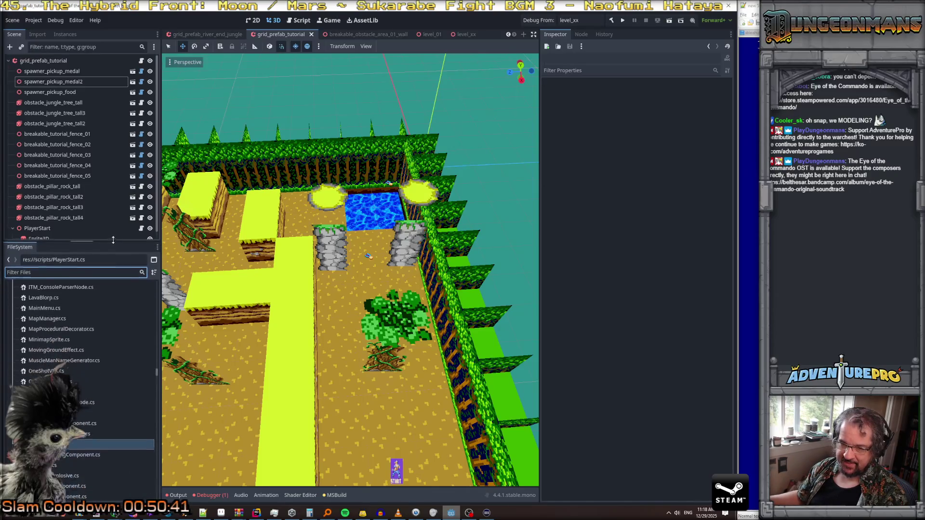
{"action": "scroll", "coordinate": [72, 337], "scroll_direction": "up", "scroll_amount": 20}
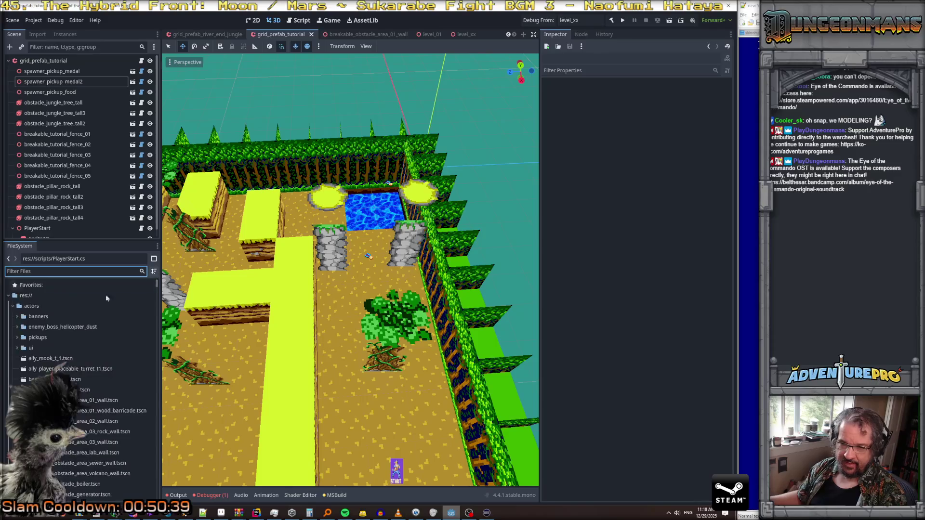
{"action": "left_click", "coordinate": [19, 307]}
{"action": "scroll", "coordinate": [80, 386], "scroll_direction": "down", "scroll_amount": 3}
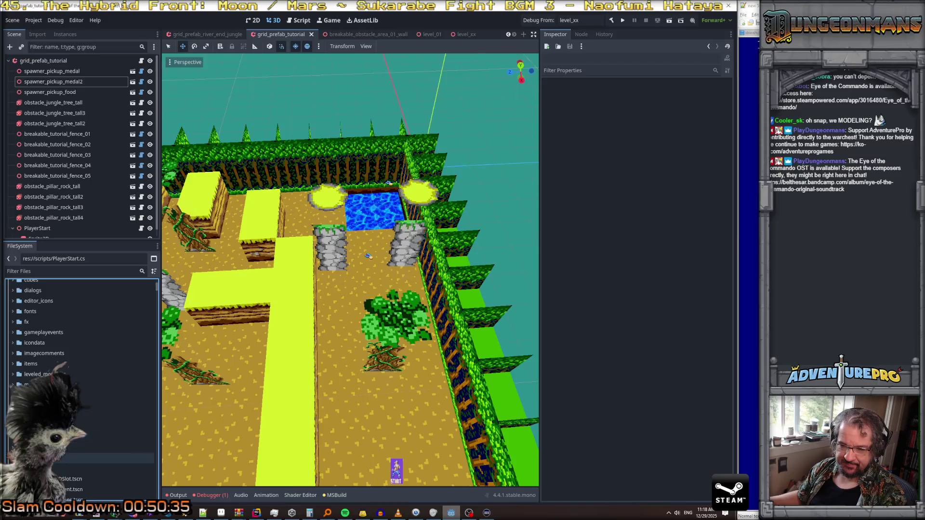
{"action": "scroll", "coordinate": [82, 424], "scroll_direction": "down", "scroll_amount": 3}
{"action": "scroll", "coordinate": [81, 400], "scroll_direction": "up", "scroll_amount": 10}
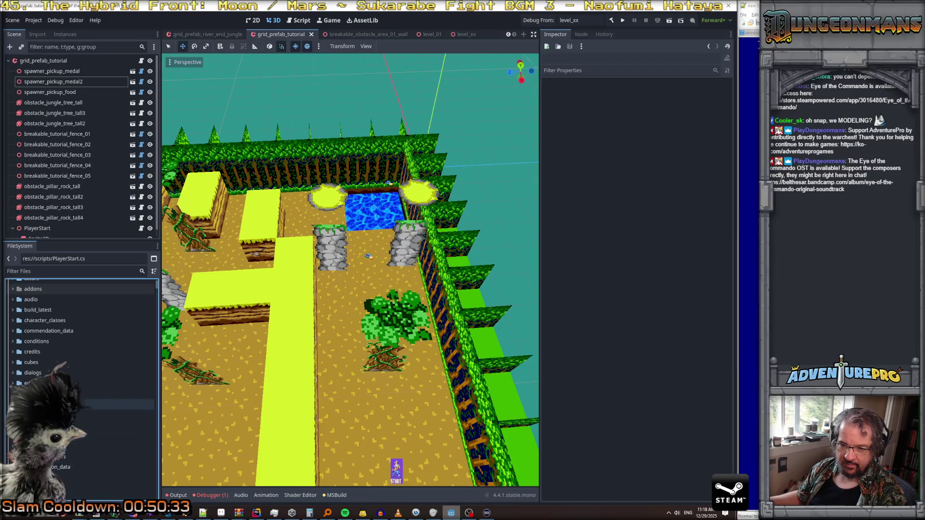
{"action": "scroll", "coordinate": [77, 366], "scroll_direction": "up", "scroll_amount": 3}
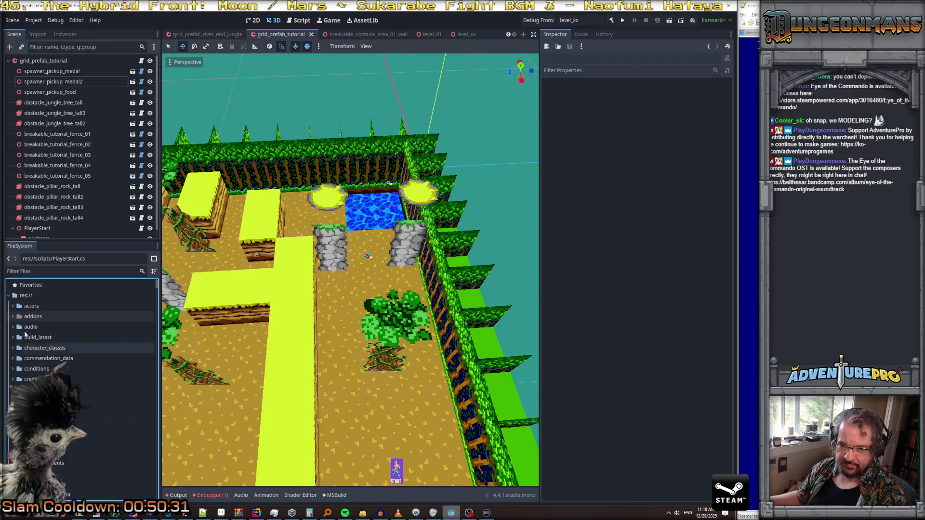
Step: Expand res://addons/eotc_debug_run and open its plugin.cfg in the Script editor
{"action": "left_click", "coordinate": [10, 295]}
{"action": "left_click", "coordinate": [9, 296]}
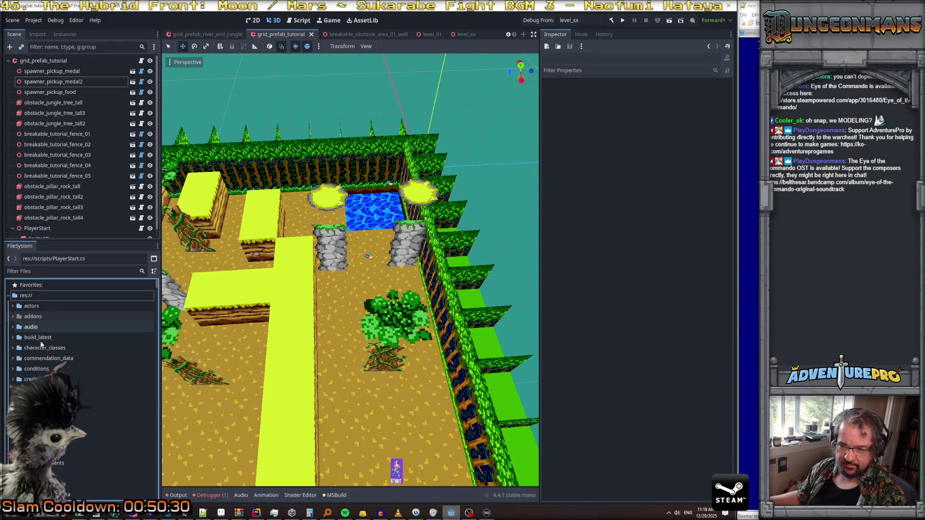
{"action": "left_click", "coordinate": [12, 316]}
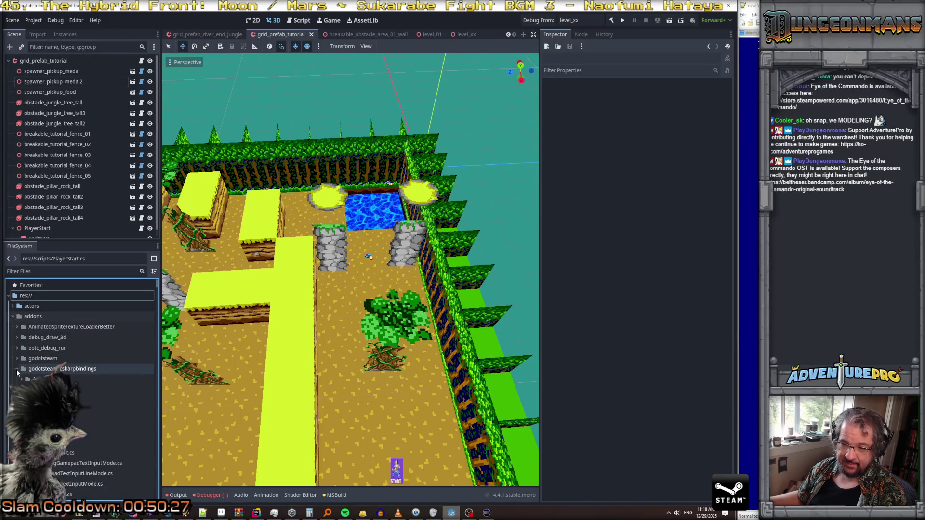
{"action": "left_click", "coordinate": [17, 369]}
{"action": "left_click", "coordinate": [17, 347]}
{"action": "left_click", "coordinate": [51, 358]}
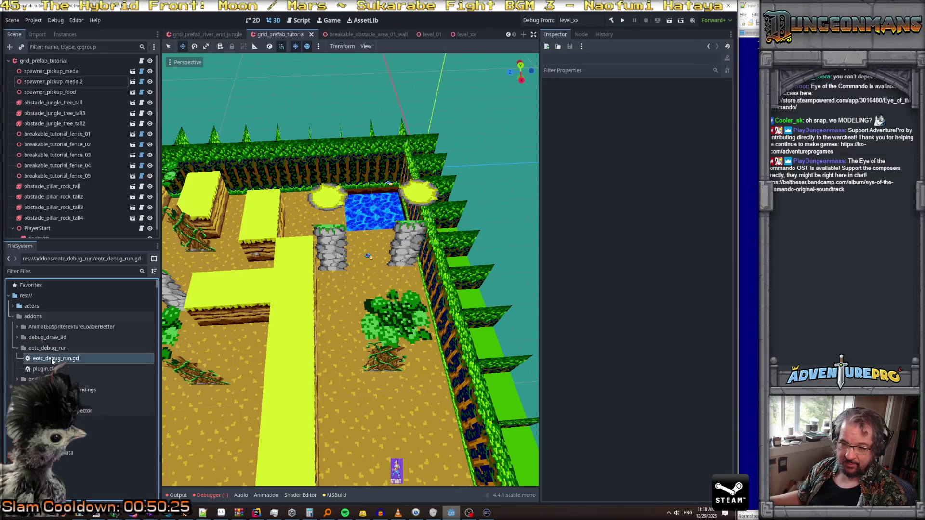
{"action": "double_click", "coordinate": [46, 370]}
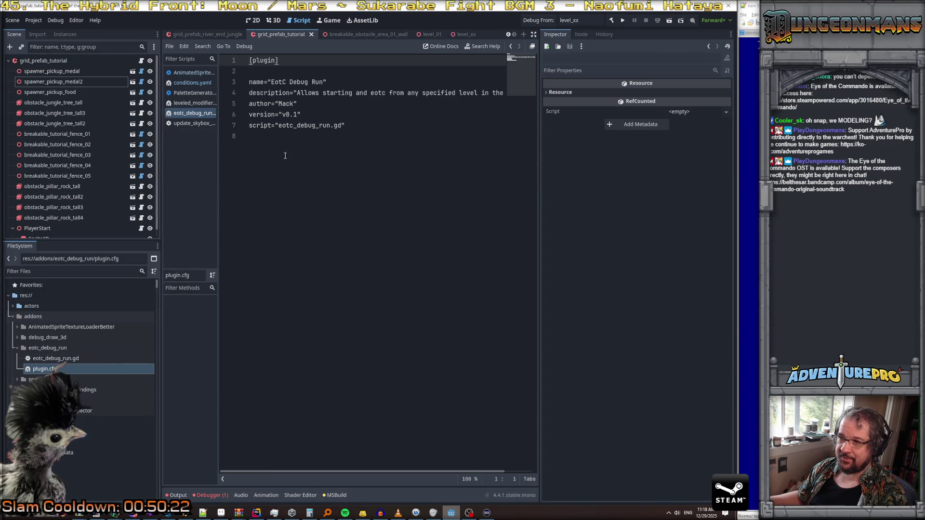
Step: In plugin.cfg, change the version to v0.2, append a co-author to author, and save
{"action": "double_click", "coordinate": [295, 114]}
{"action": "type", "text": "2"}
{"action": "left_click", "coordinate": [295, 104]}
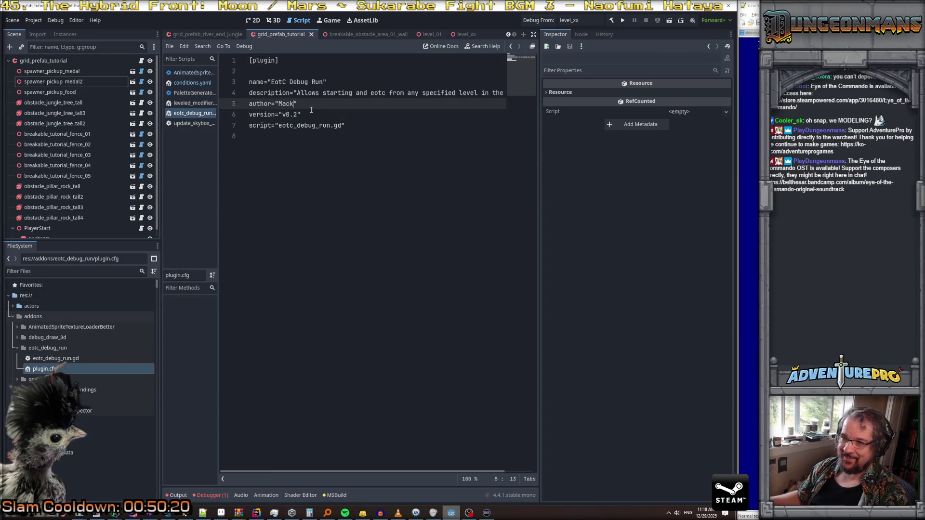
{"action": "type", "text": "and Jim yay"}
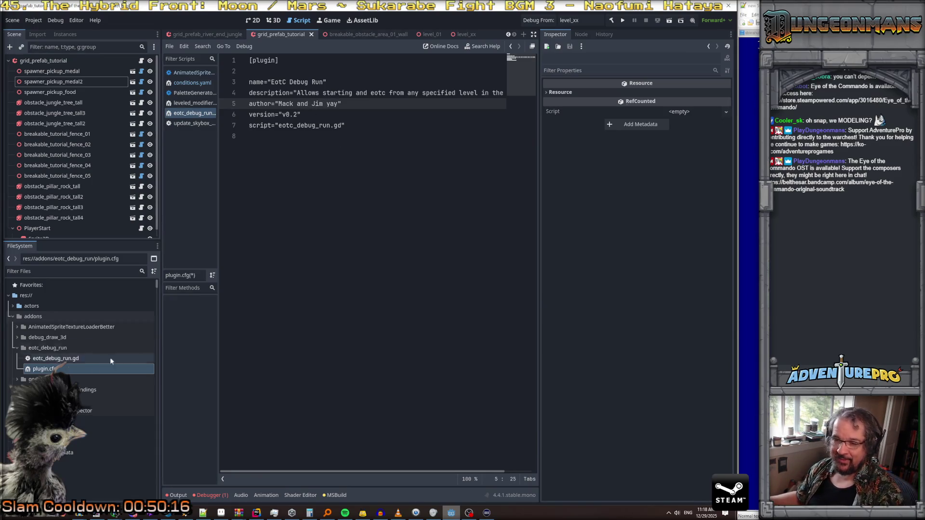
{"action": "key", "text": "ctrl+s"}
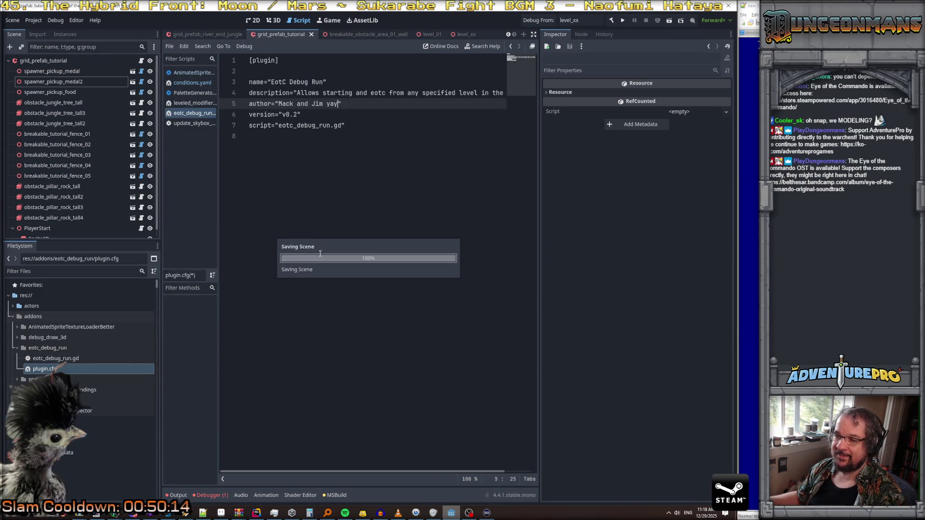
Step: Open eotc_debug_run.gd and insert blank lines after controls.add_child(debug_level) on line 37
{"action": "double_click", "coordinate": [56, 358]}
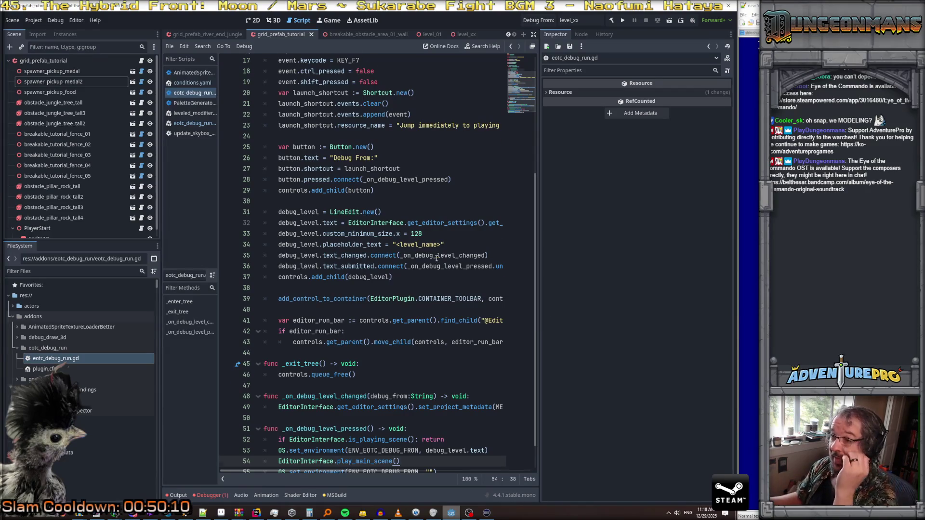
{"action": "scroll", "coordinate": [436, 259], "scroll_direction": "up", "scroll_amount": 3}
{"action": "scroll", "coordinate": [440, 248], "scroll_direction": "down", "scroll_amount": 1}
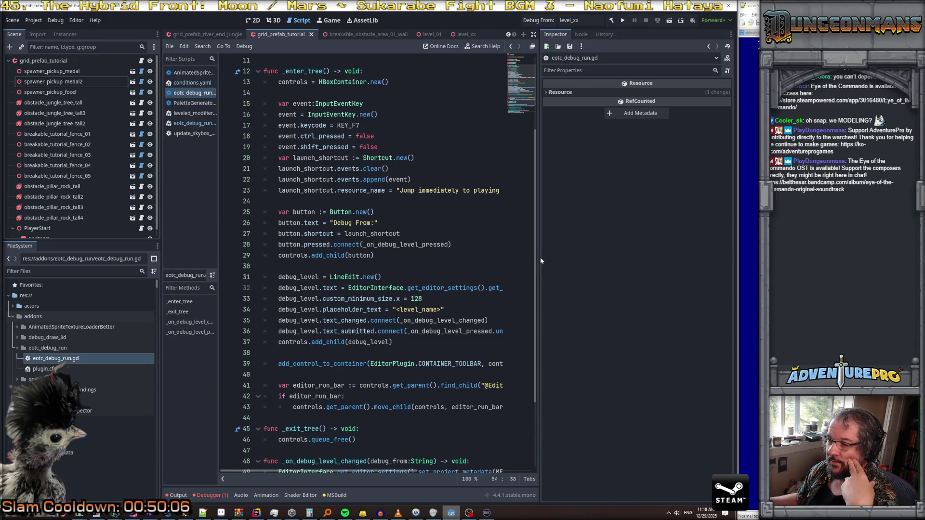
{"action": "left_click_drag", "start_coordinate": [540, 257], "coordinate": [692, 270]}
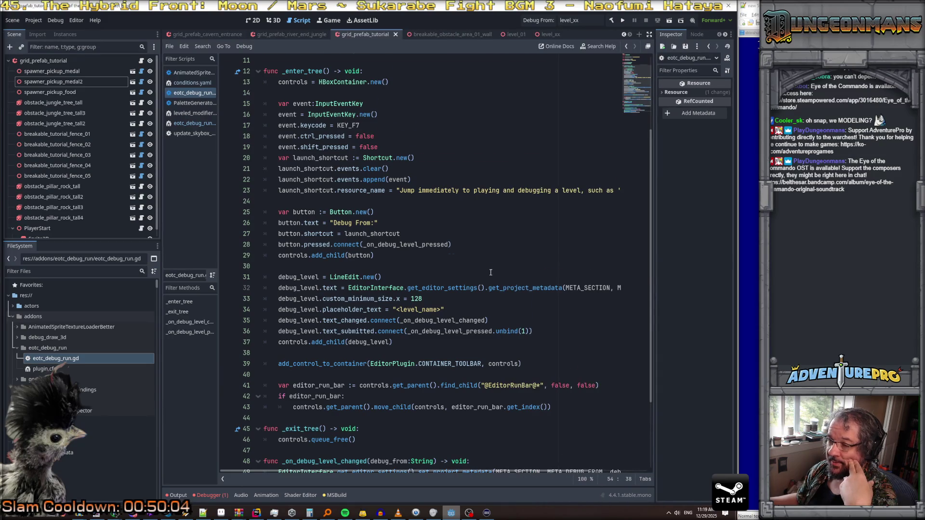
{"action": "scroll", "coordinate": [490, 272], "scroll_direction": "down", "scroll_amount": 1}
{"action": "left_click", "coordinate": [413, 310]}
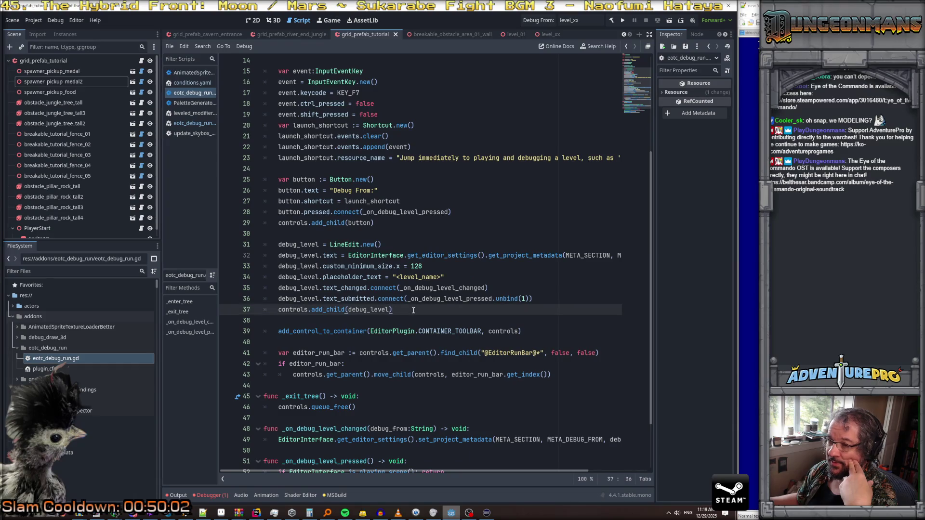
{"action": "key", "text": "Return"}
{"action": "key", "text": "Return"}
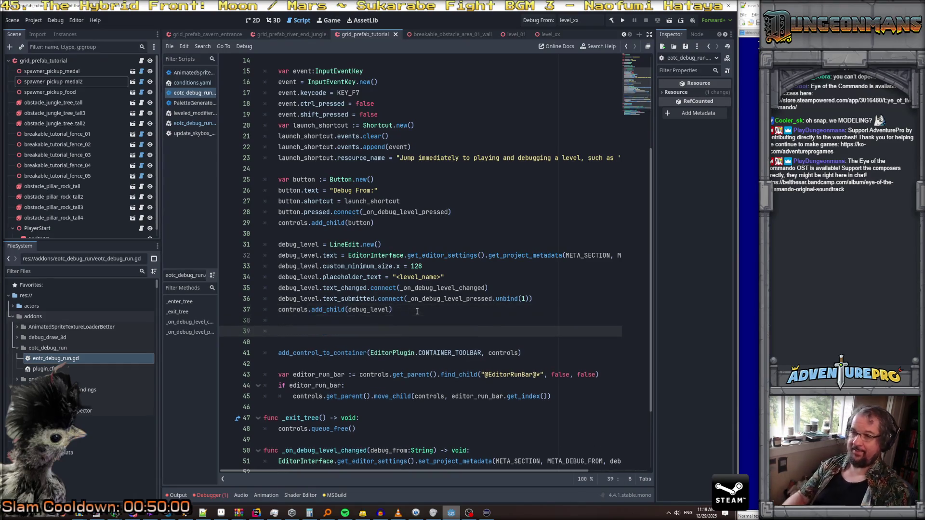
{"action": "scroll", "coordinate": [409, 310], "scroll_direction": "up", "scroll_amount": 5}
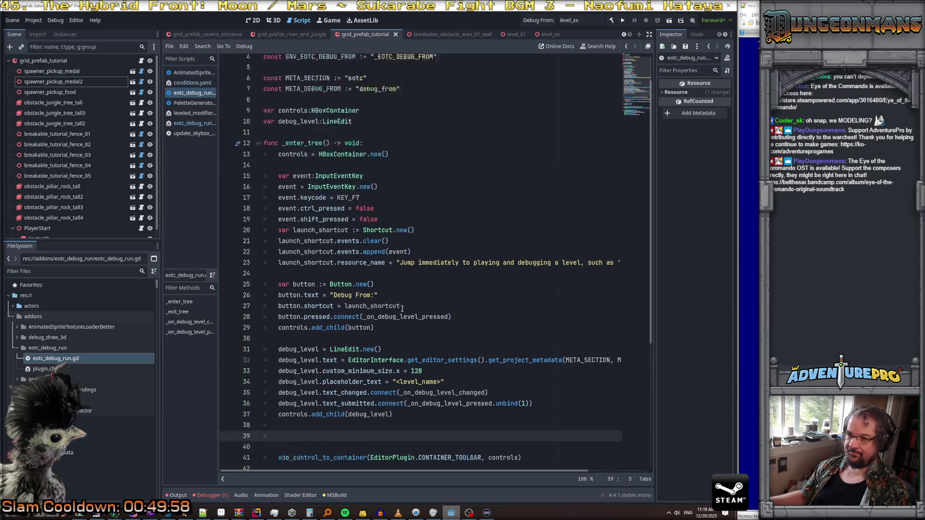
Step: Declare a new var tutorial:CheckBox below line 10
{"action": "left_click", "coordinate": [365, 158]}
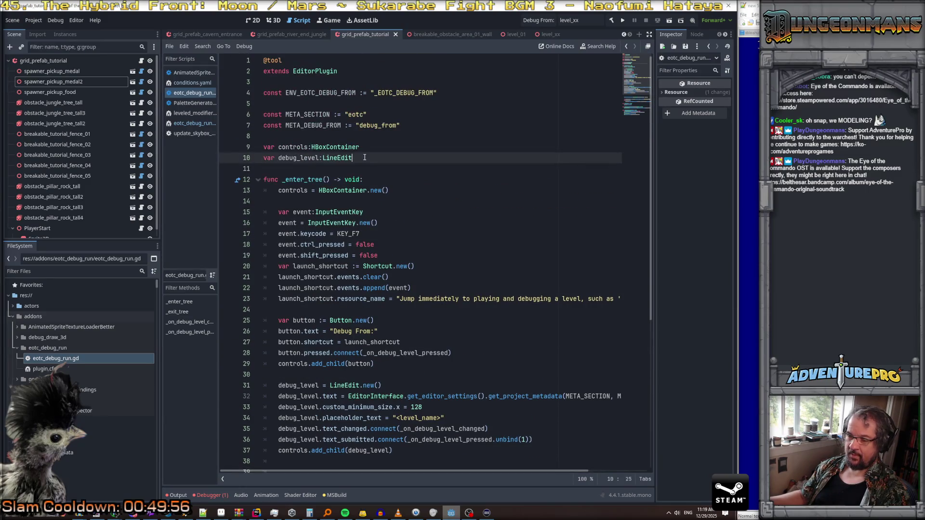
{"action": "key", "text": "Return"}
{"action": "type", "text": "var "}
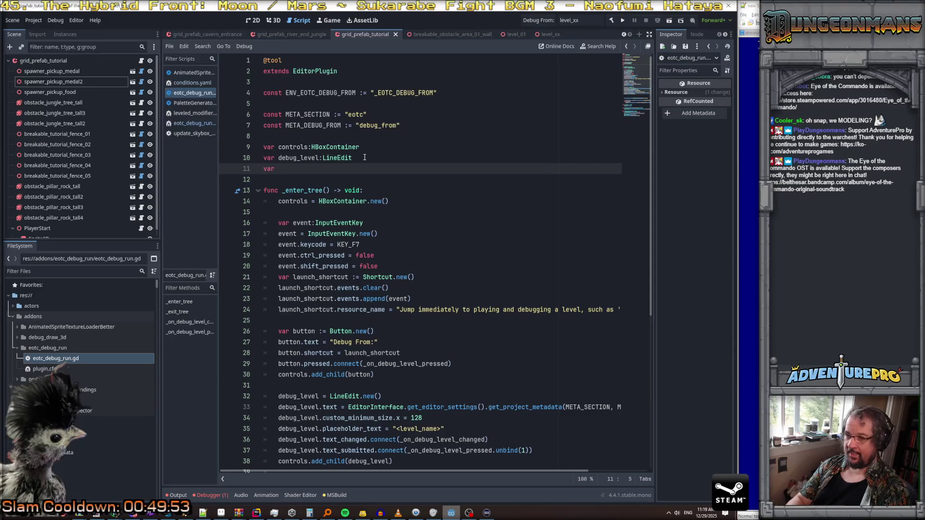
{"action": "type", "text": "tutorial:C"}
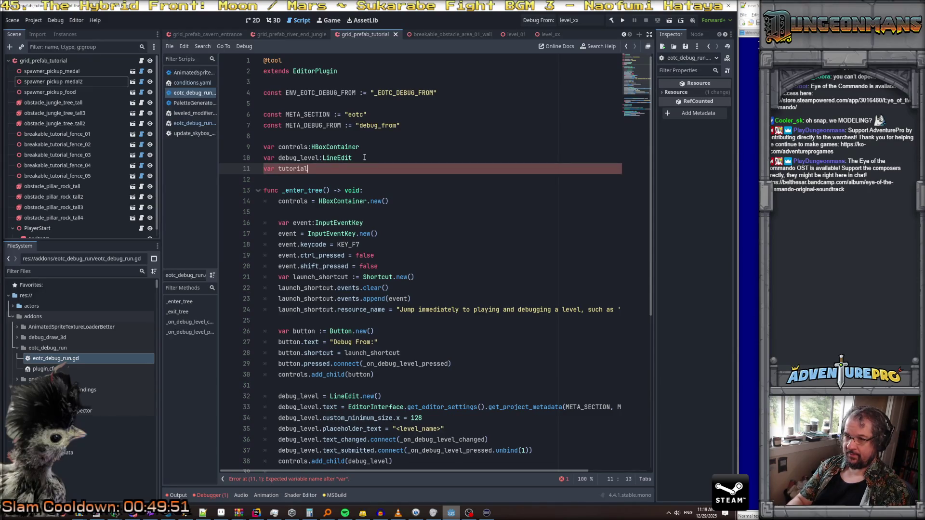
{"action": "type", "text": "heckBox"}
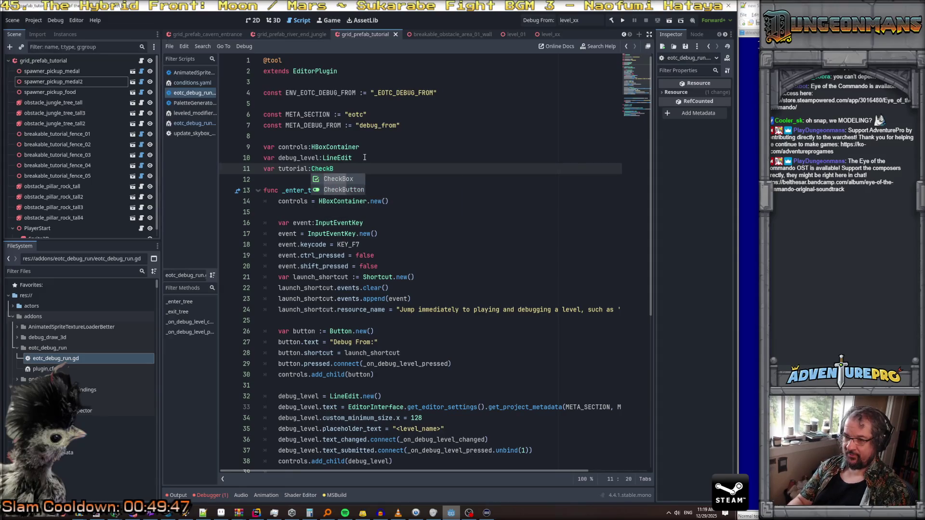
{"action": "key", "text": "Return"}
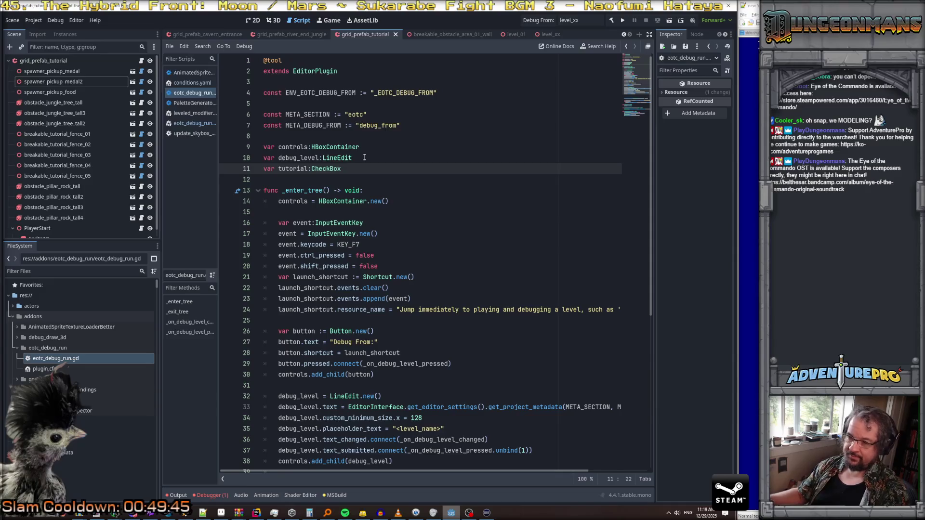
Step: Erase stray text on line 40 and rename the variable on line 11 to chkTutorial
{"action": "scroll", "coordinate": [365, 158], "scroll_direction": "down", "scroll_amount": 4}
{"action": "left_click", "coordinate": [407, 339]}
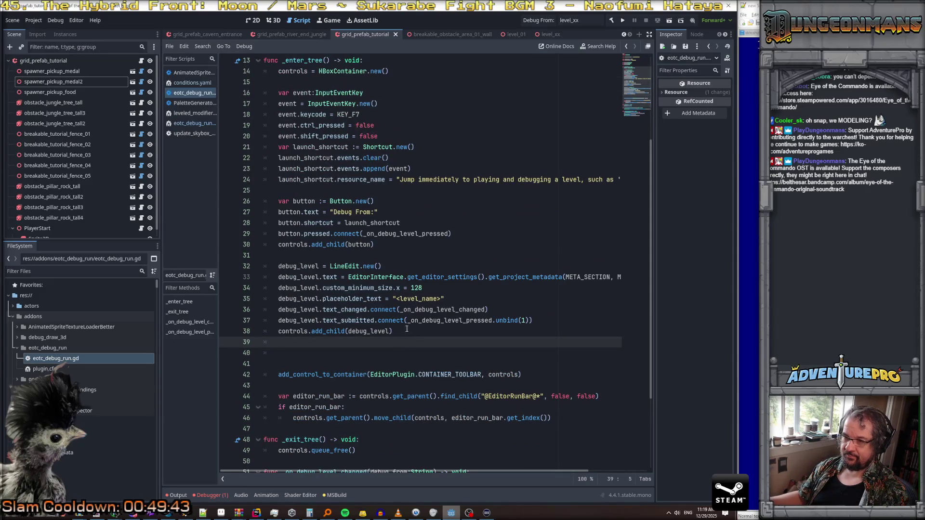
{"action": "key", "text": "Return"}
{"action": "type", "text": "tuyt"}
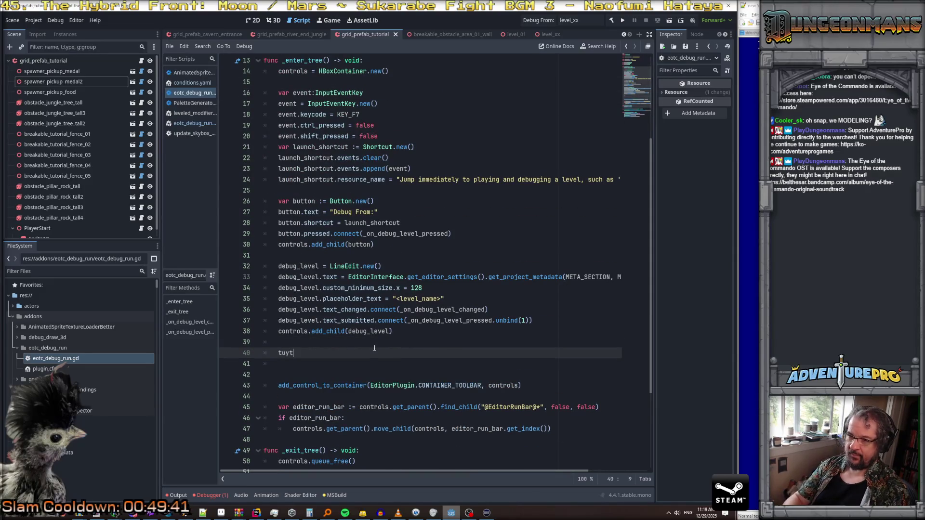
{"action": "key", "text": "BackSpace"}
{"action": "key", "text": "BackSpace"}
{"action": "key", "text": "BackSpace"}
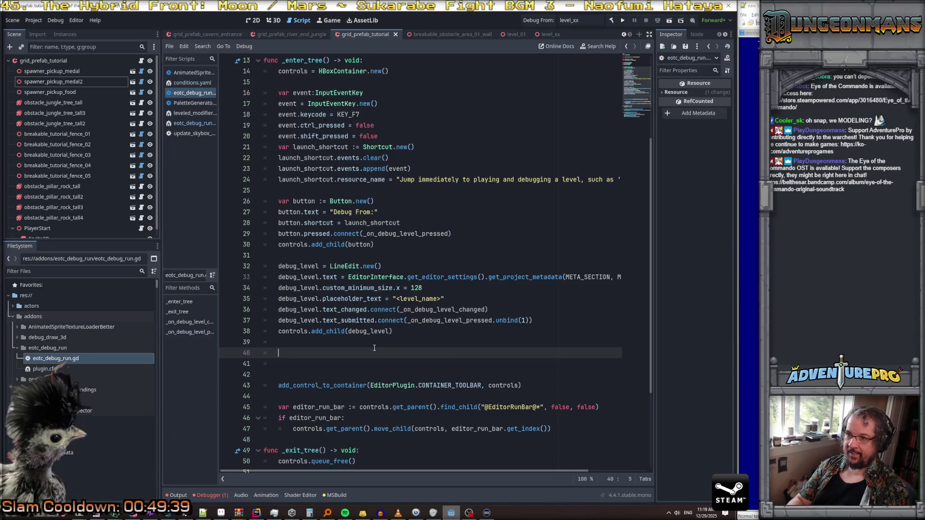
{"action": "scroll", "coordinate": [375, 347], "scroll_direction": "up", "scroll_amount": 3}
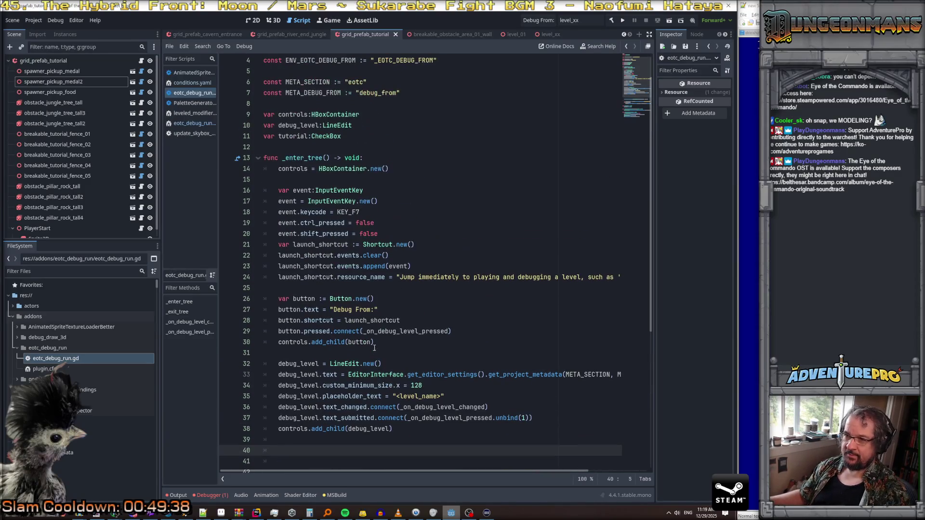
{"action": "left_click", "coordinate": [278, 136]}
{"action": "type", "text": "chkT"}
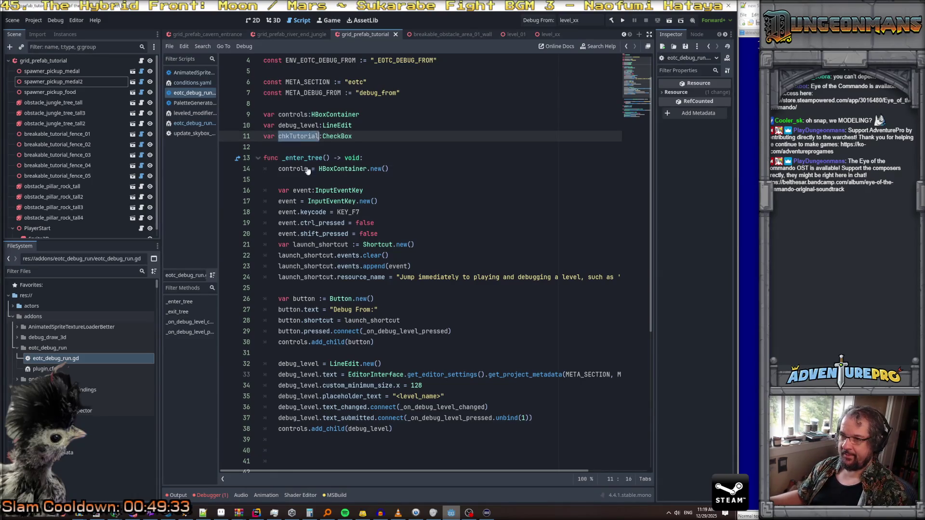
{"action": "scroll", "coordinate": [294, 138], "scroll_direction": "down", "scroll_amount": 2}
{"action": "left_click", "coordinate": [295, 375]}
Step: On line 40 create chkTutorial = CheckBox.new() and set its text to "Tutorials?"
{"action": "left_click", "coordinate": [295, 384]}
{"action": "type", "text": "chkTutorial"}
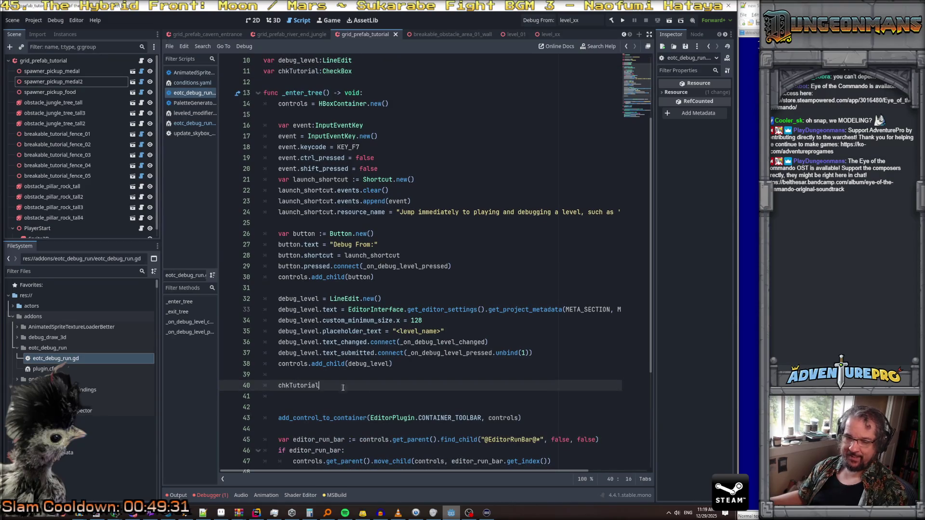
{"action": "type", "text": " = Check"}
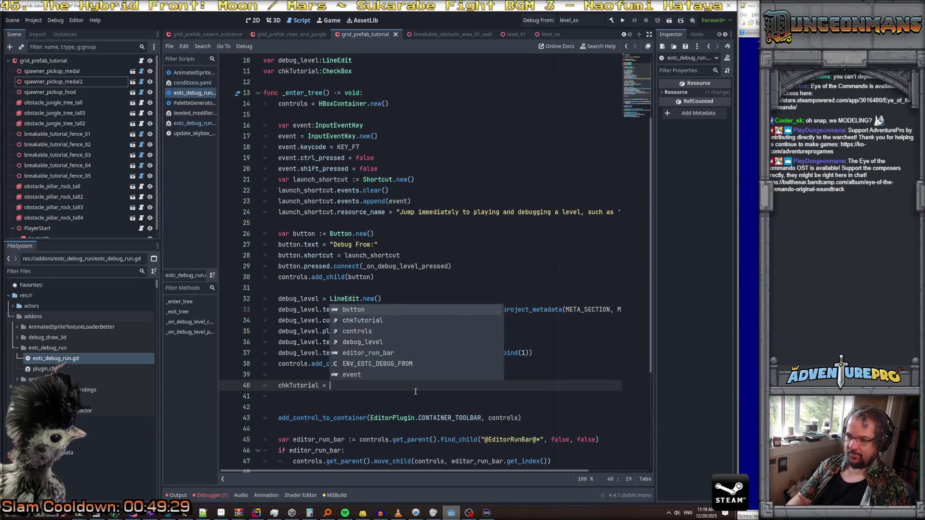
{"action": "key", "text": "Return"}
{"action": "type", "text": "."}
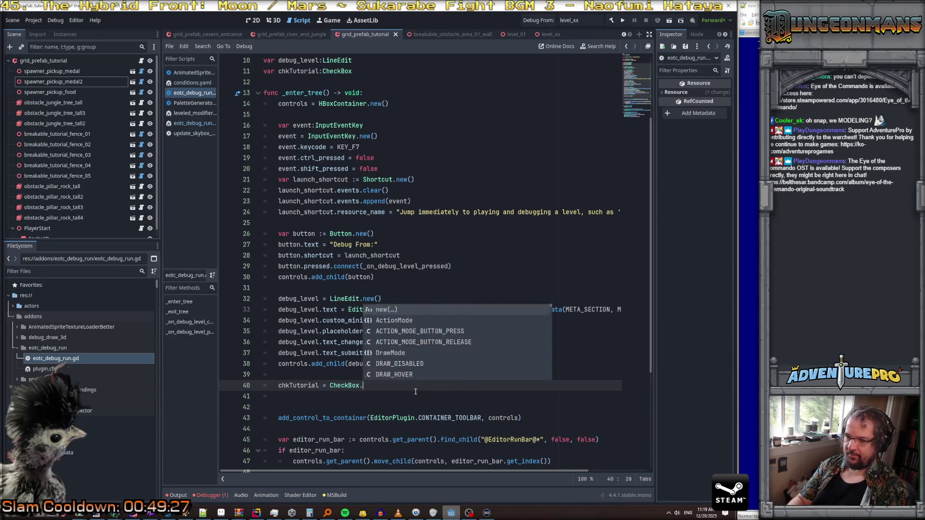
{"action": "type", "text": "new(*();"}
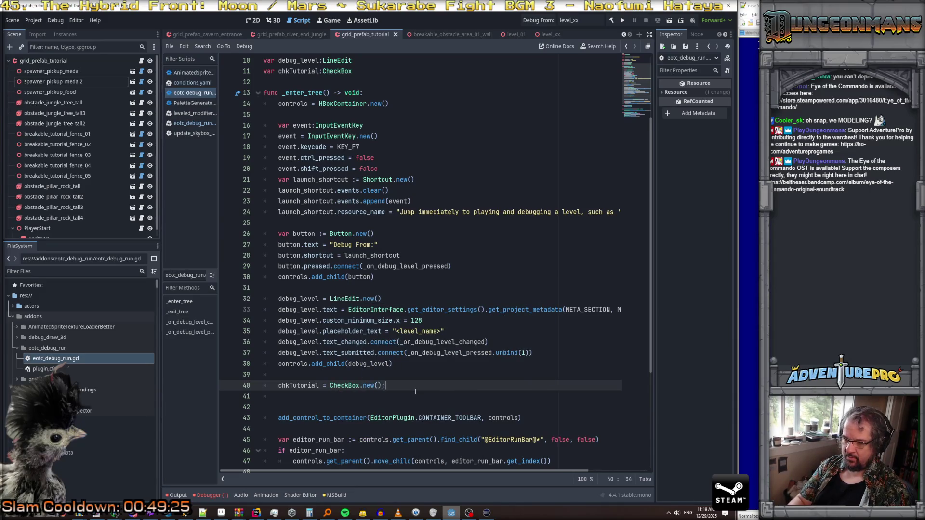
{"action": "key", "text": "Return"}
{"action": "type", "text": "chkT"}
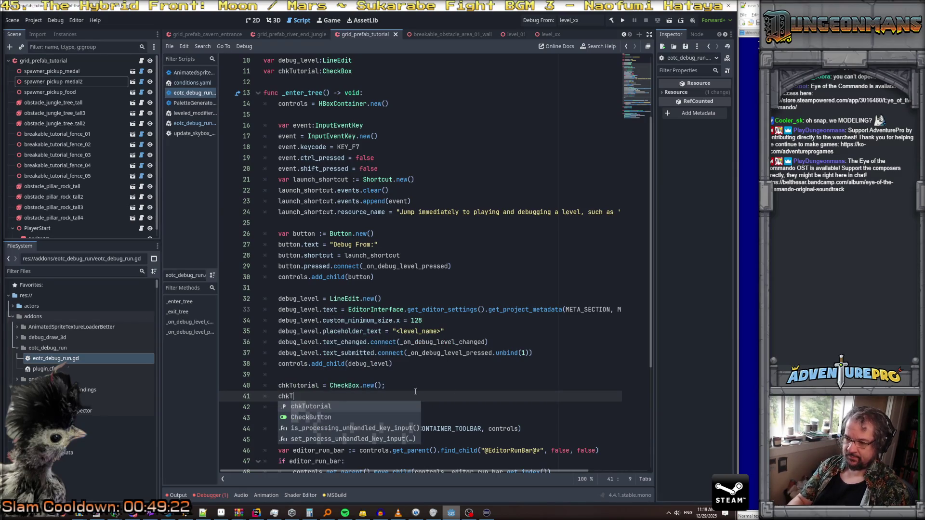
{"action": "key", "text": "Return"}
{"action": "type", "text": ","}
{"action": "type", "text": ".Te"}
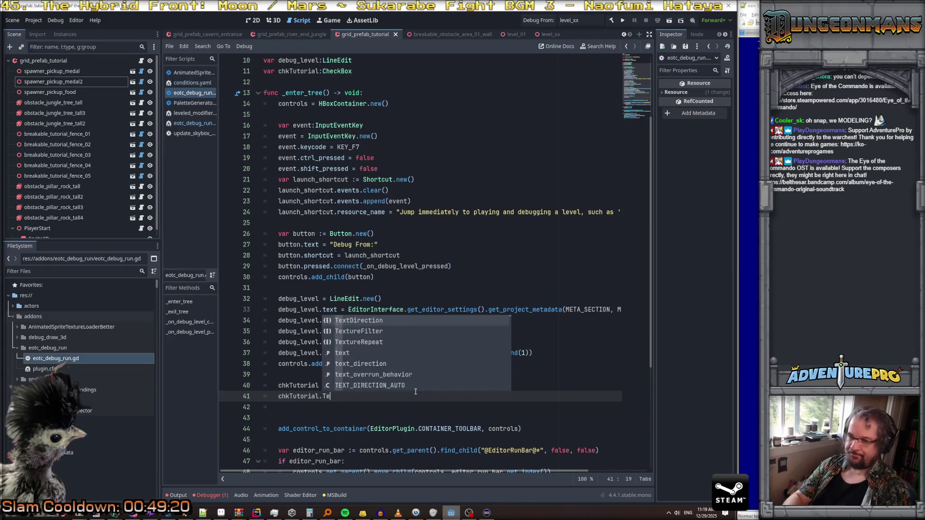
{"action": "key", "text": "Down"}
{"action": "key", "text": "Down"}
{"action": "key", "text": "Down"}
{"action": "key", "text": "Return"}
{"action": "type", "text": "= \"Tutorials?"}
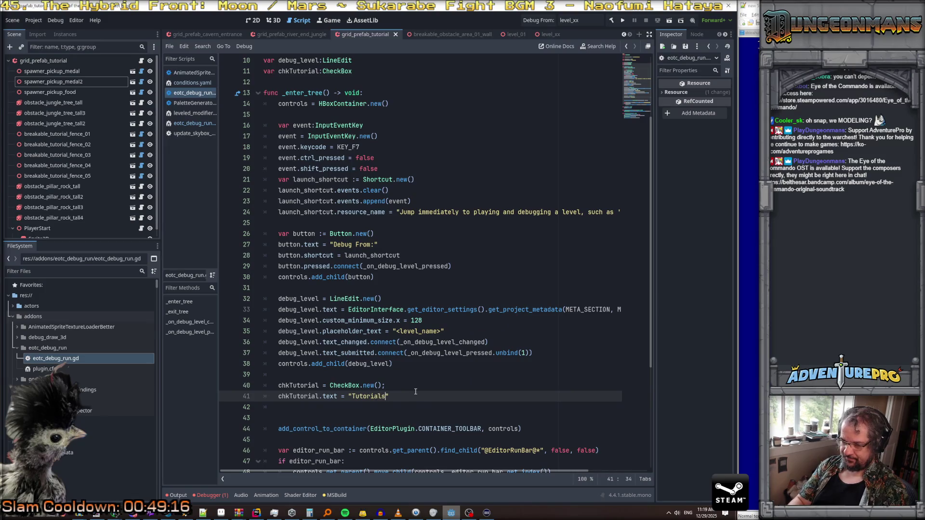
{"action": "type", "text": "\""}
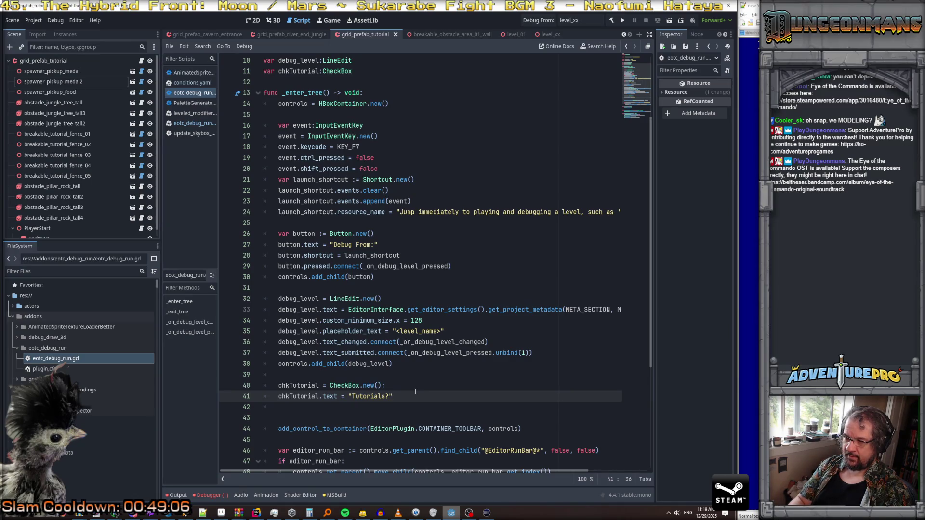
{"action": "type", "text": ";"}
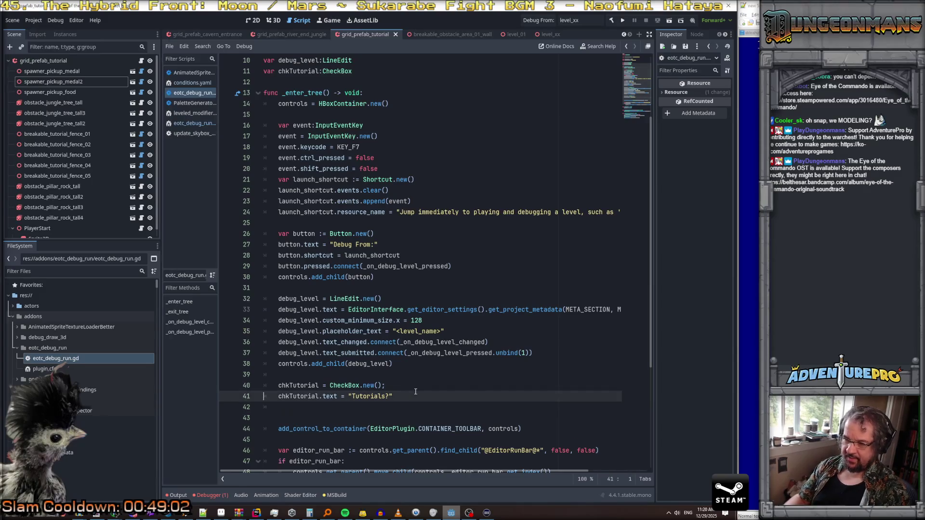
Step: Connect chkTutorial's toggled signal to _on_tutorial_checkbox_pressed
{"action": "key", "text": "Up"}
{"action": "key", "text": "Up"}
{"action": "key", "text": "Up"}
{"action": "key", "text": "Down"}
{"action": "key", "text": "Down"}
{"action": "key", "text": "Down"}
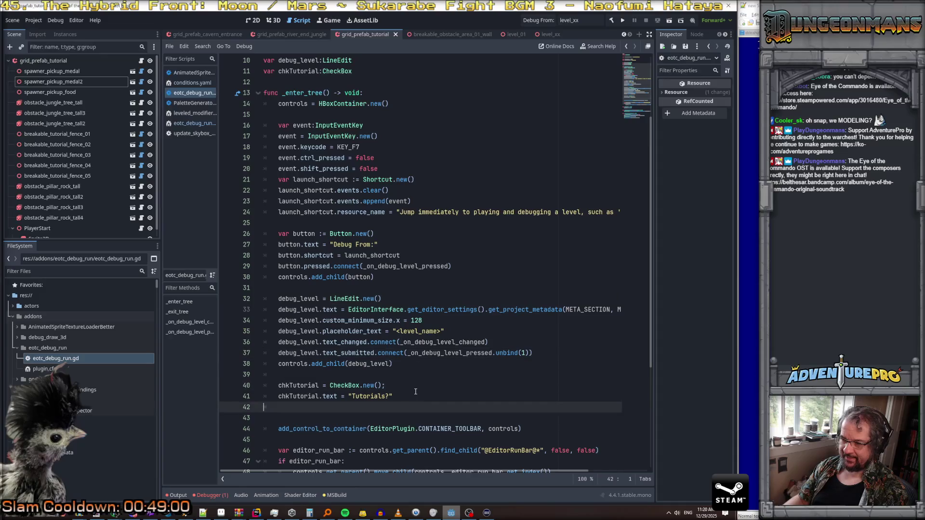
{"action": "type", "text": "chkTutorial.pre"}
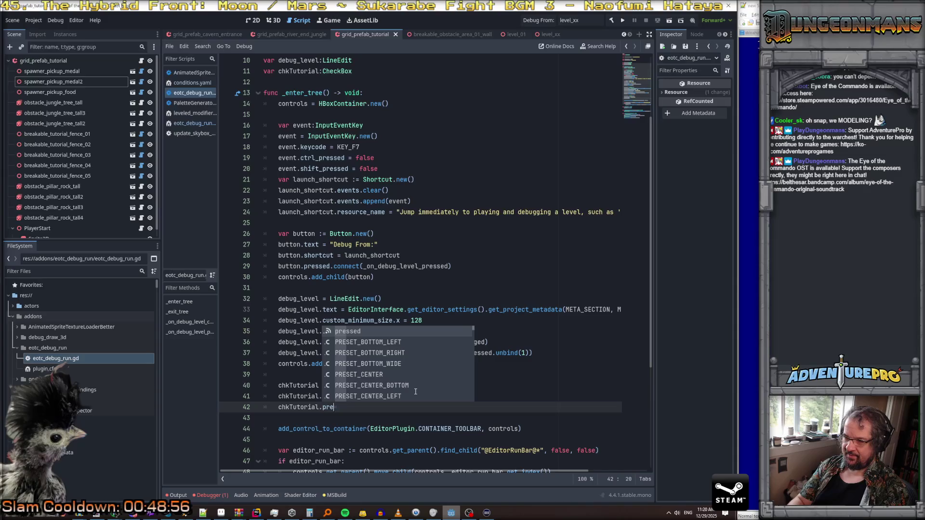
{"action": "key", "text": "Return"}
{"action": "key", "text": "BackSpace"}
{"action": "key", "text": "BackSpace"}
{"action": "key", "text": "BackSpace"}
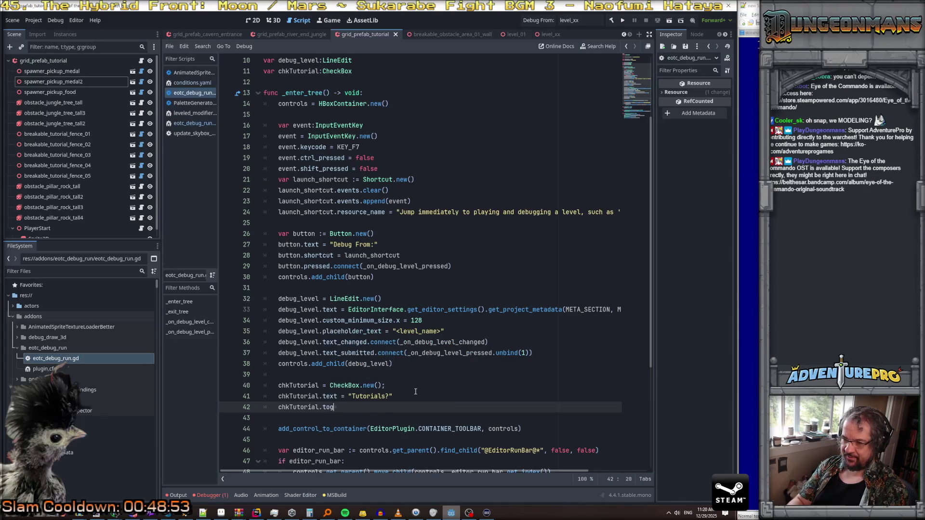
{"action": "key", "text": "BackSpace"}
{"action": "key", "text": "BackSpace"}
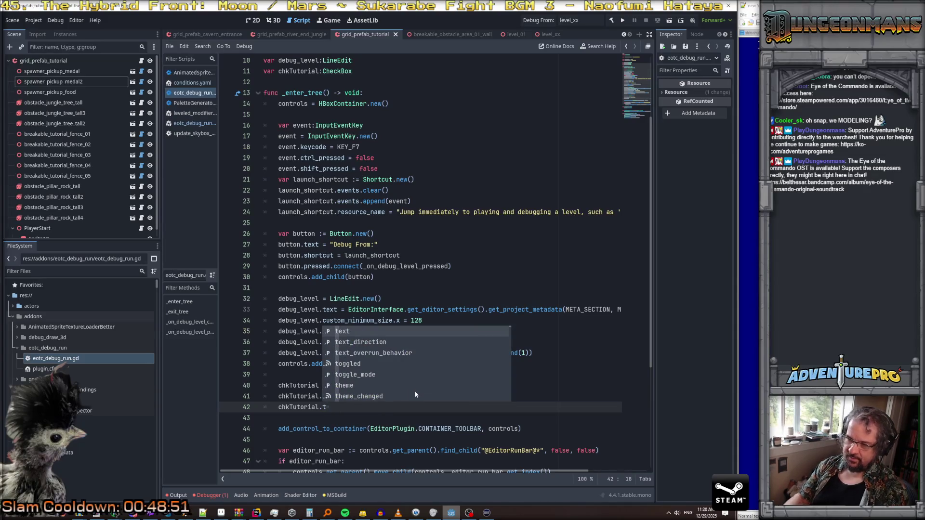
{"action": "key", "text": "Down"}
{"action": "key", "text": "Down"}
{"action": "key", "text": "Down"}
{"action": "key", "text": "Return"}
{"action": "type", "text": ".connect("}
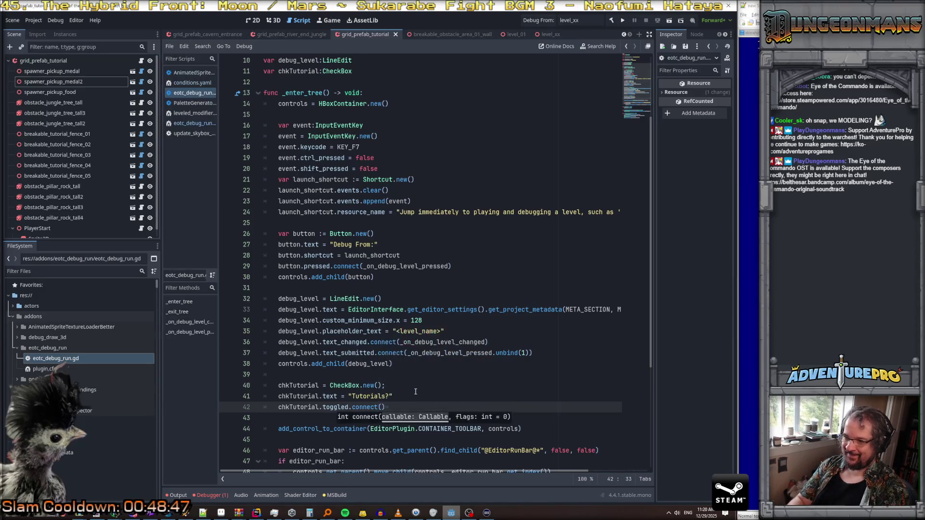
{"action": "type", "text": "_on_"}
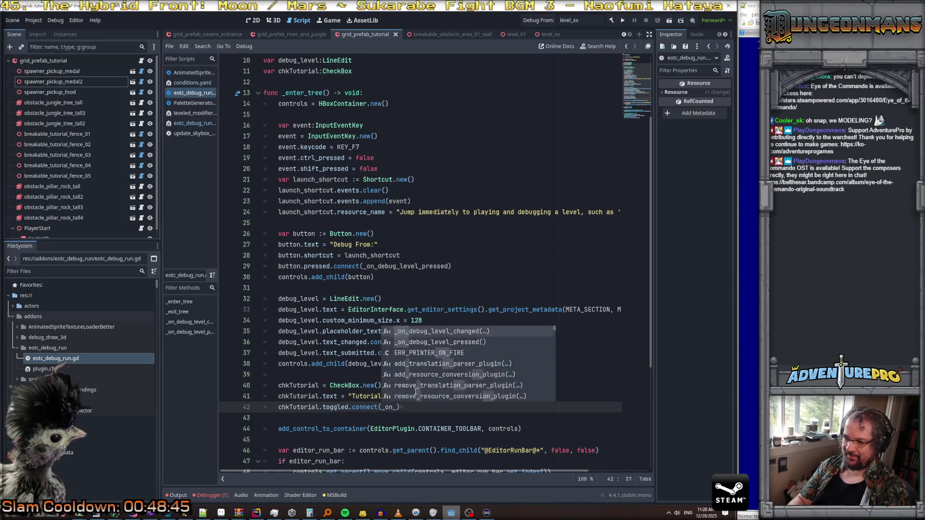
{"action": "type", "text": "tutorial"}
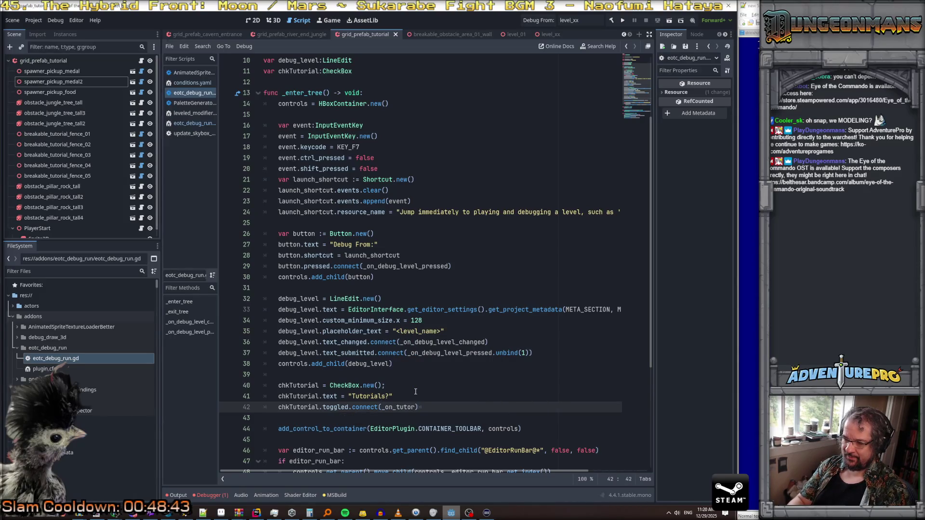
{"action": "type", "text": "_checkbox_press"}
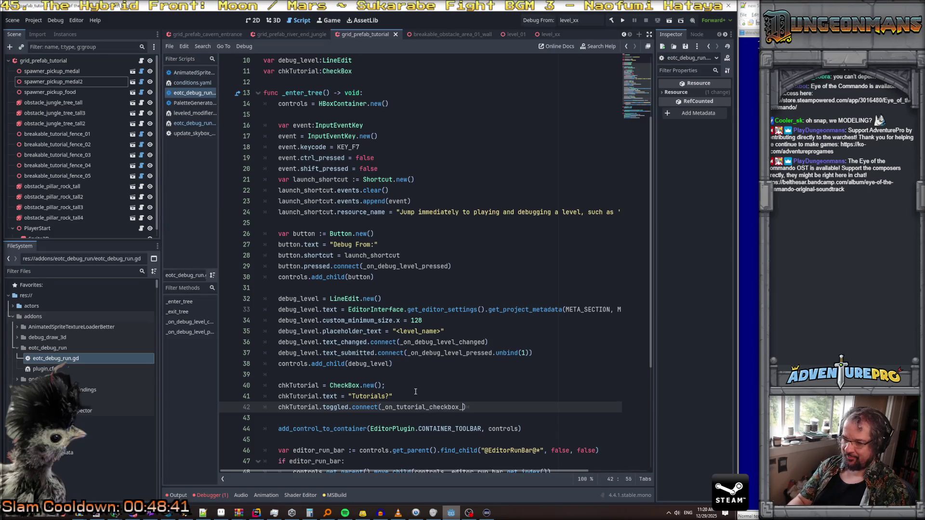
{"action": "type", "text": "ed"}
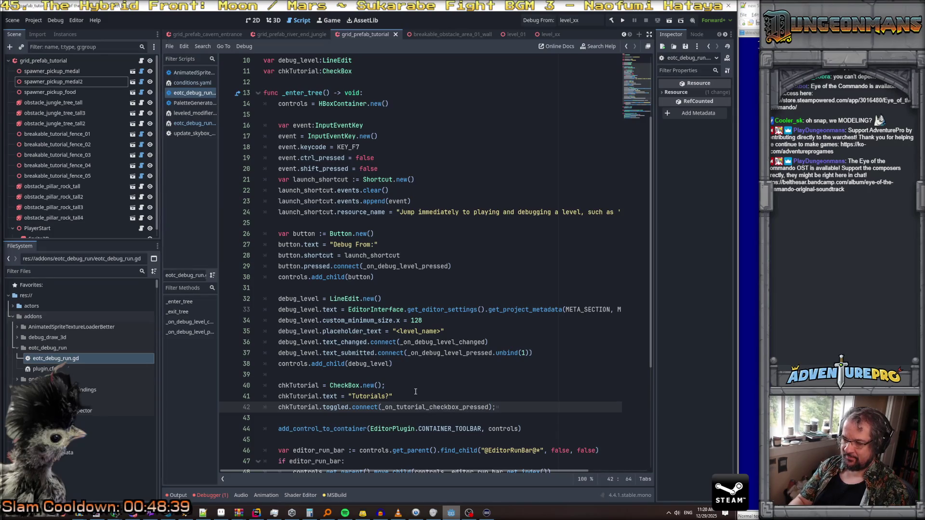
Step: Add chkTutorial to the controls with controls.add_child(chkTutorial)
{"action": "key", "text": "Return"}
{"action": "type", "text": "co"}
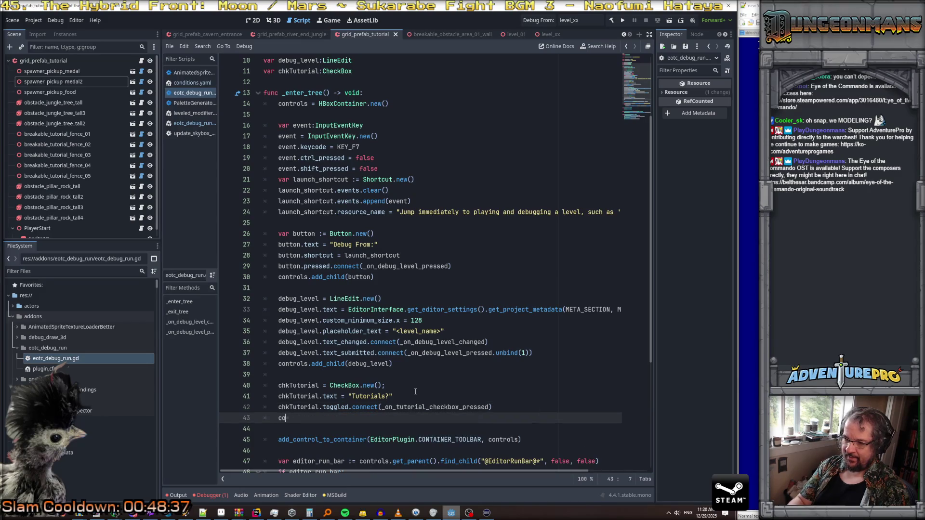
{"action": "type", "text": "ntrols.add_chi"}
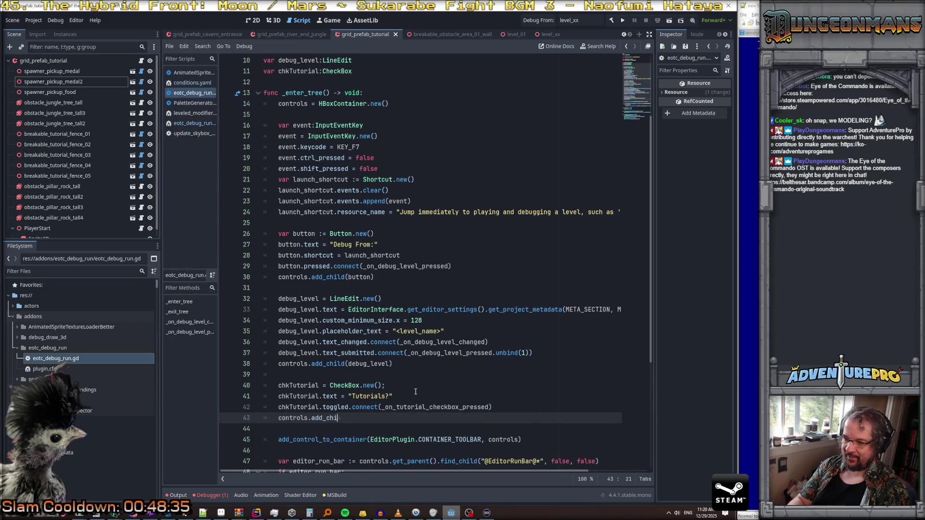
{"action": "type", "text": "ld(ch"}
{"action": "type", "text": "kTu"}
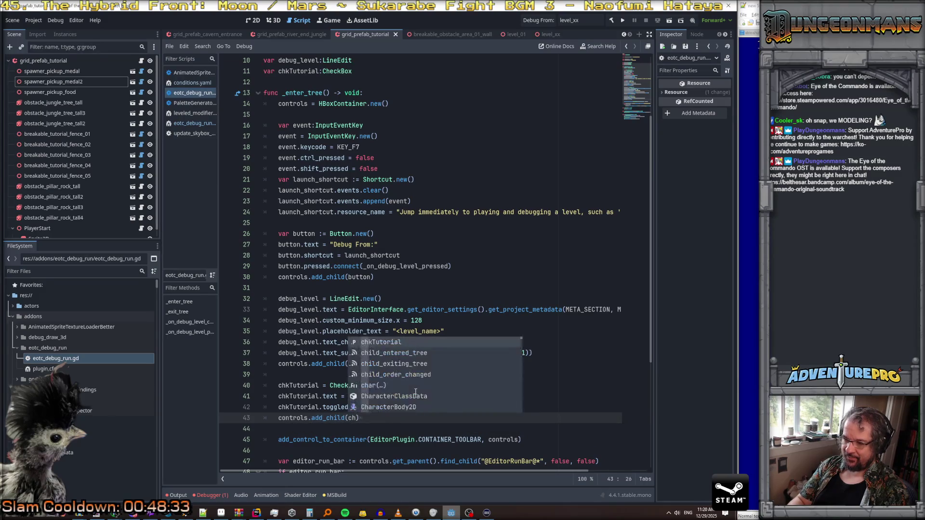
{"action": "key", "text": "Return"}
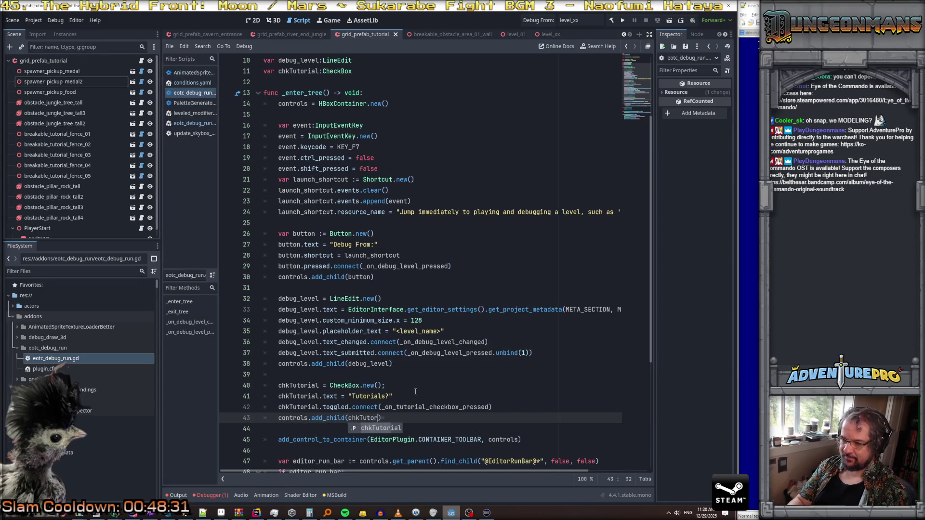
{"action": "type", "text": ");"}
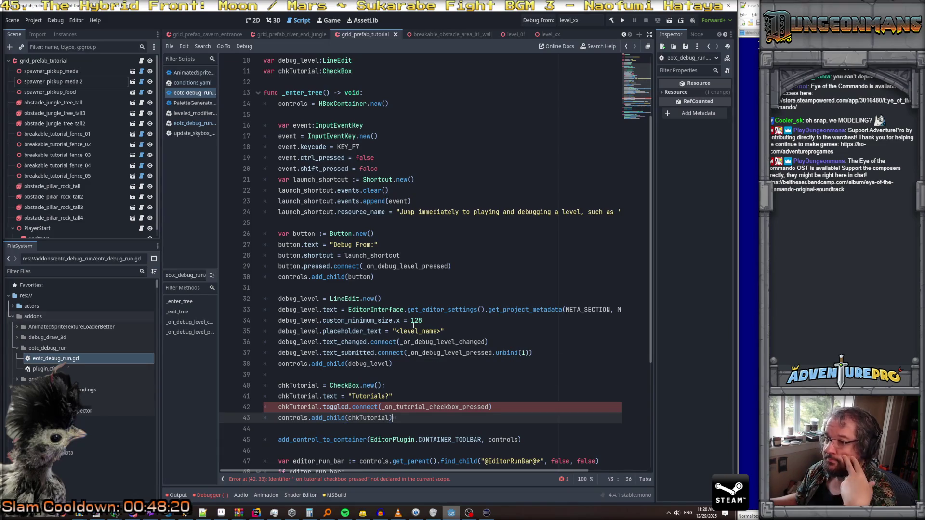
Step: Duplicate the _on_debug_level_pressed function directly below the original
{"action": "scroll", "coordinate": [413, 327], "scroll_direction": "down", "scroll_amount": 5}
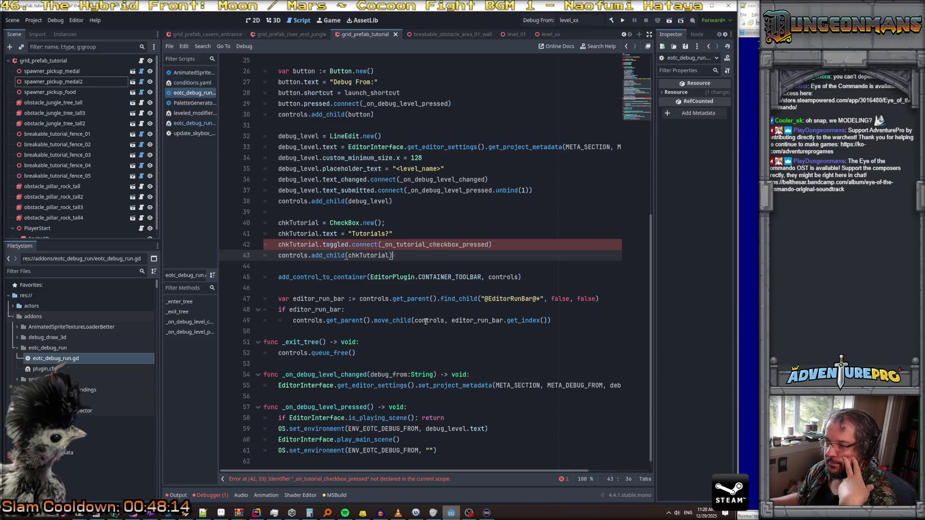
{"action": "scroll", "coordinate": [358, 329], "scroll_direction": "down", "scroll_amount": 1}
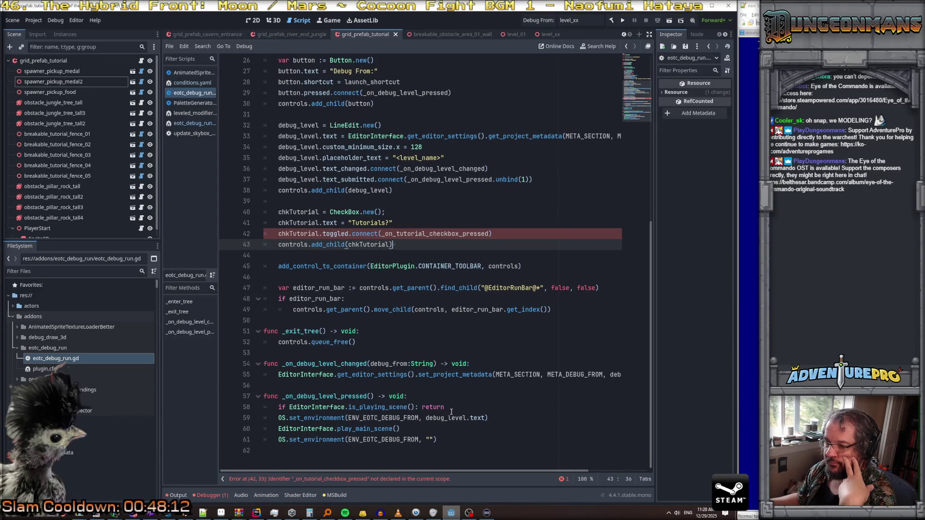
{"action": "left_click", "coordinate": [468, 443]}
{"action": "key", "text": "shift+Up"}
{"action": "key", "text": "shift+Up"}
{"action": "key", "text": "shift+Up"}
{"action": "key", "text": "shift+Home"}
{"action": "key", "text": "ctrl+c"}
{"action": "left_click", "coordinate": [452, 442]}
{"action": "key", "text": "Return"}
{"action": "key", "text": "Return"}
{"action": "key", "text": "ctrl+v"}
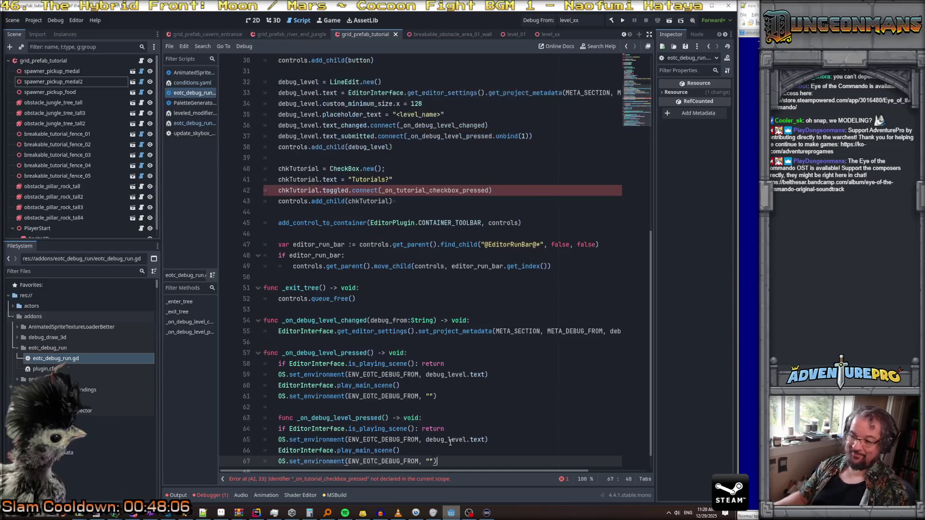
{"action": "left_click", "coordinate": [267, 418]}
{"action": "key", "text": "BackSpace"}
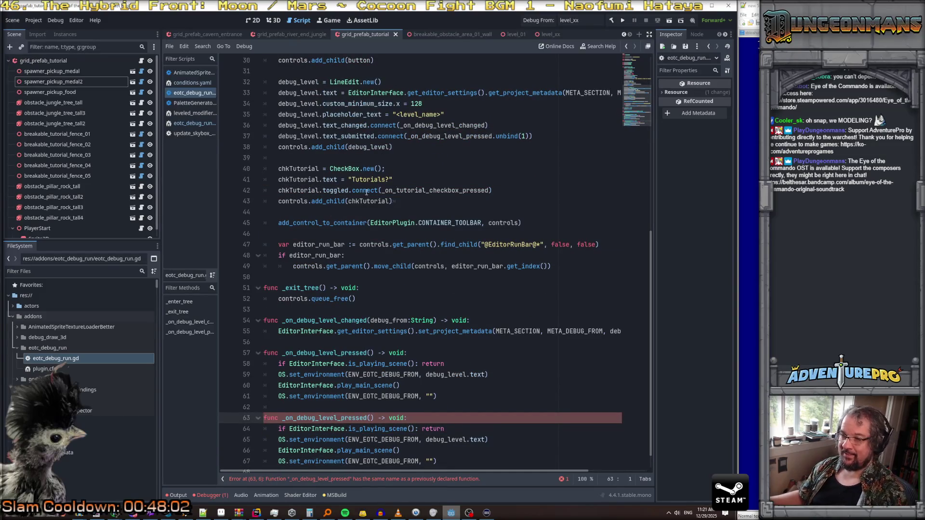
Step: Rename the copy to _on_tutorial_checkbox_pressed, reusing the handler name from line 42
{"action": "left_click", "coordinate": [429, 191]}
{"action": "double_click", "coordinate": [429, 192]}
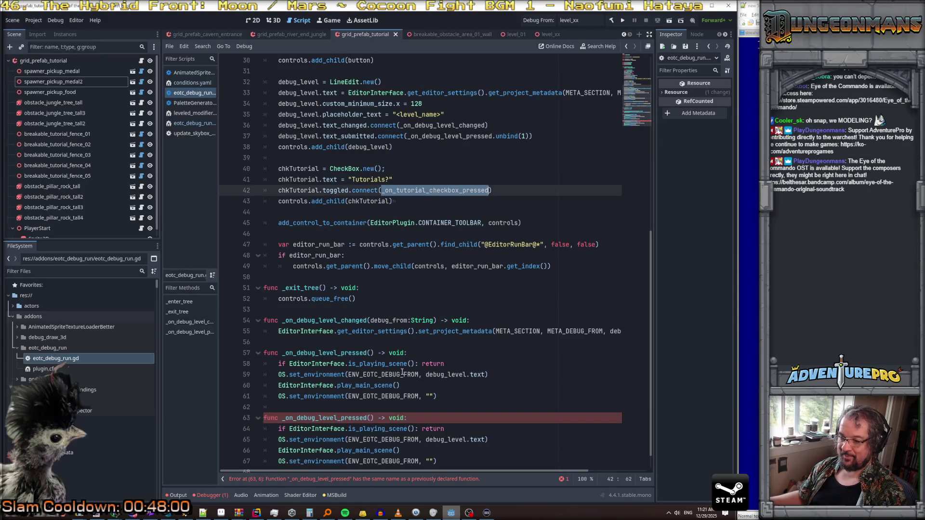
{"action": "double_click", "coordinate": [331, 417]}
{"action": "key", "text": "ctrl+v"}
{"action": "left_click", "coordinate": [445, 429]}
{"action": "scroll", "coordinate": [451, 427], "scroll_direction": "down", "scroll_amount": 1}
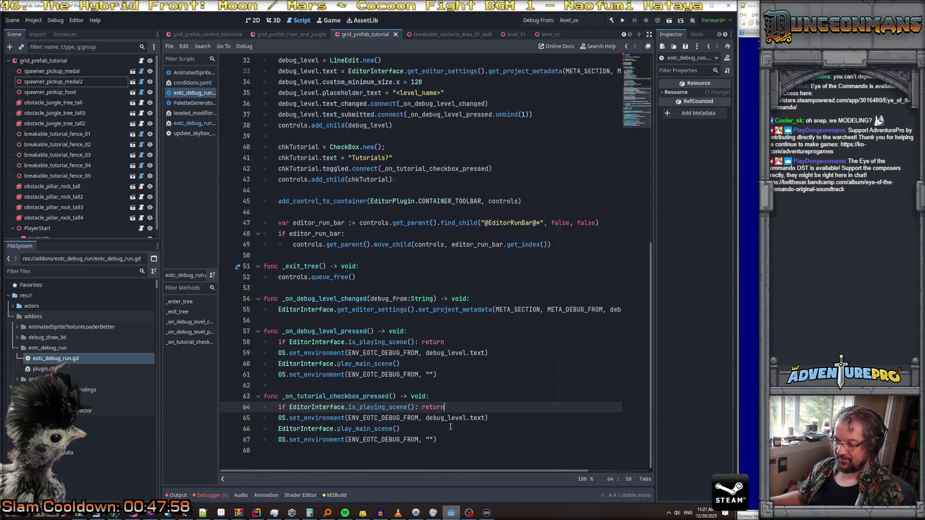
{"action": "left_click", "coordinate": [355, 418]}
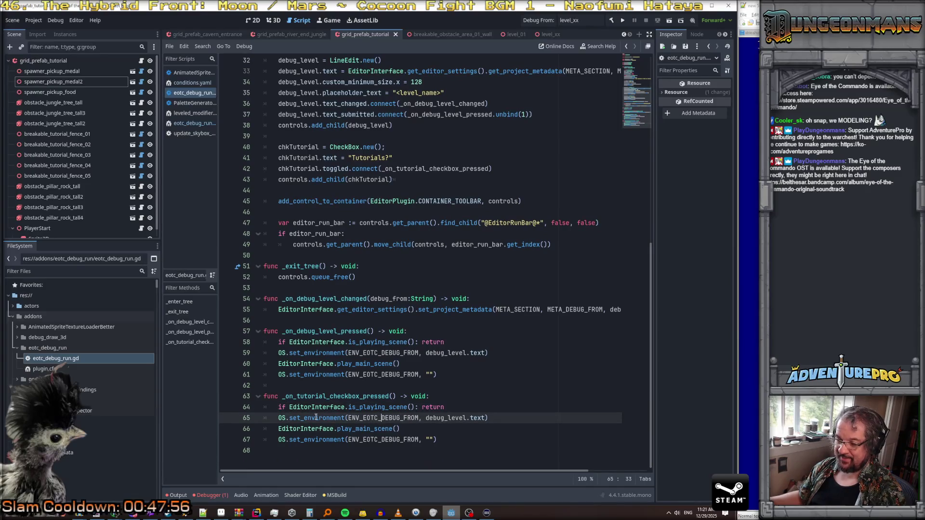
Step: Change ENV_EOTC_DEBUG_FROM to ENV_EOTC_TUTORIAL_ACTIVE in the copied handler's set_environment call
{"action": "mouse_move", "coordinate": [316, 417]}
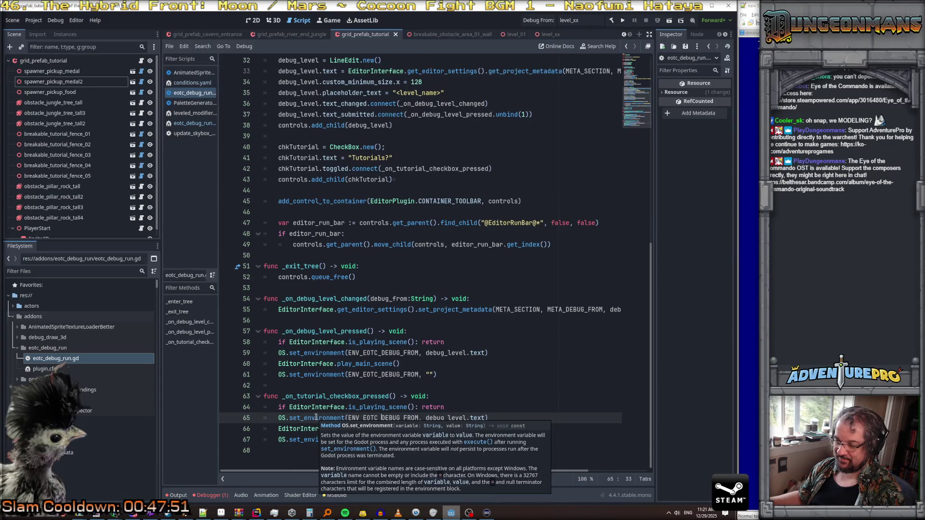
{"action": "left_click", "coordinate": [316, 417]}
{"action": "left_click_drag", "start_coordinate": [381, 418], "coordinate": [421, 417]}
{"action": "type", "text": "TUTORIAL"}
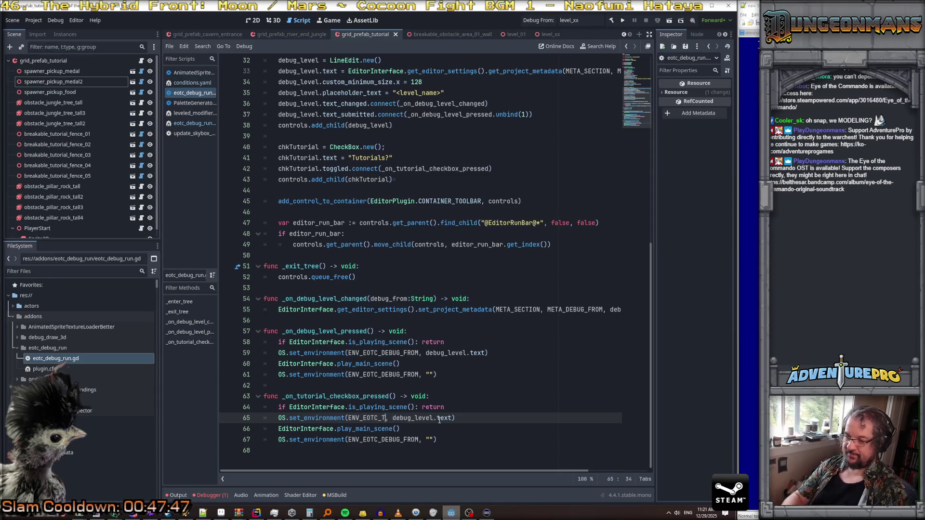
{"action": "type", "text": "_ON"}
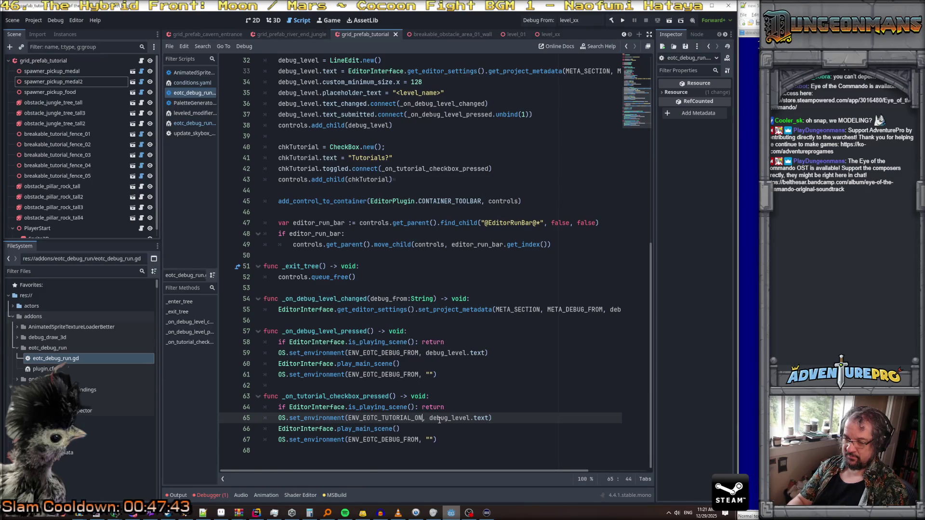
{"action": "key", "text": "BackSpace"}
{"action": "key", "text": "BackSpace"}
{"action": "type", "text": "ACTIVE"}
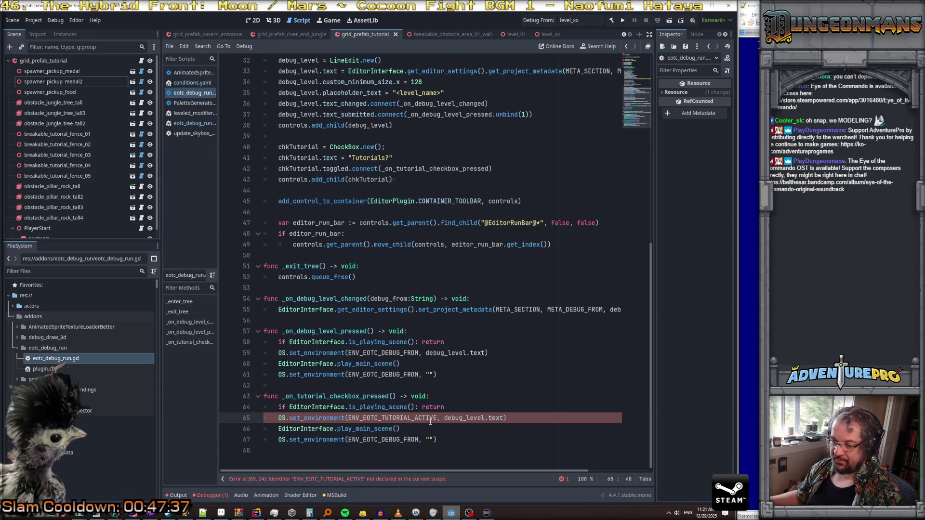
Step: Declare const ENV_EOTC_TUTORIAL_ACTIVE := "_EOTC_TUTORIAL_ACTIVE" below the debug constant
{"action": "scroll", "coordinate": [408, 323], "scroll_direction": "up", "scroll_amount": 10}
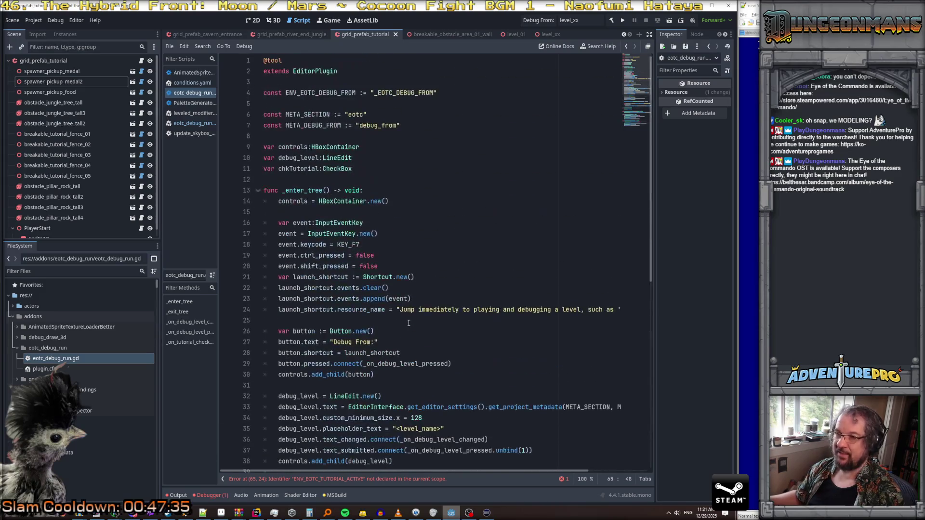
{"action": "left_click", "coordinate": [464, 102]}
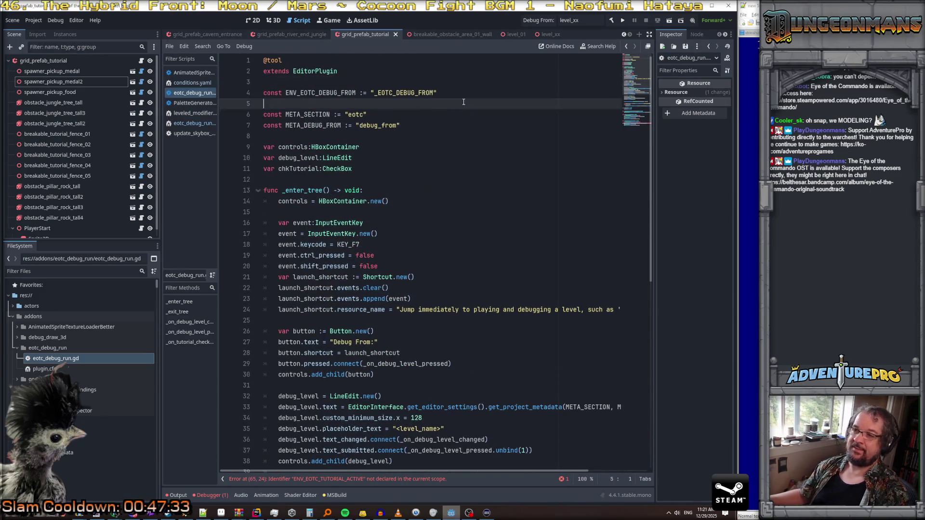
{"action": "type", "text": "const ENV_EOTC_TUTORIAL_ACTIVE "}
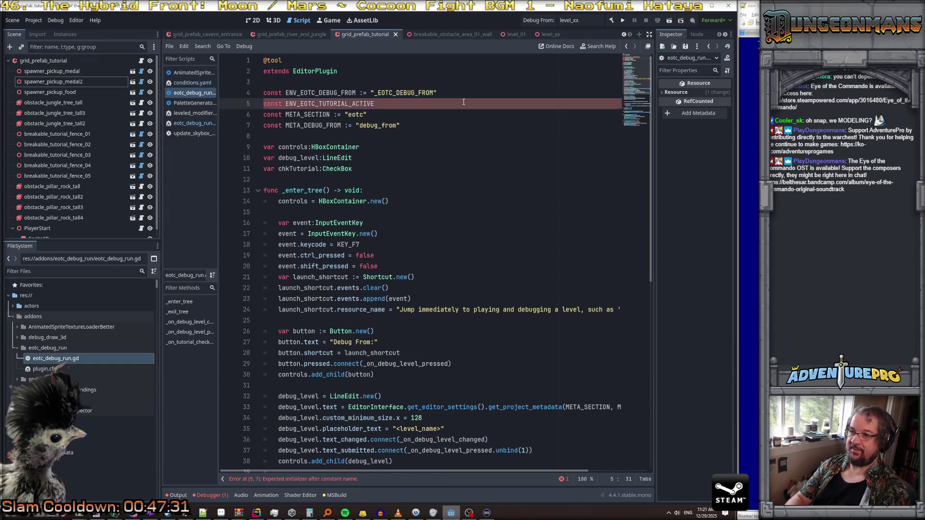
{"action": "type", "text": ":="}
{"action": "type", "text": " \"_EOTC_TUT"}
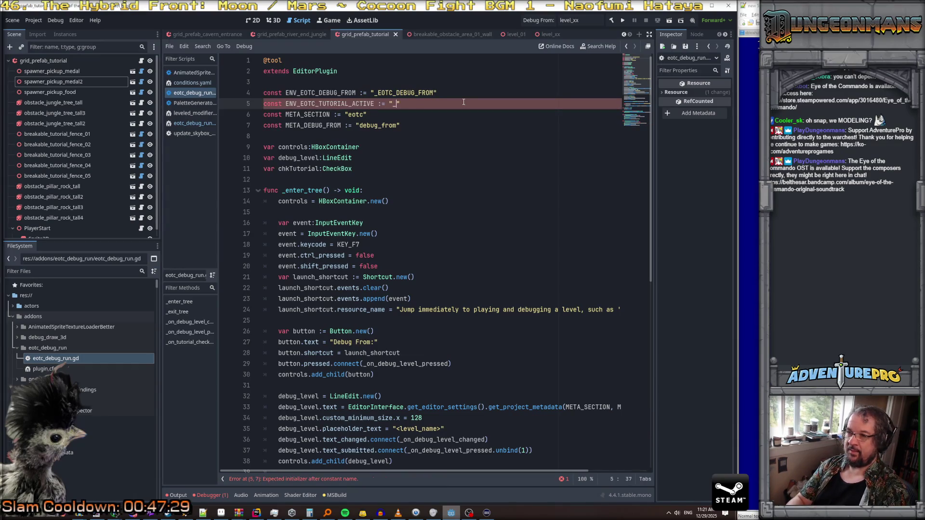
{"action": "type", "text": "ORIAL_ACTIVE"}
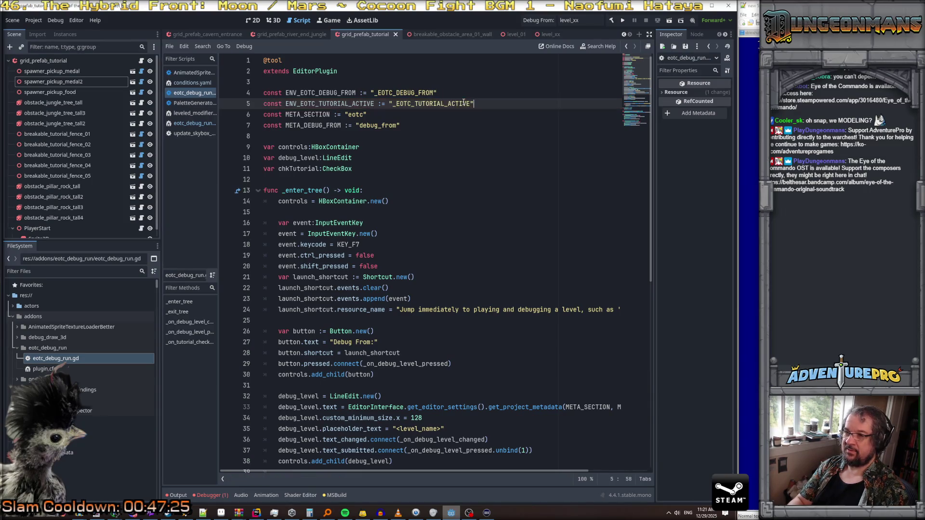
{"action": "key", "text": "End"}
{"action": "key", "text": "Return"}
Step: Replace the debug_level argument on line 66 with chkTutorial
{"action": "scroll", "coordinate": [439, 210], "scroll_direction": "down", "scroll_amount": 10}
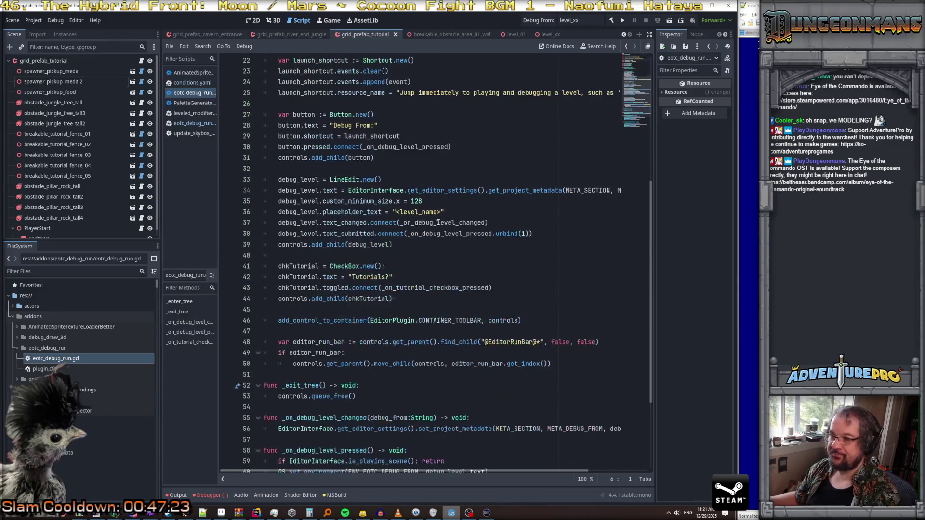
{"action": "double_click", "coordinate": [468, 419]}
{"action": "type", "text": "chk.text)"}
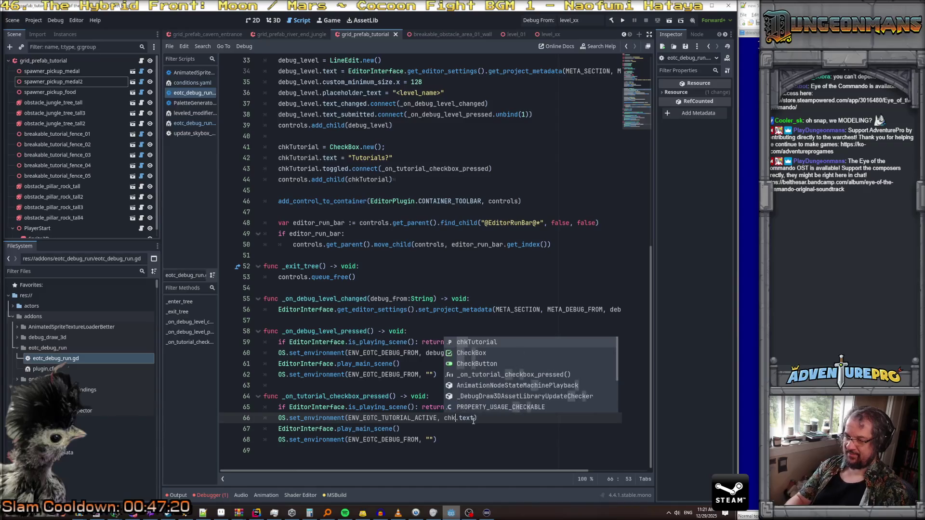
{"action": "key", "text": "Return"}
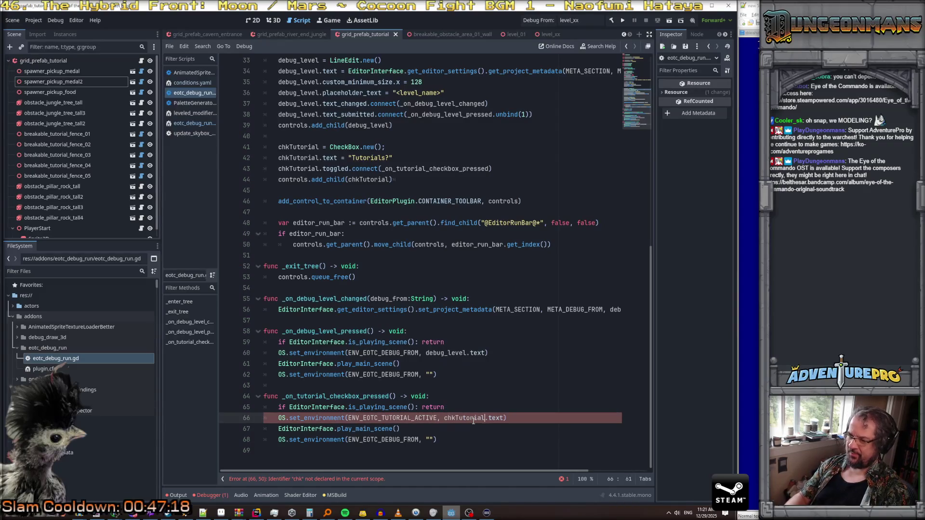
{"action": "key", "text": "Right"}
Step: Try several property names after chkTutorial. to find the checkbox's pressed state
{"action": "key", "text": "shift+Right"}
{"action": "key", "text": "shift+Right"}
{"action": "key", "text": "shift+Right"}
{"action": "type", "text": "valu"}
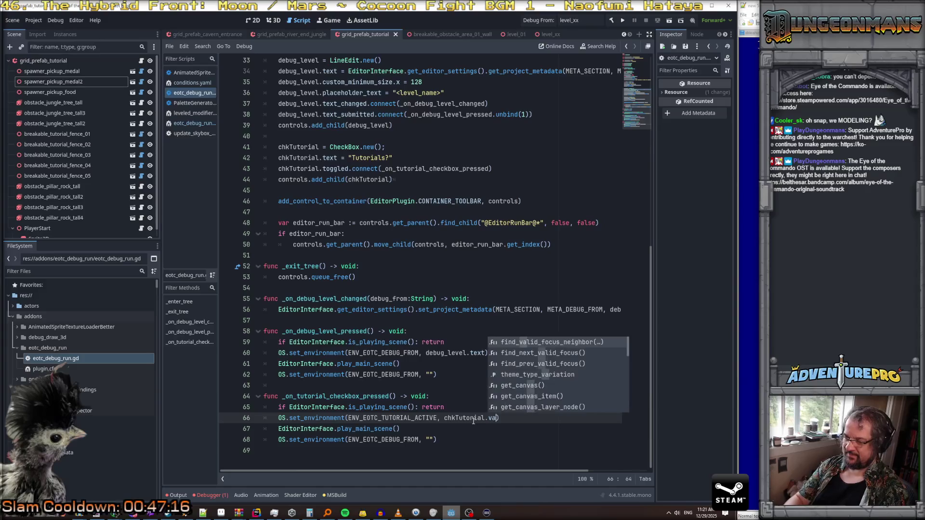
{"action": "key", "text": "BackSpace"}
{"action": "key", "text": "BackSpace"}
{"action": "key", "text": "BackSpace"}
{"action": "type", "text": "on"}
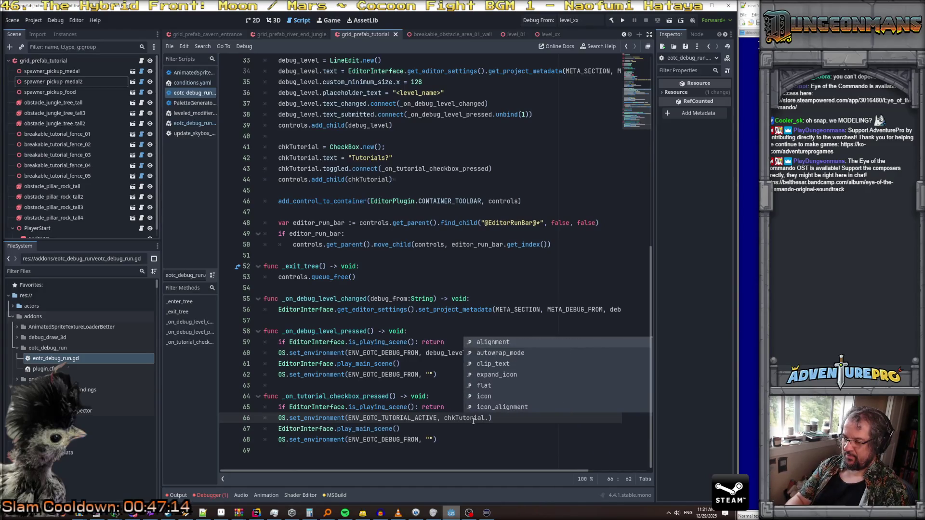
{"action": "key", "text": "BackSpace"}
{"action": "key", "text": "BackSpace"}
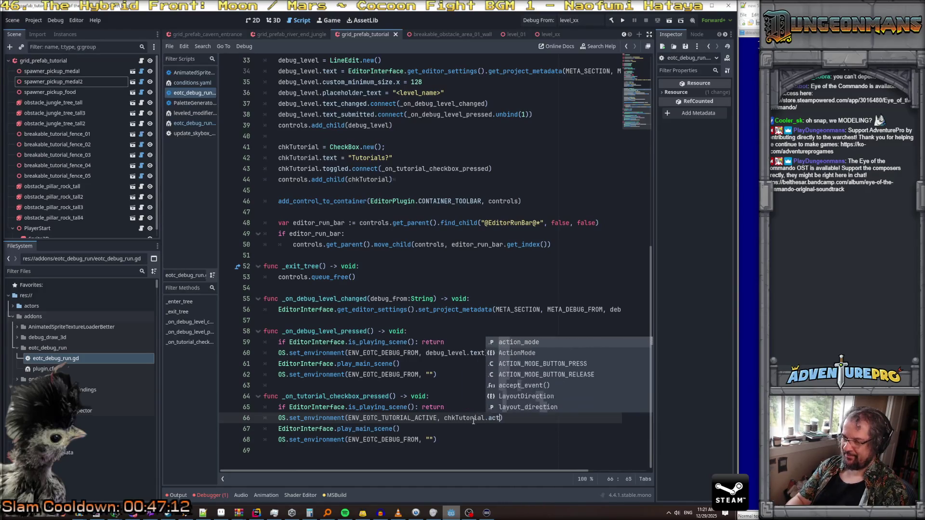
{"action": "type", "text": "a"}
{"action": "key", "text": "BackSpace"}
{"action": "type", "text": "toggl"}
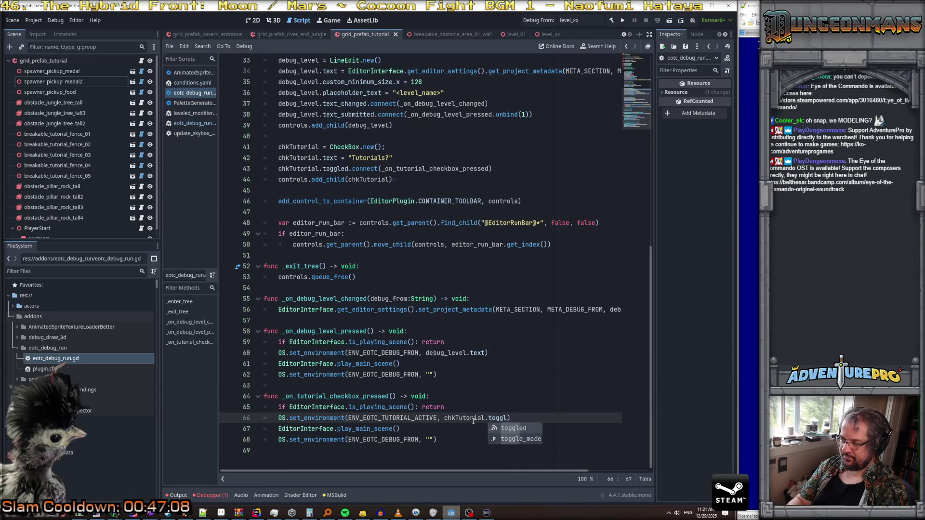
{"action": "key", "text": "BackSpace"}
{"action": "key", "text": "BackSpace"}
{"action": "key", "text": "BackSpace"}
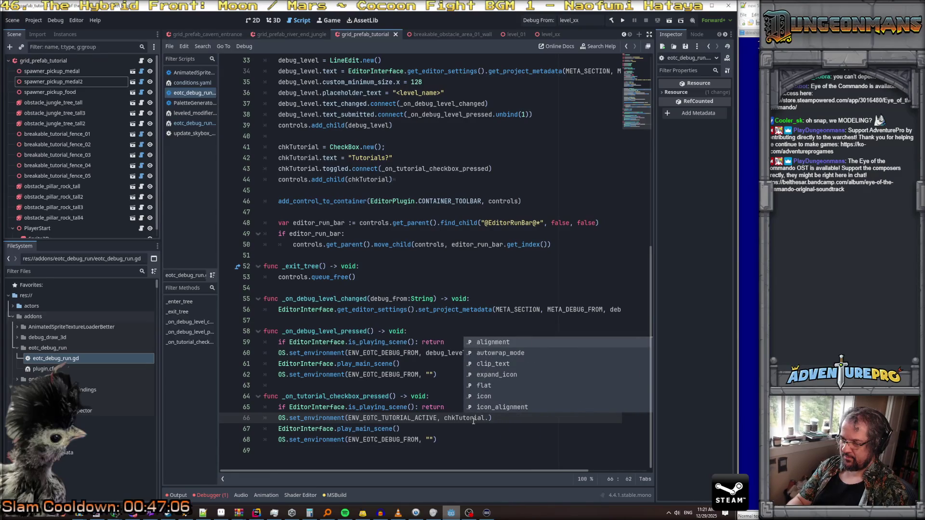
{"action": "type", "text": "trut"}
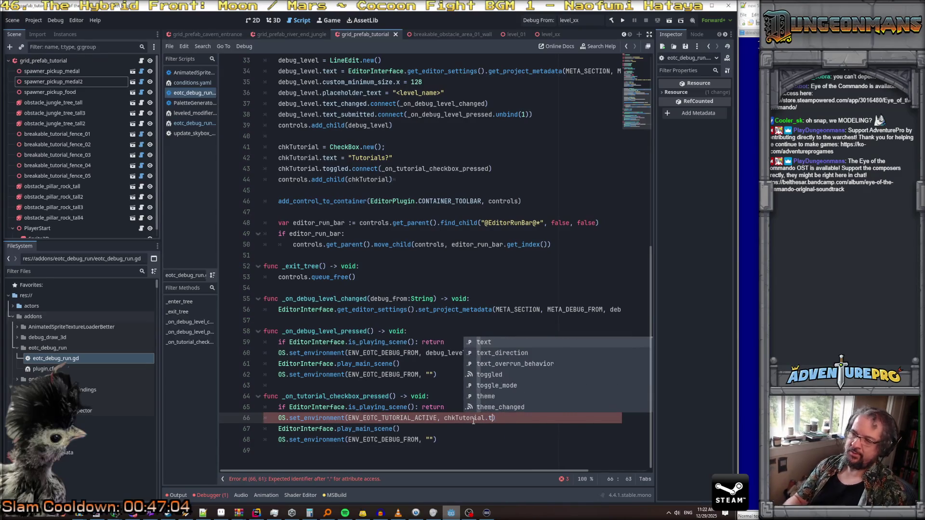
{"action": "key", "text": "BackSpace"}
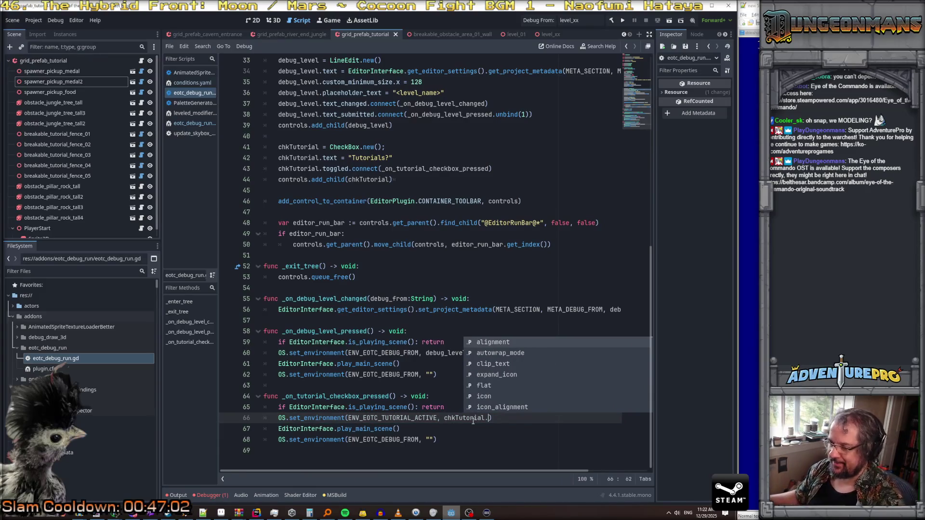
Step: Browse the chkTutorial. completion list, then type is_pressed as the value argument
{"action": "scroll", "coordinate": [503, 369], "scroll_direction": "down", "scroll_amount": 4}
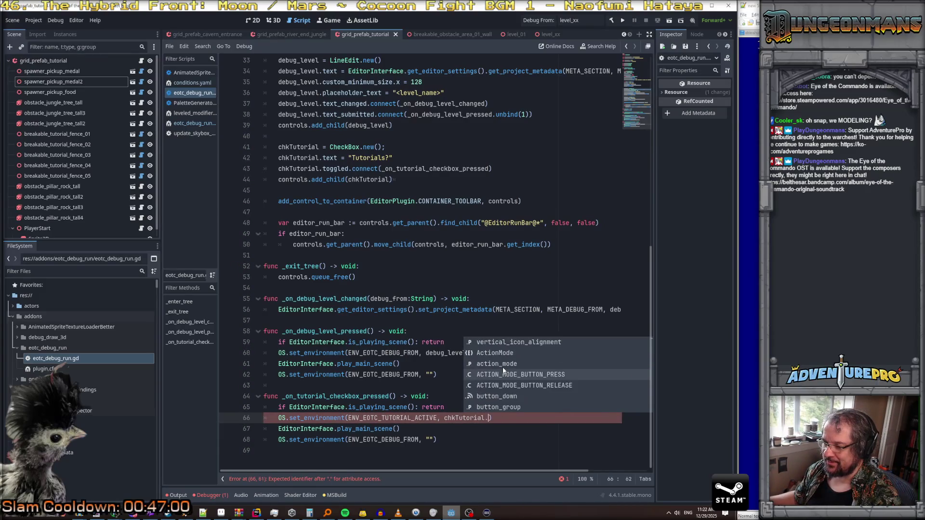
{"action": "scroll", "coordinate": [503, 370], "scroll_direction": "down", "scroll_amount": 3}
{"action": "scroll", "coordinate": [502, 367], "scroll_direction": "up", "scroll_amount": 2}
{"action": "scroll", "coordinate": [502, 367], "scroll_direction": "down", "scroll_amount": 5}
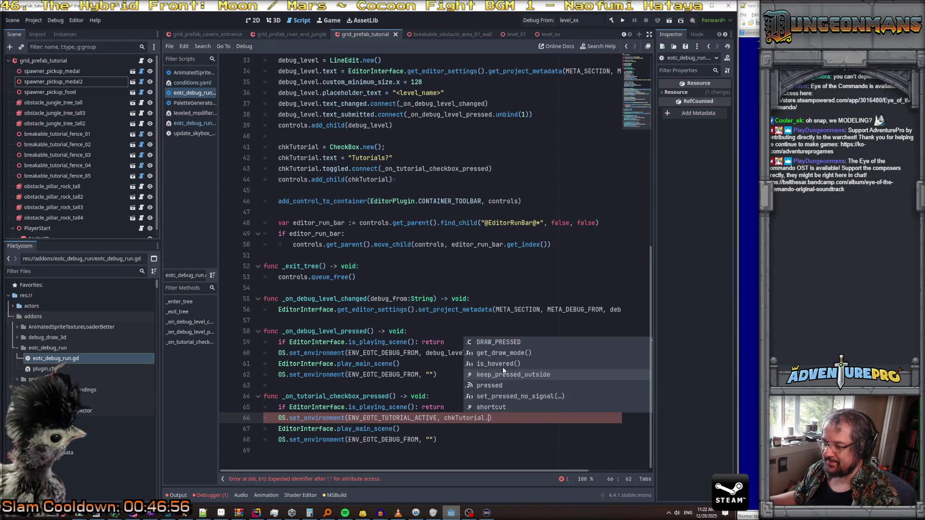
{"action": "scroll", "coordinate": [505, 393], "scroll_direction": "down", "scroll_amount": 2}
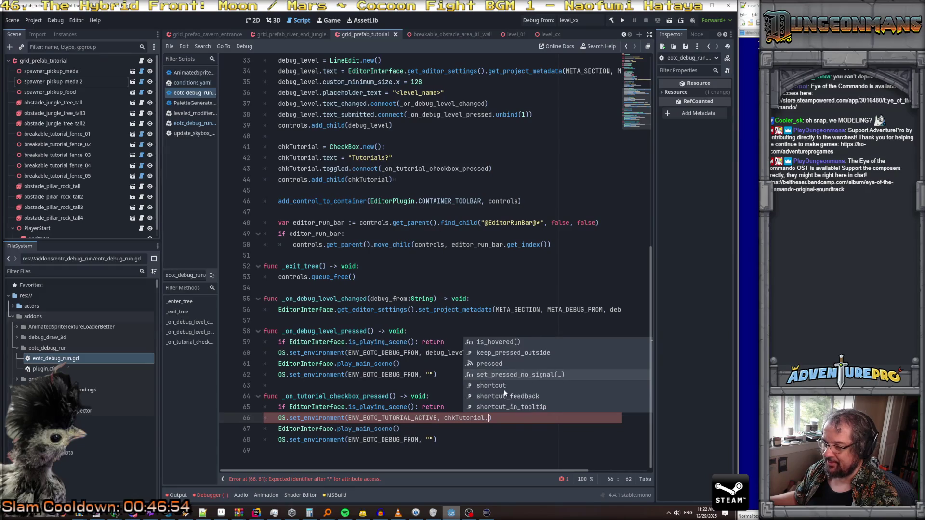
{"action": "scroll", "coordinate": [505, 394], "scroll_direction": "up", "scroll_amount": 10}
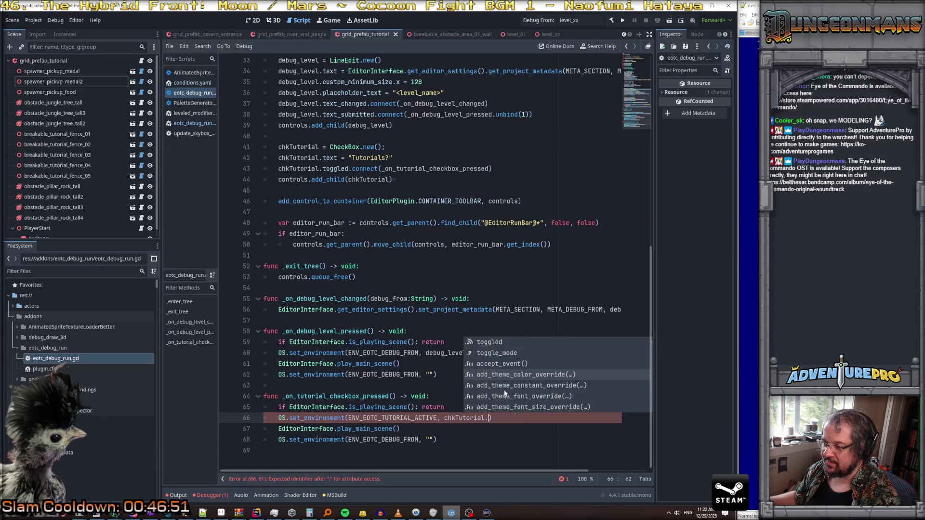
{"action": "scroll", "coordinate": [505, 394], "scroll_direction": "down", "scroll_amount": 10}
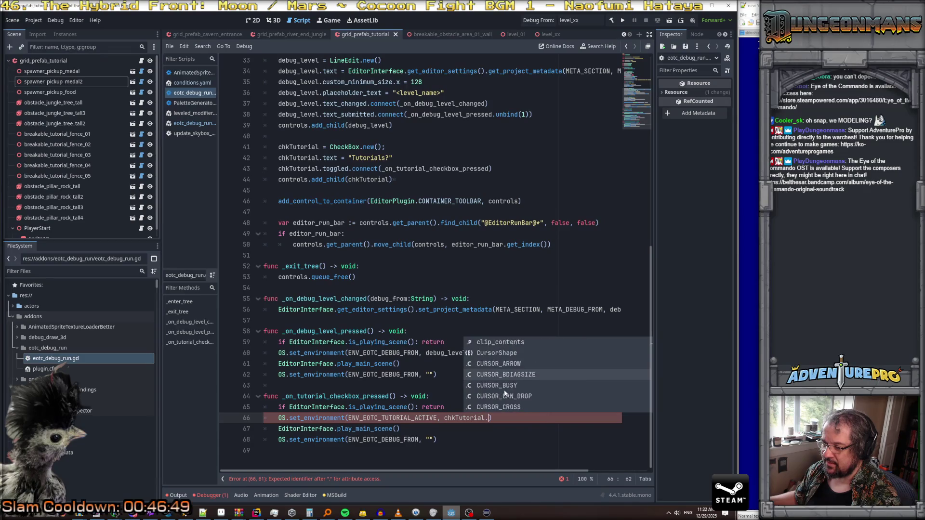
{"action": "scroll", "coordinate": [505, 393], "scroll_direction": "down", "scroll_amount": 8}
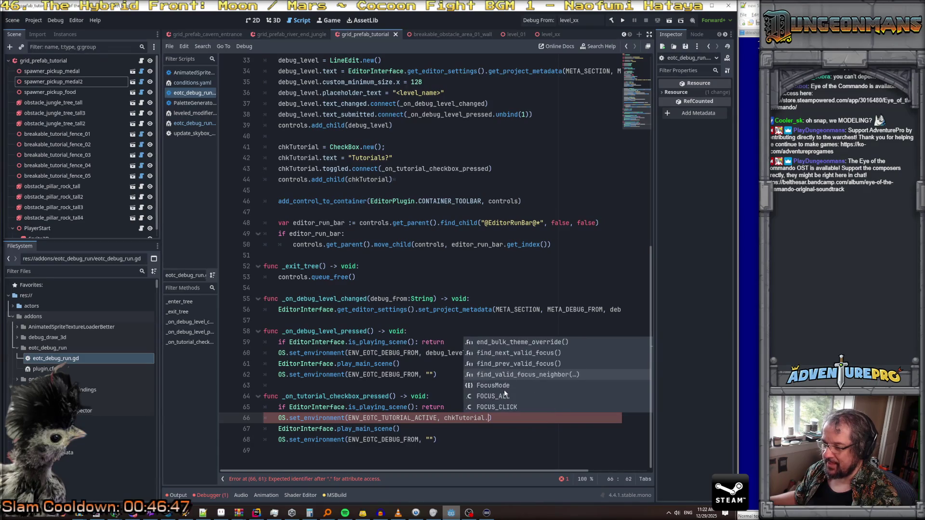
{"action": "scroll", "coordinate": [505, 394], "scroll_direction": "down", "scroll_amount": 8}
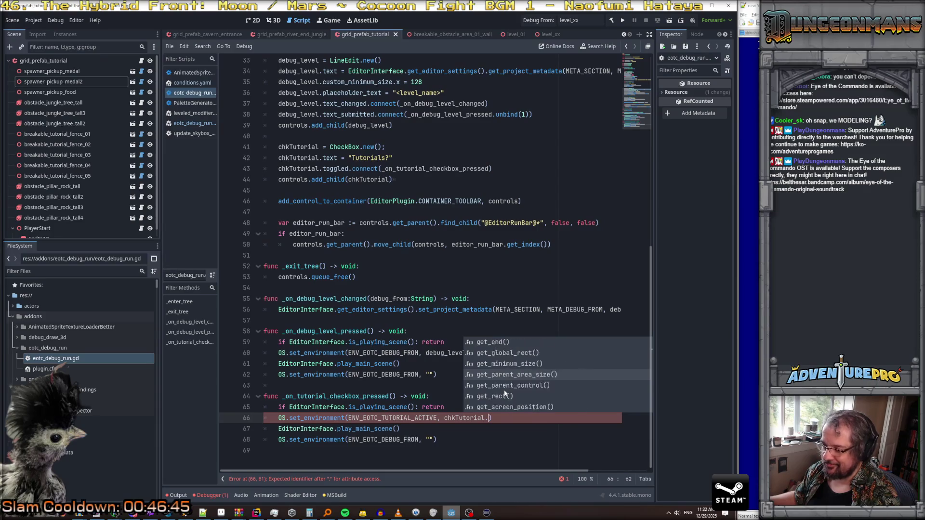
{"action": "scroll", "coordinate": [505, 394], "scroll_direction": "down", "scroll_amount": 4}
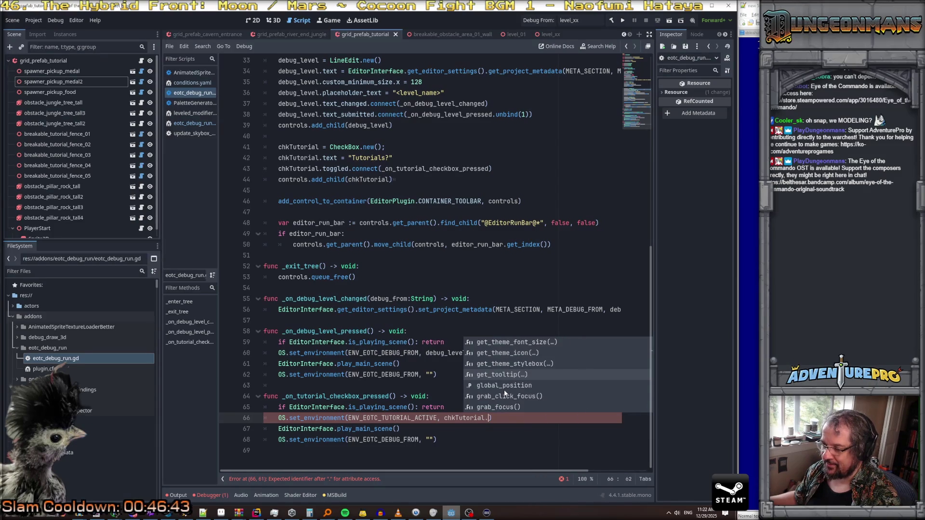
{"action": "scroll", "coordinate": [513, 372], "scroll_direction": "up", "scroll_amount": 3}
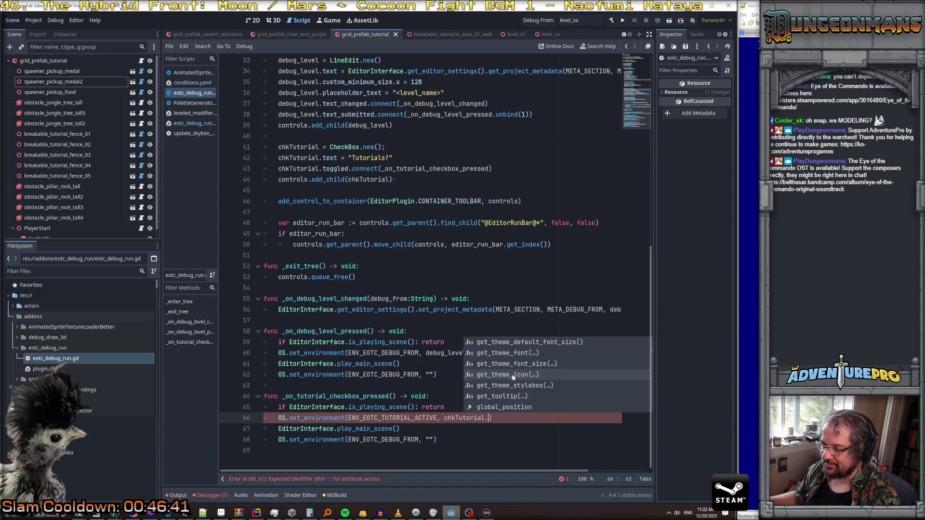
{"action": "scroll", "coordinate": [512, 378], "scroll_direction": "up", "scroll_amount": 7}
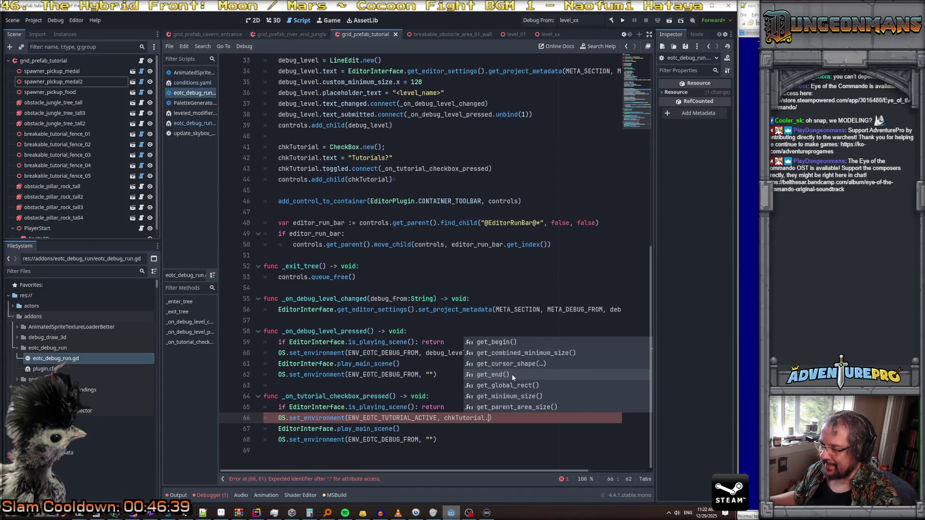
{"action": "scroll", "coordinate": [513, 377], "scroll_direction": "up", "scroll_amount": 2}
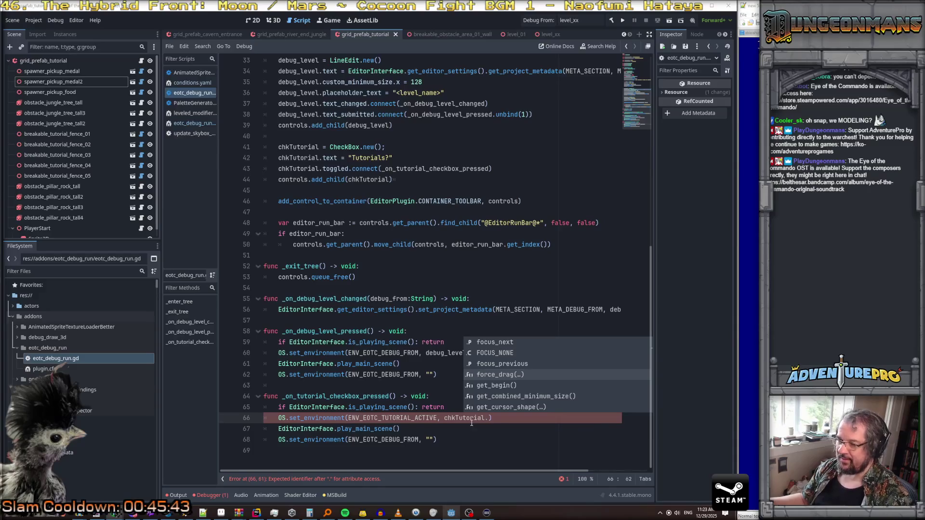
{"action": "type", "text": "is"}
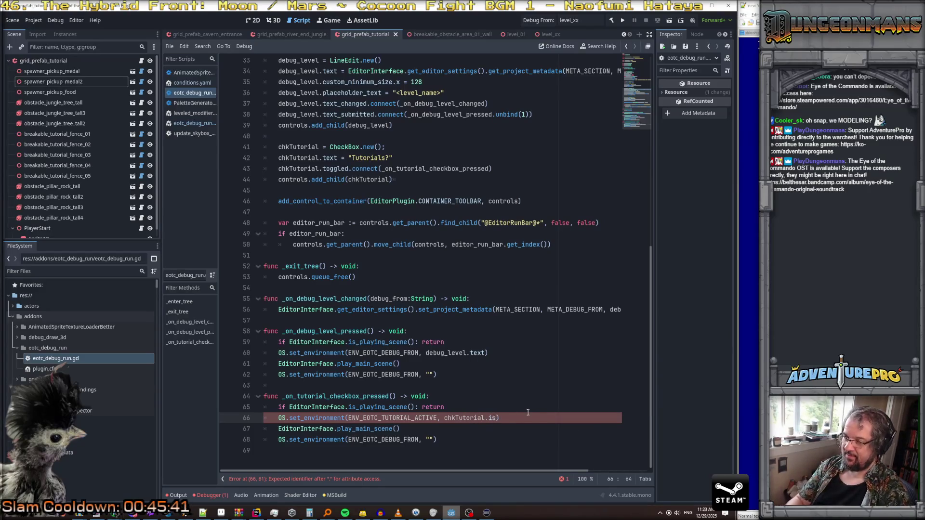
{"action": "type", "text": "_pres"}
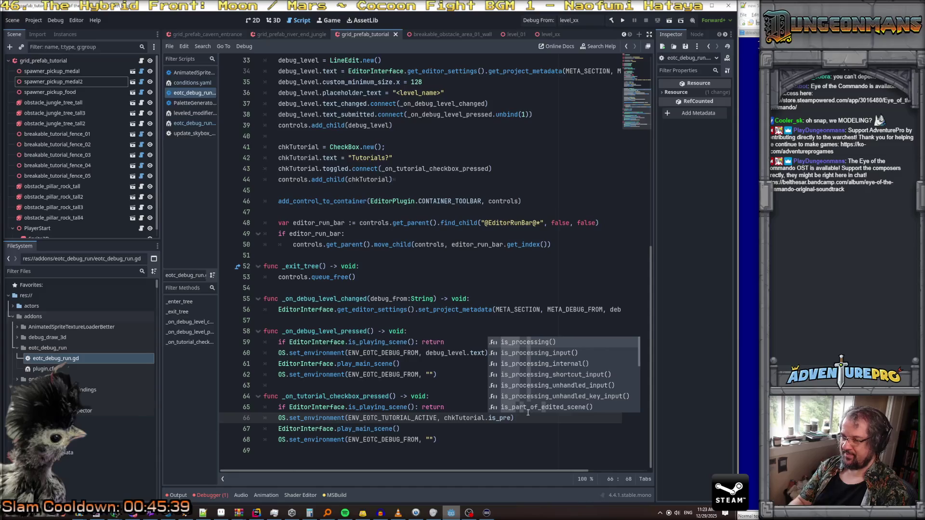
{"action": "type", "text": "sed"}
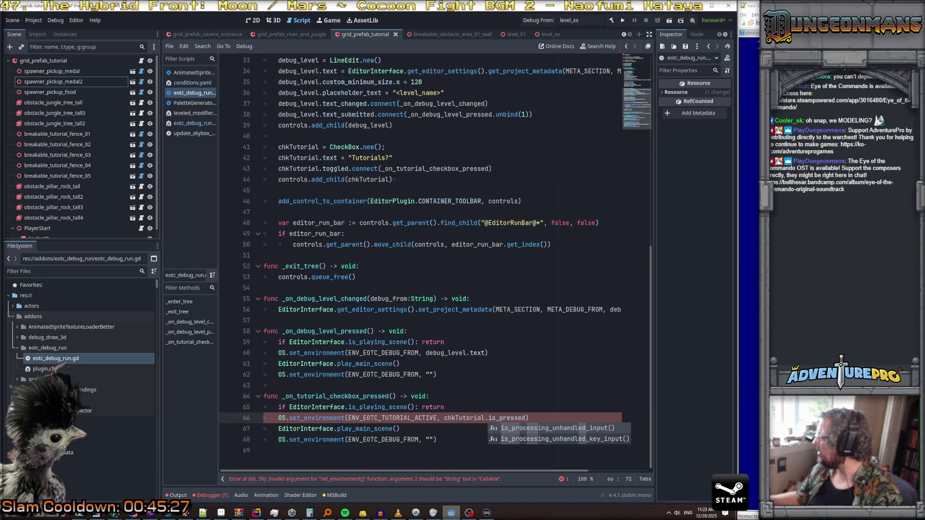
Step: Replace is_pressed with chkTutorial.button_pressed from the completions on line 66
{"action": "key", "text": "BackSpace"}
{"action": "key", "text": "BackSpace"}
{"action": "key", "text": "BackSpace"}
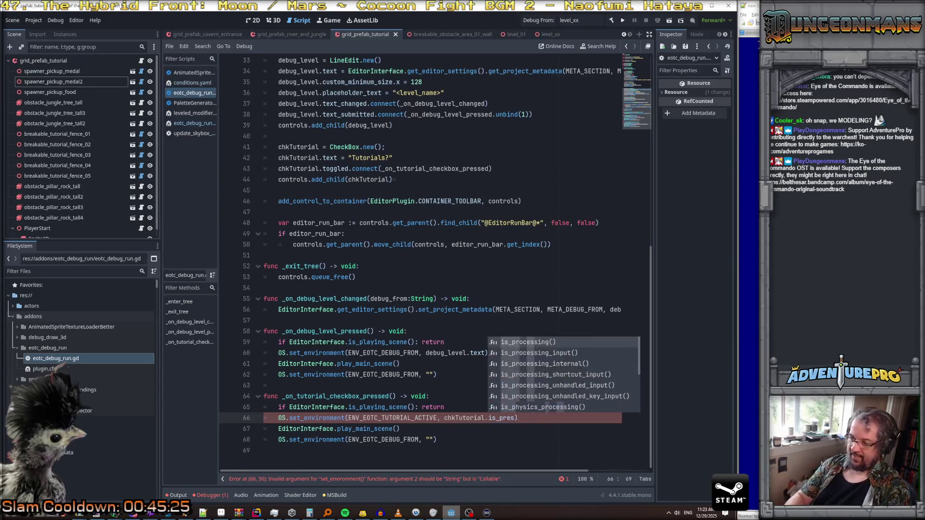
{"action": "type", "text": "button_p"}
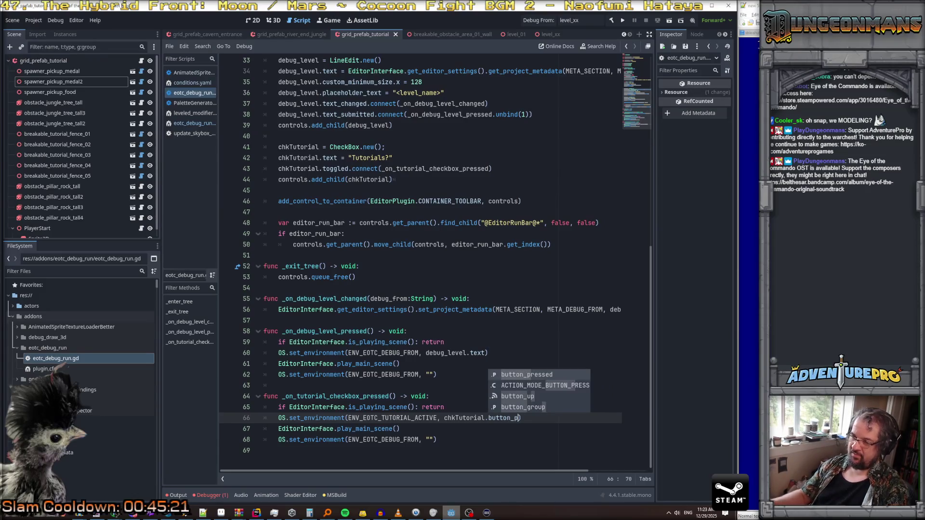
{"action": "double_click", "coordinate": [534, 371]}
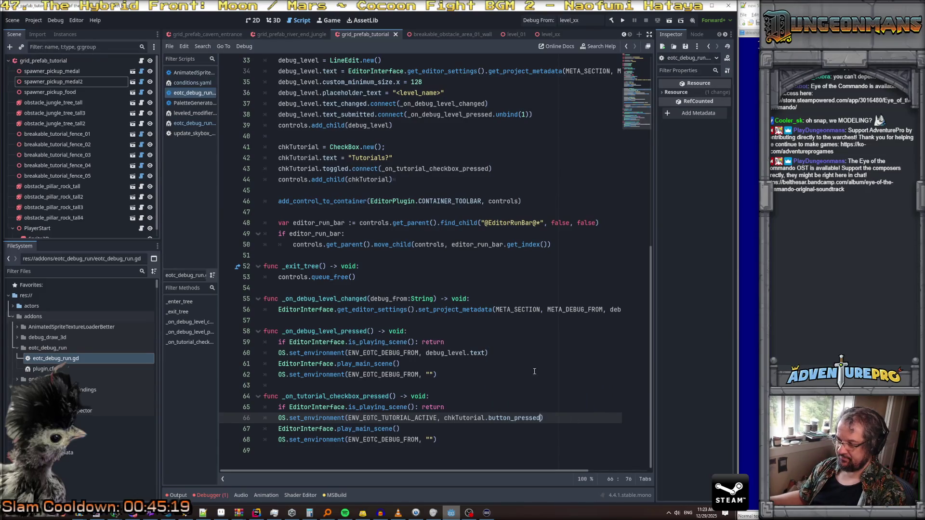
{"action": "mouse_move", "coordinate": [323, 418]}
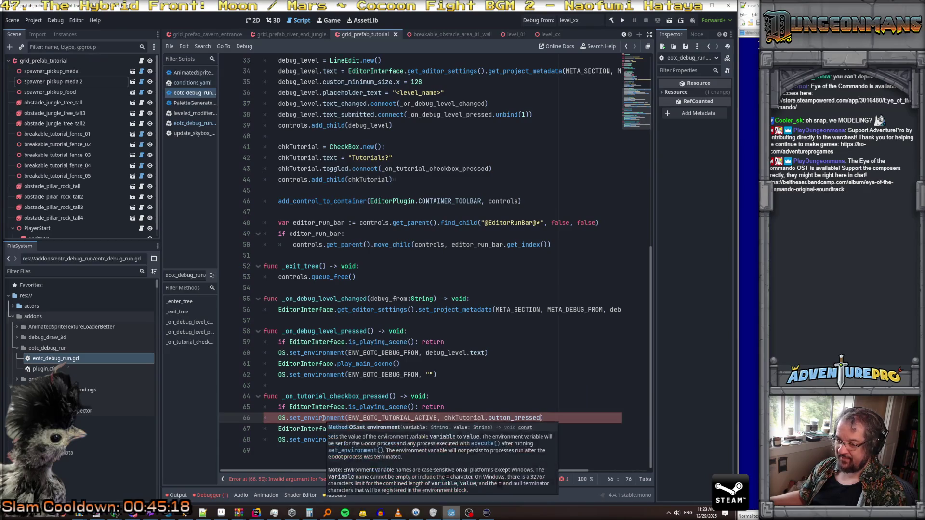
{"action": "key", "text": "Up"}
{"action": "key", "text": "Up"}
{"action": "key", "text": "Up"}
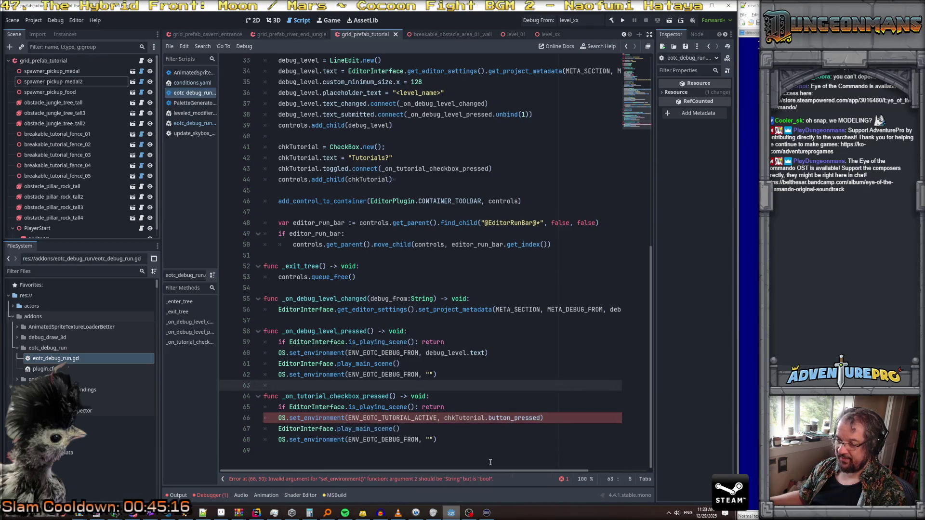
{"action": "key", "text": "Down"}
{"action": "key", "text": "Down"}
{"action": "key", "text": "Down"}
Step: Append ? "true" : "false" and inspect the resulting unexpected "?" error on line 66
{"action": "type", "text": "? \"true\" : \"false\""}
{"action": "key", "text": "Up"}
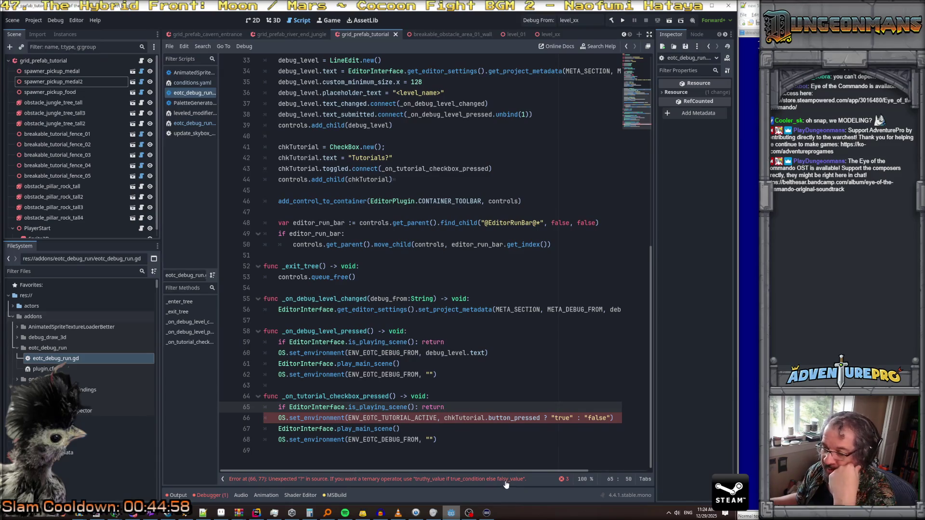
{"action": "left_click", "coordinate": [430, 485]}
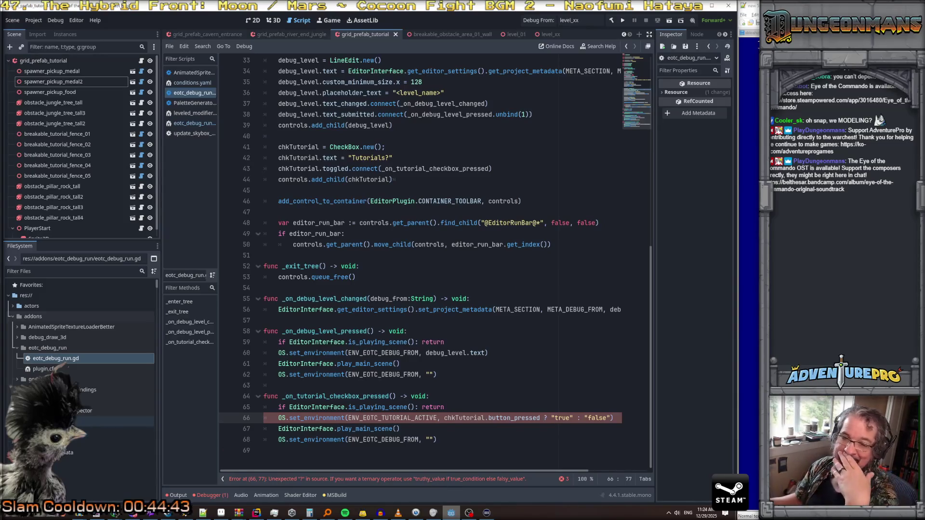
{"action": "left_click", "coordinate": [99, 515]}
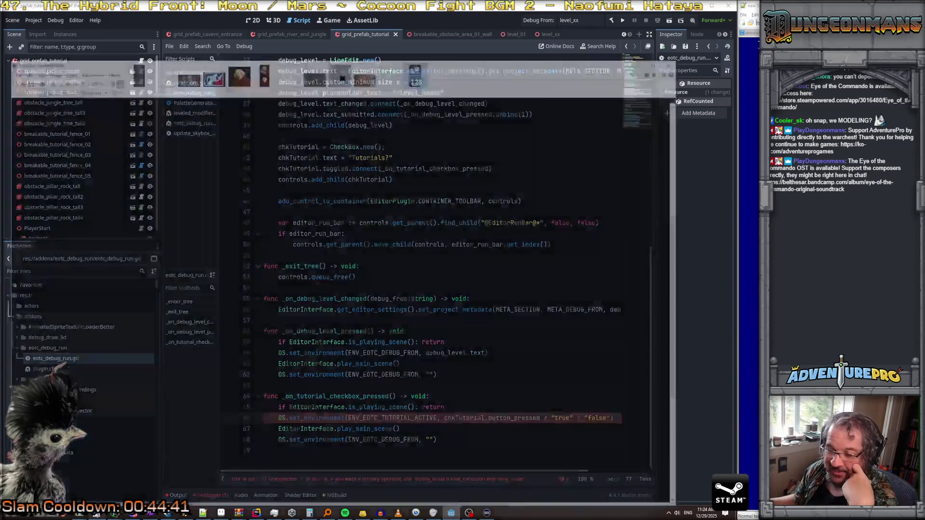
Step: Paste the Godot screenshot as a new image and crop it to the error line
{"action": "left_click", "coordinate": [20, 16]}
{"action": "left_click", "coordinate": [49, 97]}
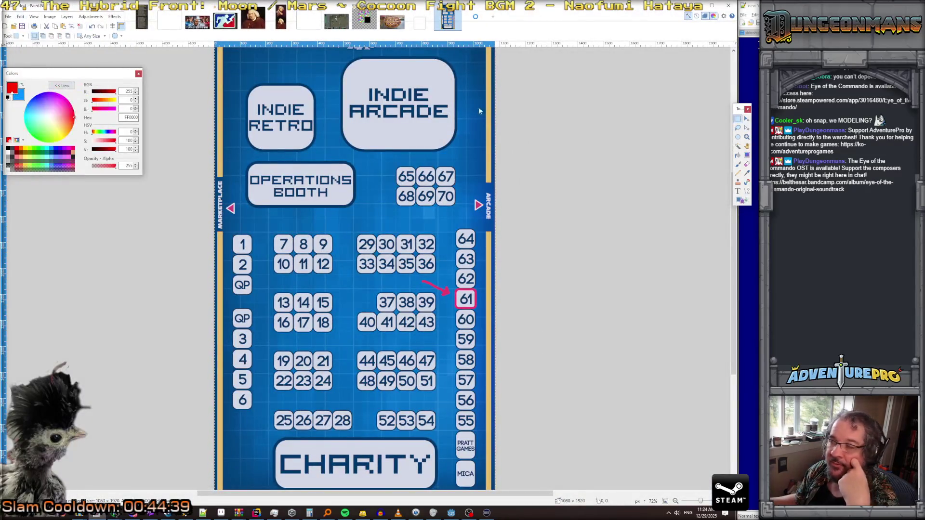
{"action": "left_click", "coordinate": [738, 119]}
{"action": "left_click_drag", "start_coordinate": [247, 465], "coordinate": [519, 477]}
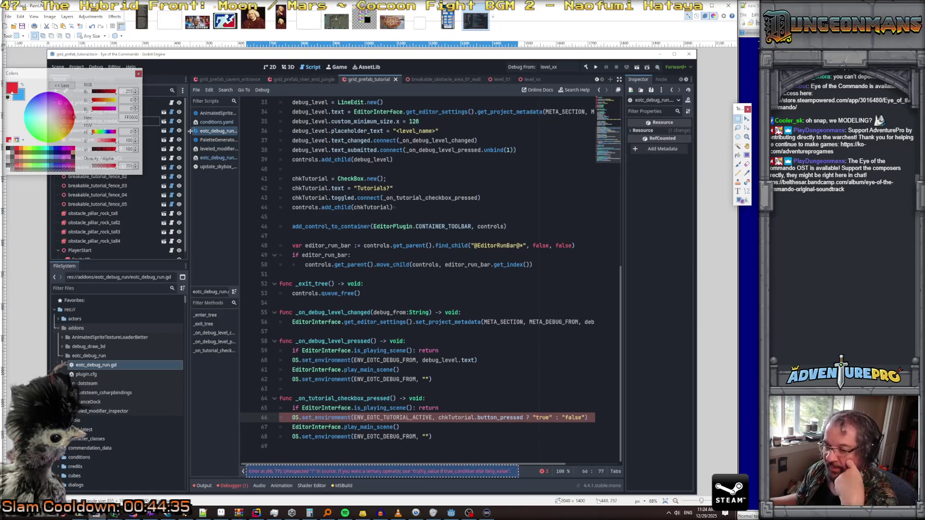
{"action": "left_click", "coordinate": [71, 25]}
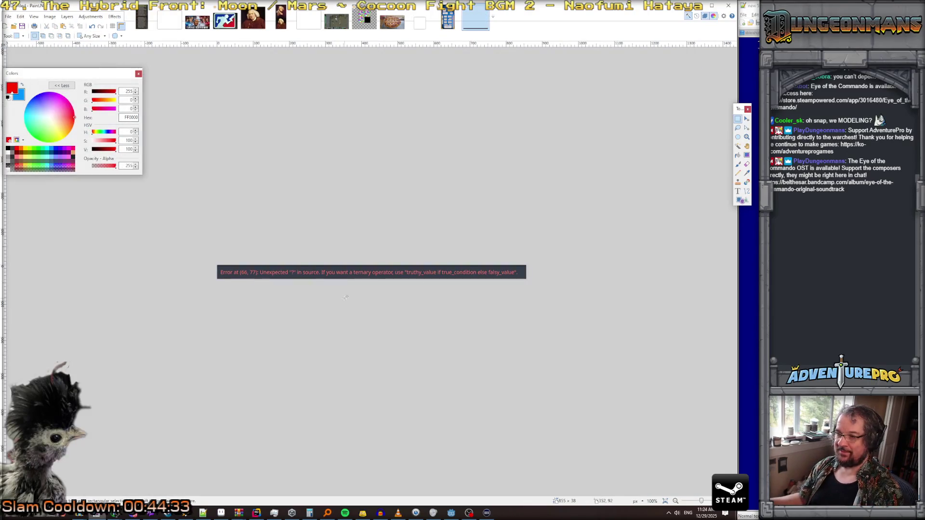
{"action": "key", "text": "ctrl+a"}
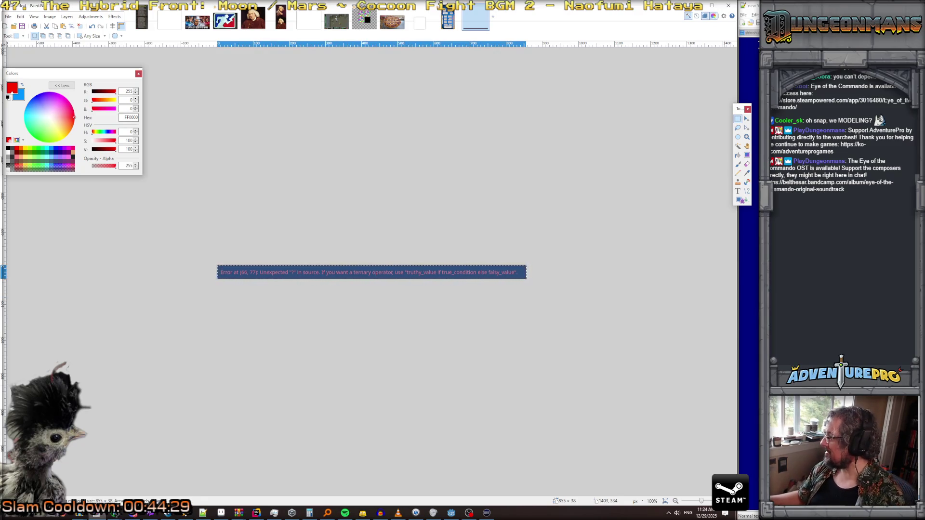
{"action": "key", "text": "alt+Tab"}
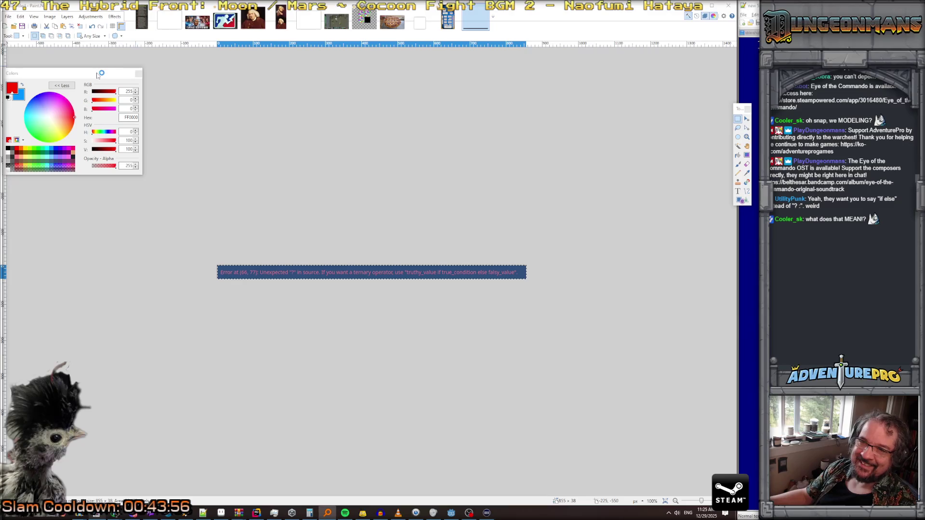
Step: Paste the Council of Elrond meme into its own new image and select it all
{"action": "left_click_drag", "start_coordinate": [118, 70], "coordinate": [123, 66]}
{"action": "key", "text": "ctrl+alt+v"}
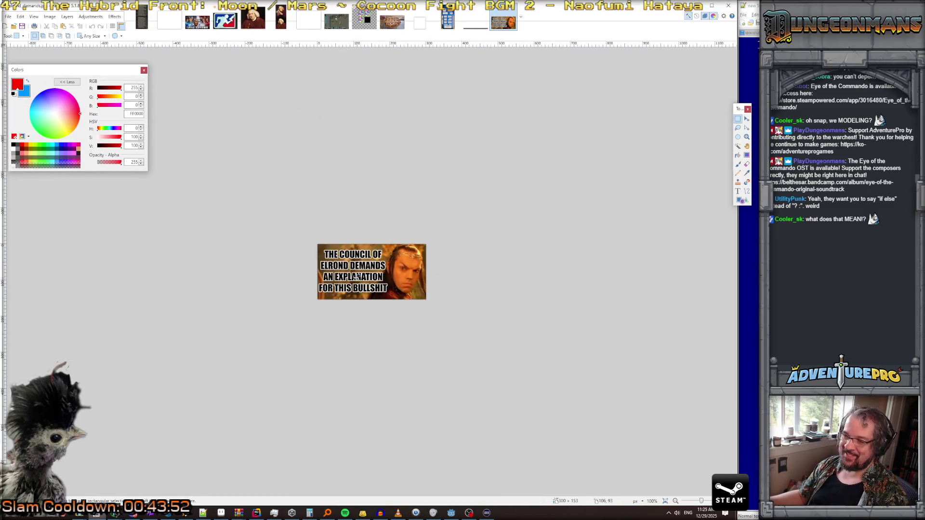
{"action": "scroll", "coordinate": [357, 277], "scroll_direction": "up", "scroll_amount": 5, "text": "ctrl"}
{"action": "key", "text": "ctrl+a"}
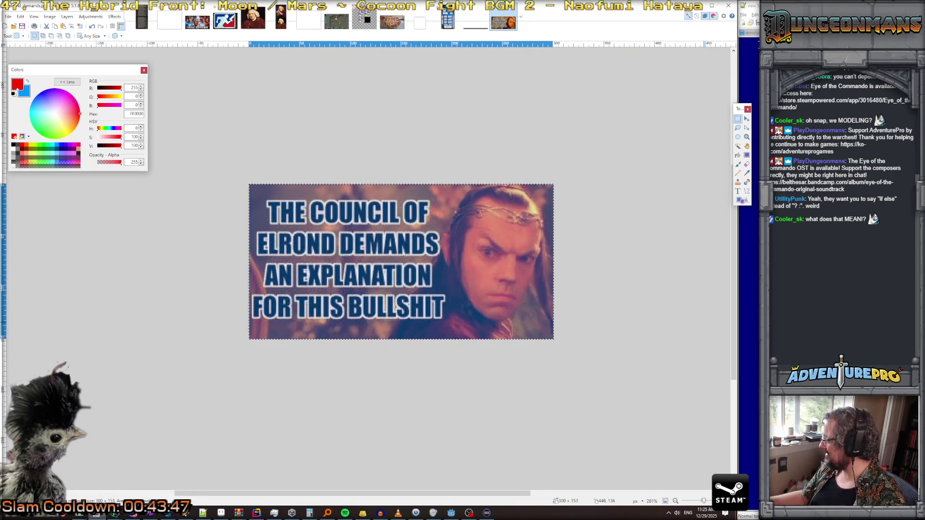
{"action": "key", "text": "alt+Tab"}
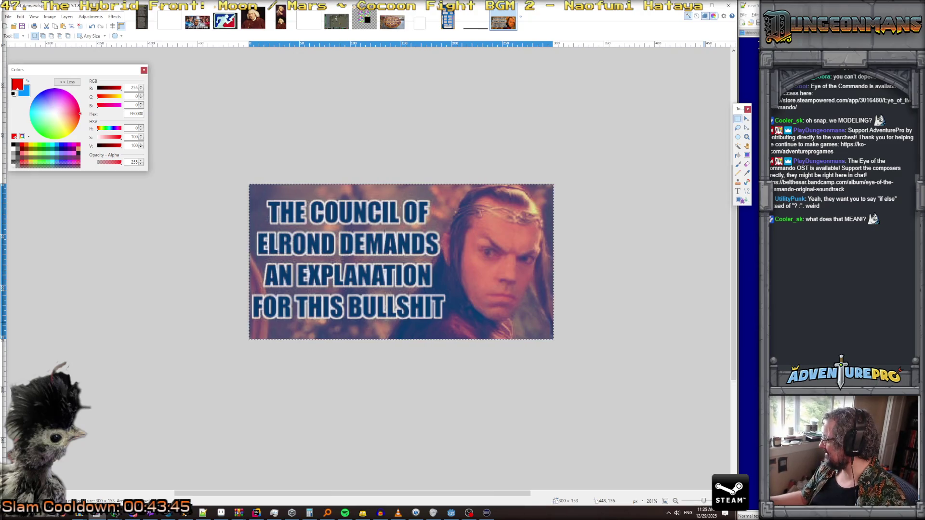
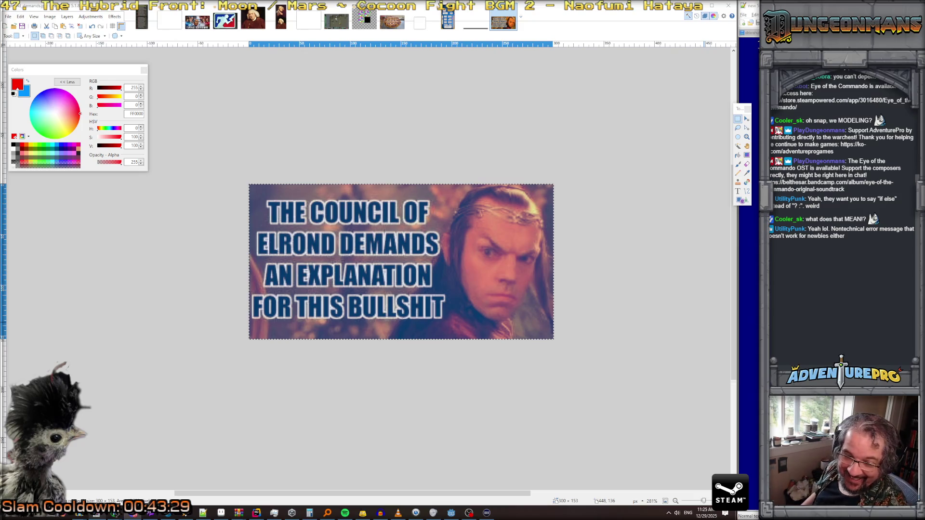
Step: Turn the ternary into an if branch that sets "true", and start an else branch
{"action": "key", "text": "alt+Tab"}
{"action": "type", "text": "\"true\" : \"false\")"}
{"action": "key", "text": "shift+Right"}
{"action": "key", "text": "shift+Right"}
{"action": "key", "text": "shift+Right"}
{"action": "type", "text": "\""}
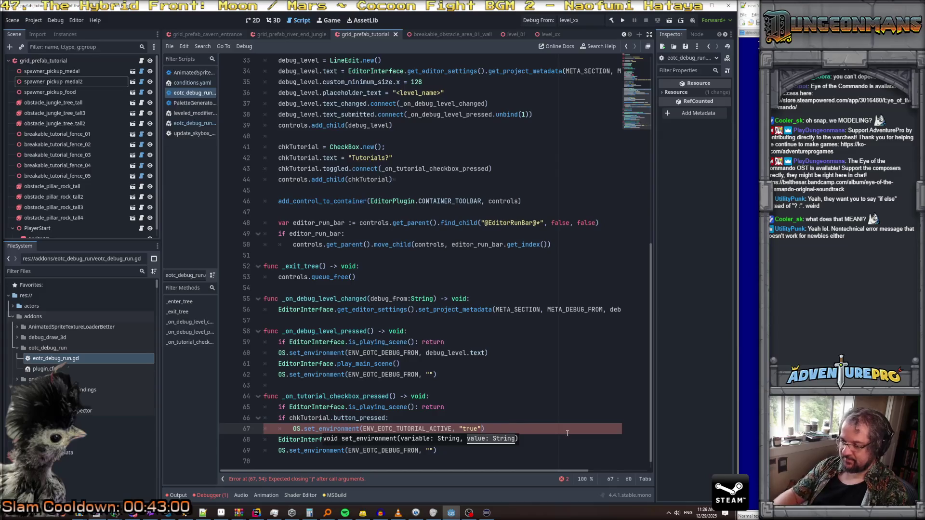
{"action": "type", "text": ")"}
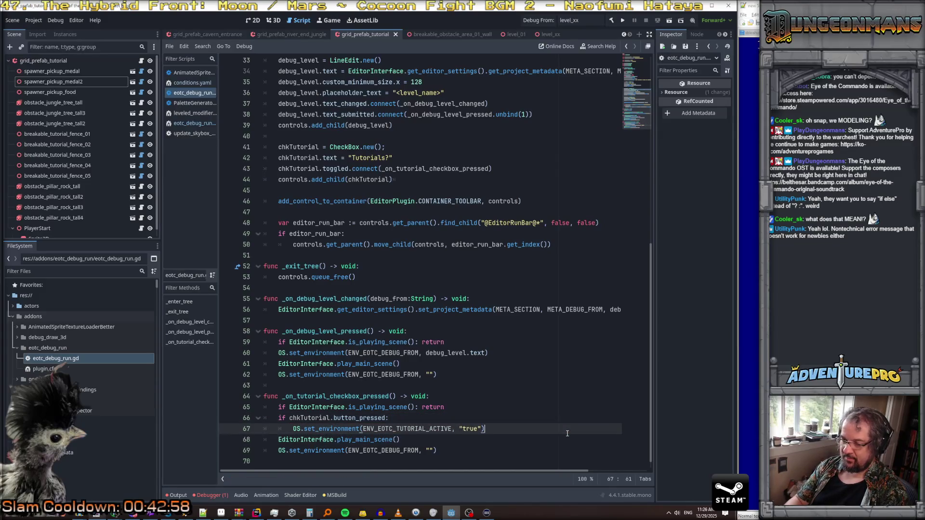
{"action": "key", "text": "Return"}
{"action": "key", "text": "BackSpace"}
{"action": "type", "text": "else"}
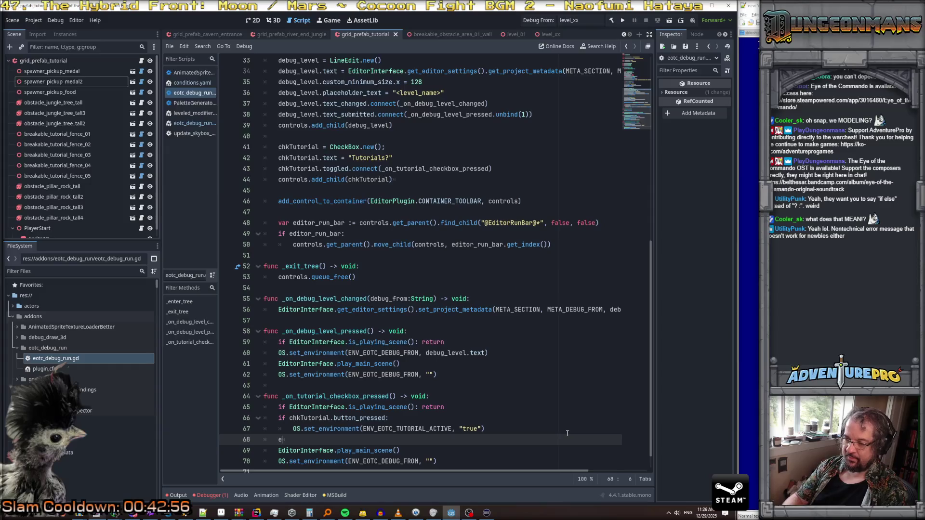
{"action": "key", "text": "Return"}
Step: Fill the else branch with the OS.set_environment call using "false" instead of "true"
{"action": "type", "text": "OS.set_environment"}
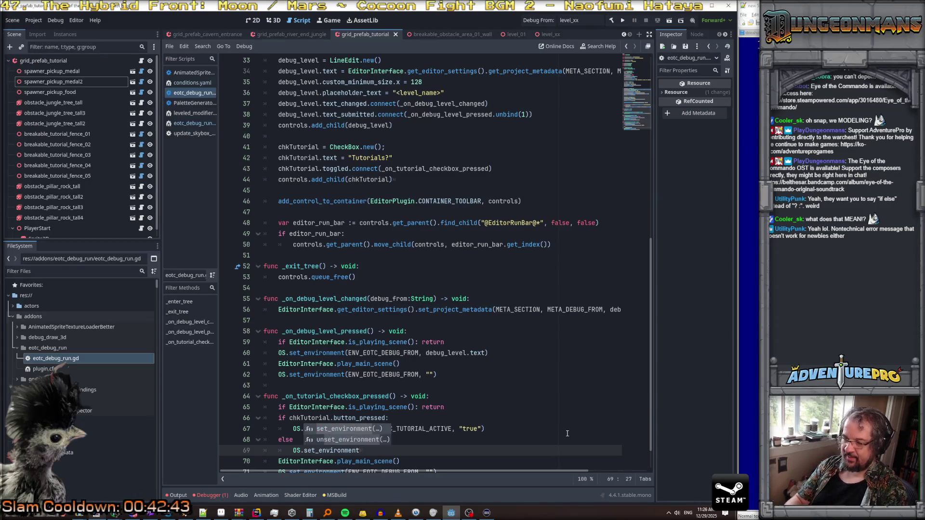
{"action": "key", "text": "ctrl+z"}
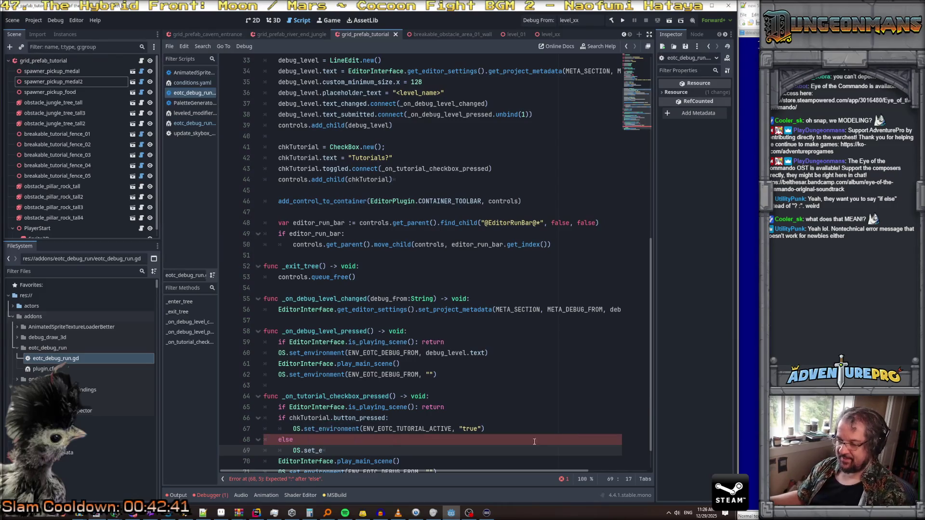
{"action": "key", "text": "ctrl+z"}
{"action": "key", "text": "ctrl+z"}
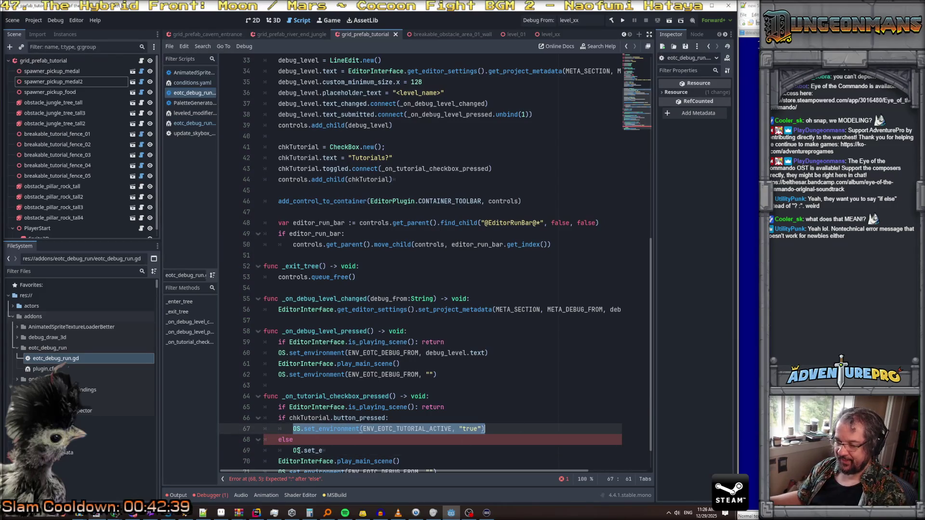
{"action": "key", "text": "ctrl+v"}
{"action": "key", "text": "Left"}
{"action": "key", "text": "Left"}
{"action": "key", "text": "ctrl+shift+Left"}
{"action": "type", "text": "false"}
Step: Add the missing colon after else and delete the leftover play_main_scene and reset lines
{"action": "key", "text": "Down"}
{"action": "key", "text": "Down"}
{"action": "key", "text": "Down"}
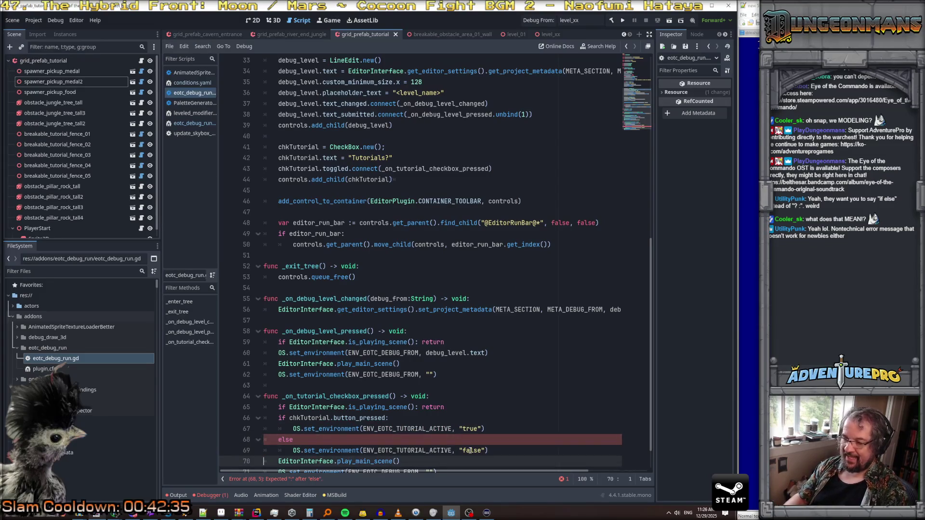
{"action": "key", "text": "Up"}
{"action": "key", "text": "Up"}
{"action": "key", "text": "Up"}
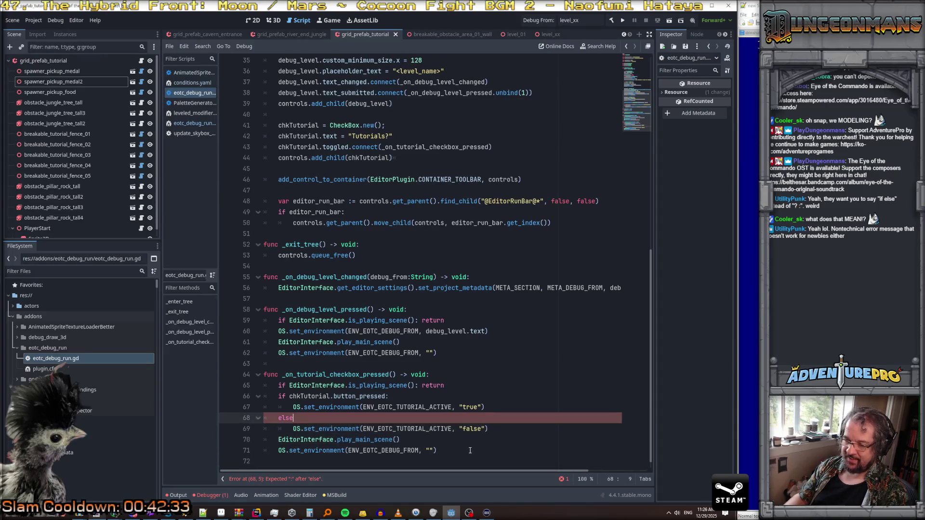
{"action": "type", "text": ":"}
{"action": "key", "text": "Down"}
{"action": "key", "text": "Down"}
{"action": "key", "text": "Home"}
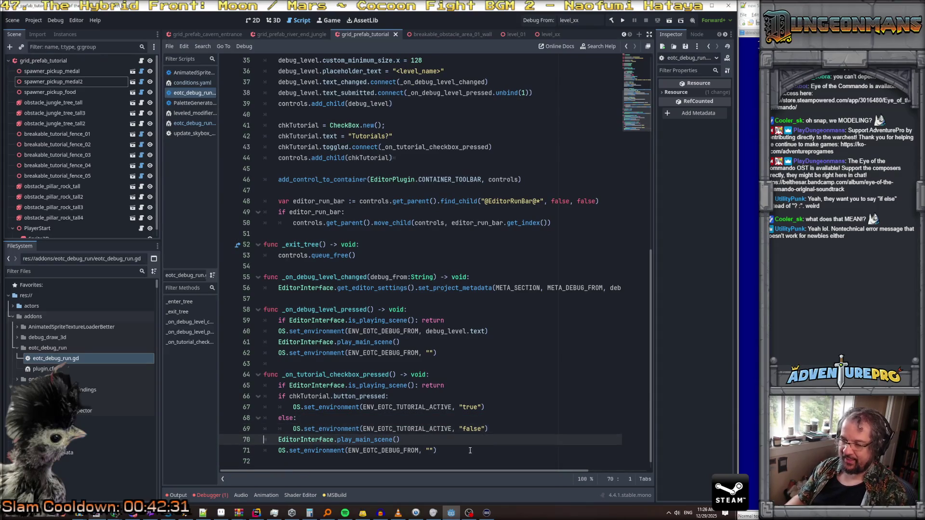
{"action": "key", "text": "shift+Down"}
{"action": "key", "text": "shift+Down"}
{"action": "key", "text": "Delete"}
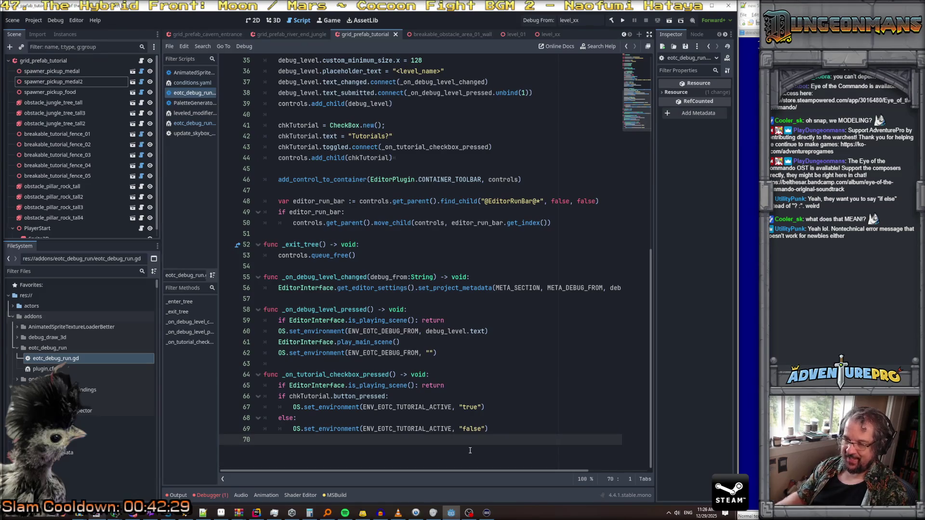
Step: Remove the trailing blank lines at the end of the debug-run script
{"action": "left_click", "coordinate": [463, 353]}
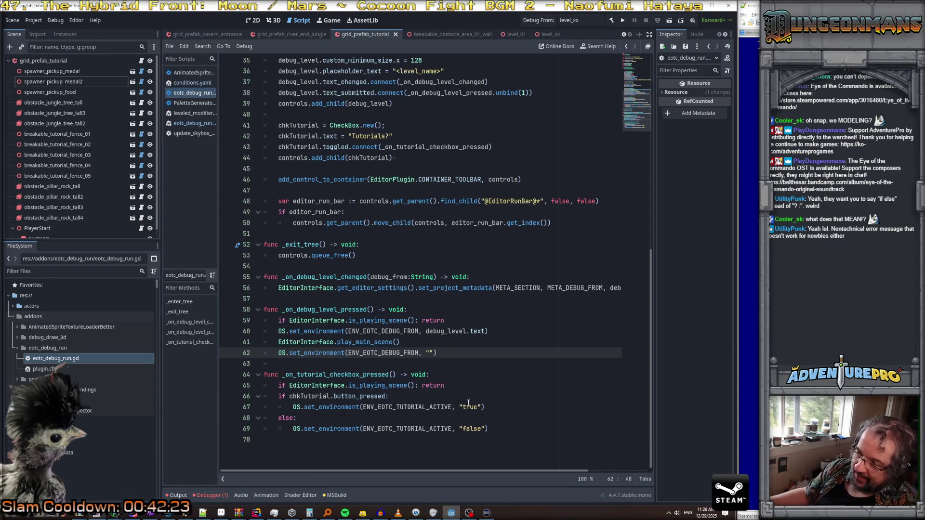
{"action": "left_click", "coordinate": [501, 386]}
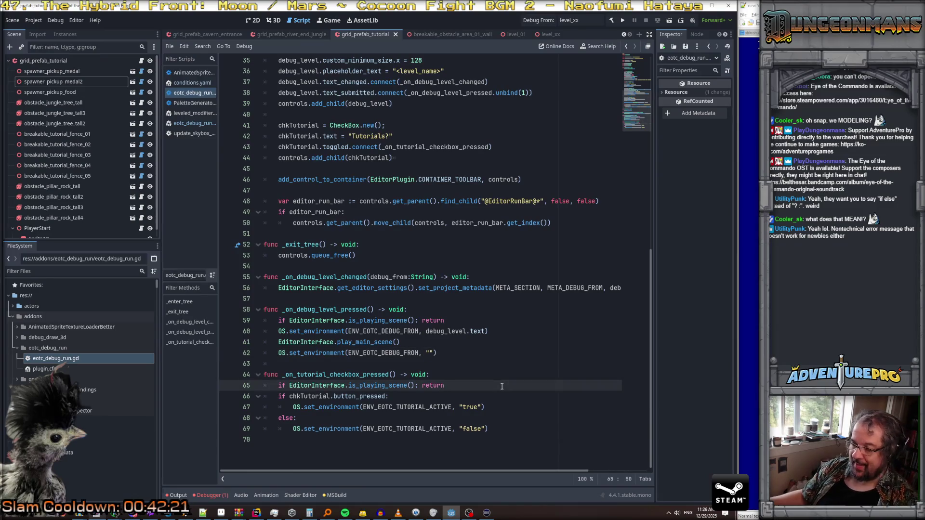
{"action": "key", "text": "Down"}
{"action": "key", "text": "Down"}
{"action": "key", "text": "Down"}
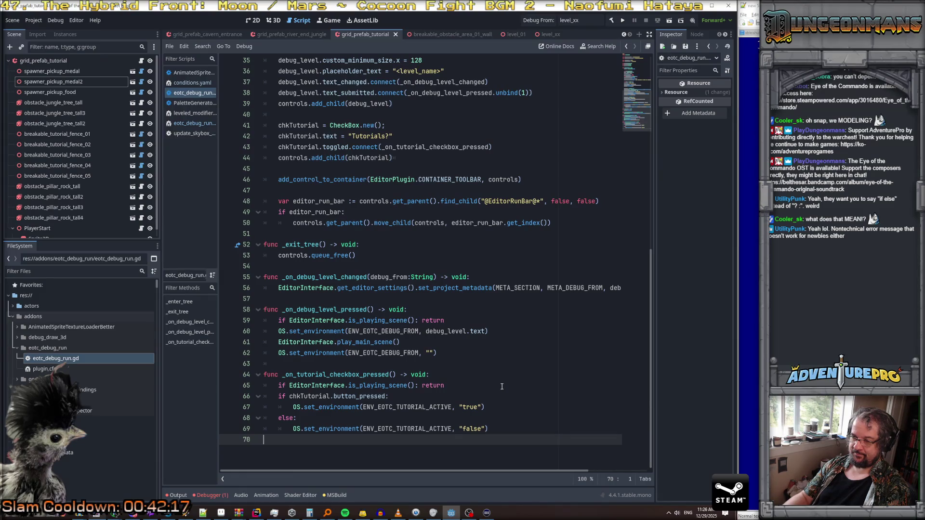
{"action": "key", "text": "Return"}
{"action": "type", "text": "e"}
{"action": "key", "text": "BackSpace"}
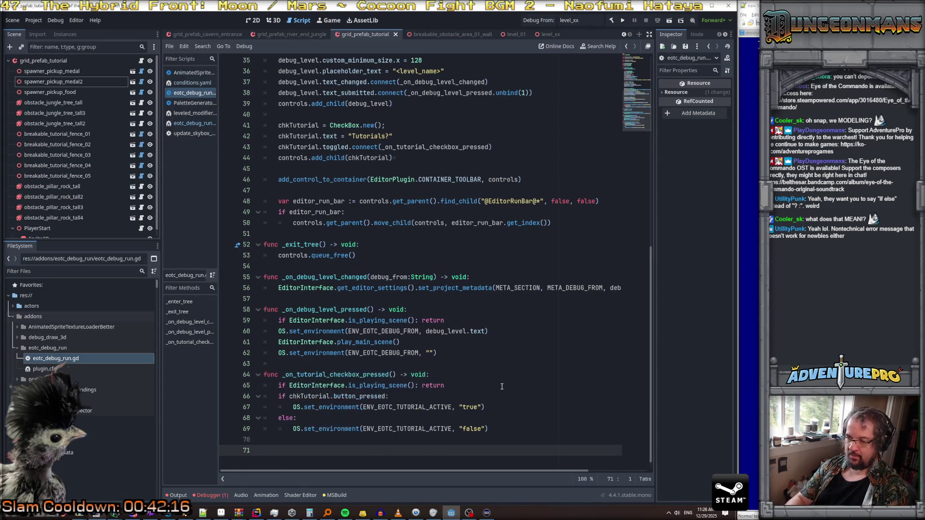
{"action": "key", "text": "BackSpace"}
{"action": "key", "text": "BackSpace"}
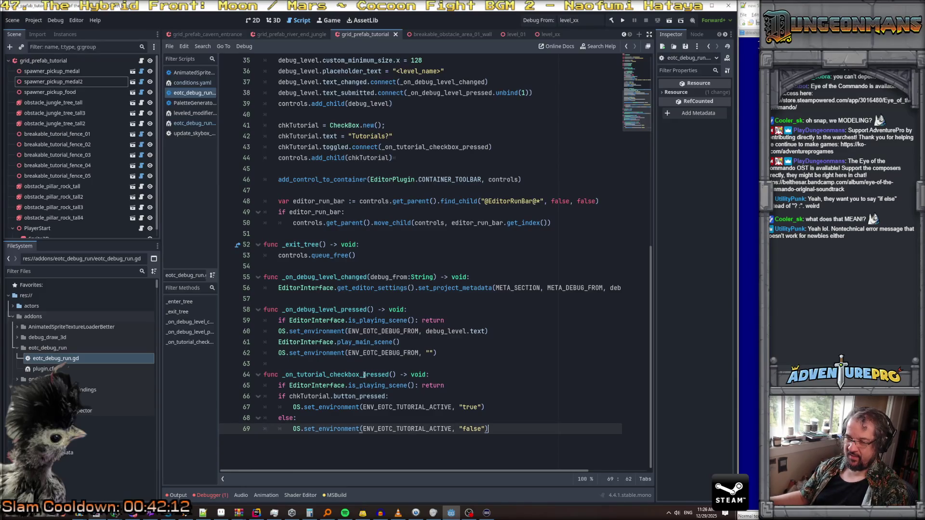
Step: Save the script and minimize Godot to reveal Rider's MapManager.cs
{"action": "left_click", "coordinate": [415, 408]}
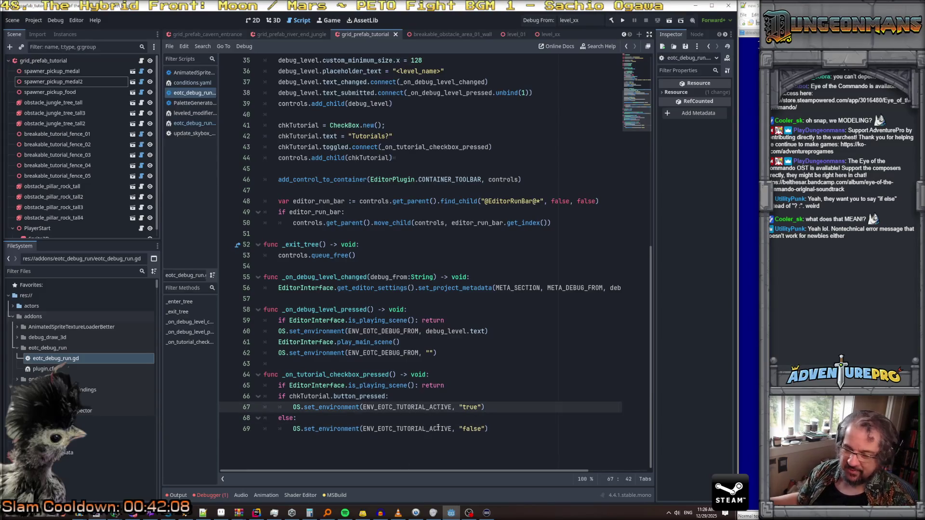
{"action": "left_click", "coordinate": [476, 375]}
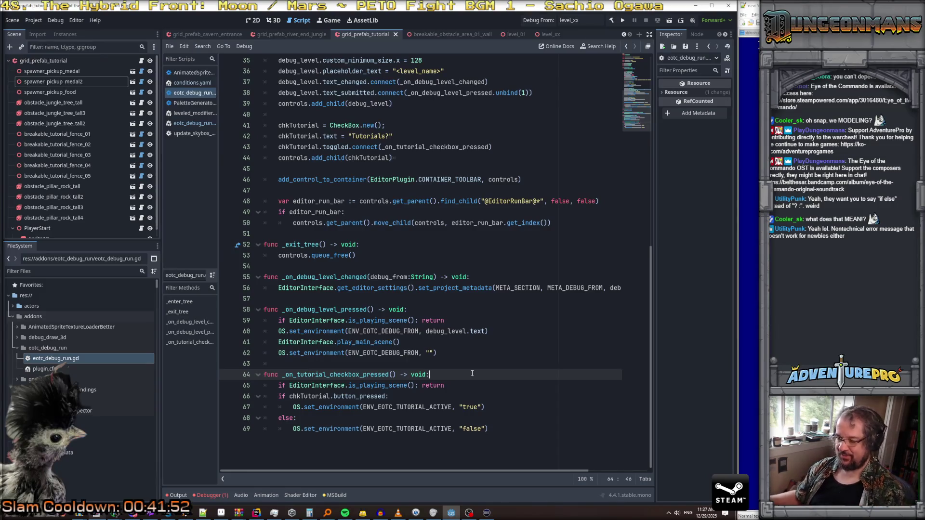
{"action": "key", "text": "ctrl+s"}
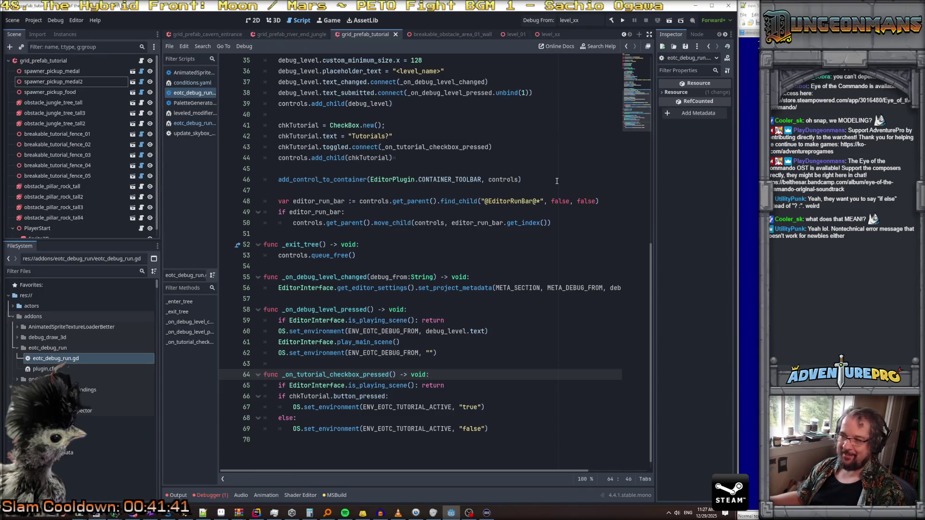
{"action": "left_click", "coordinate": [832, 209]}
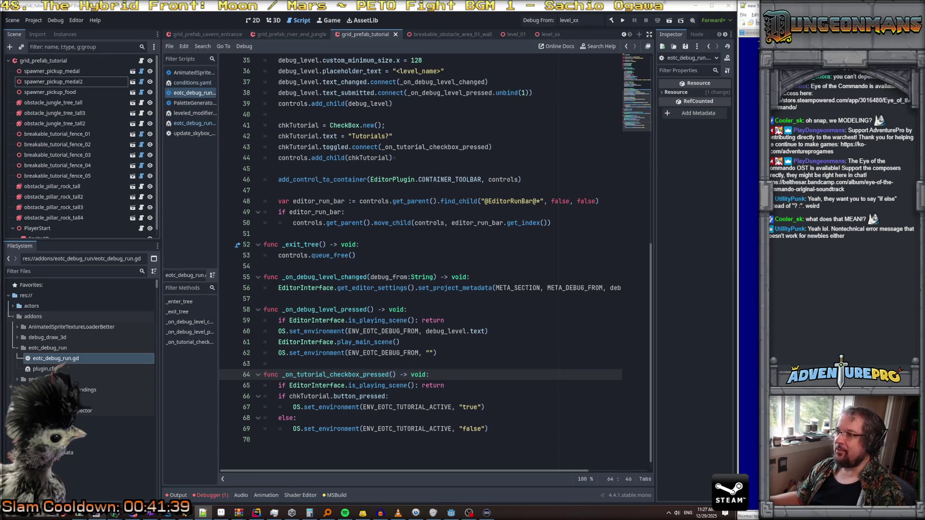
{"action": "left_click", "coordinate": [696, 7]}
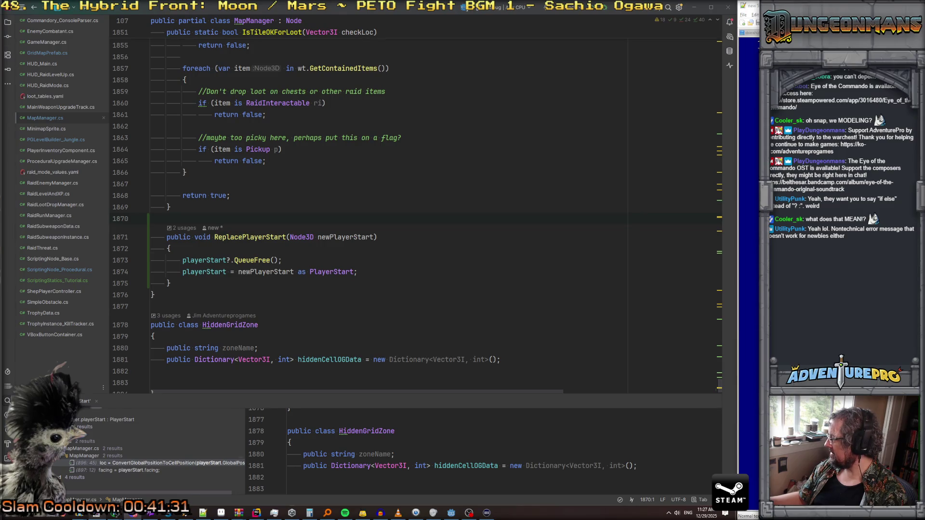
Step: Search the project for _EOTC, inspect MainMenu.cs's GetEnvironment call, then open PGLevelBuilder_Jungle.cs
{"action": "left_click", "coordinate": [565, 227]}
{"action": "key", "text": "ctrl+shift+f"}
{"action": "type", "text": "_"}
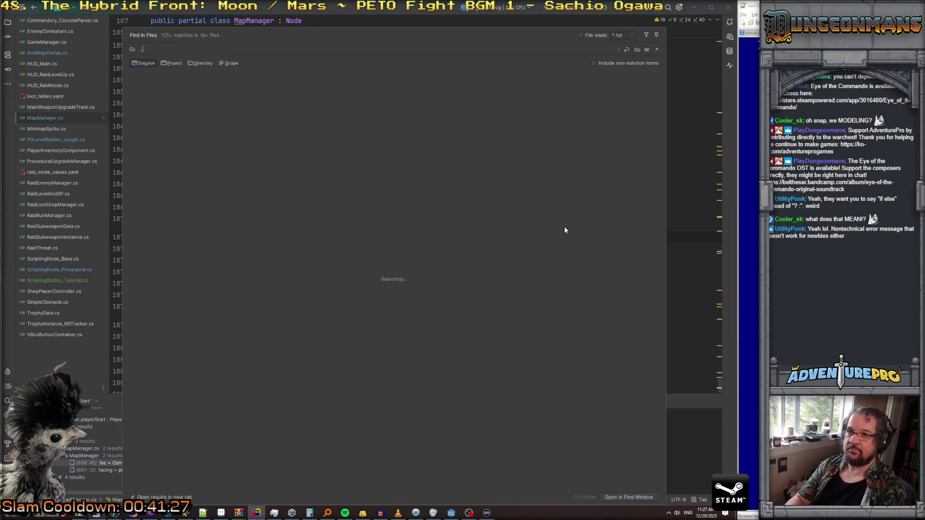
{"action": "type", "text": "EOTC"}
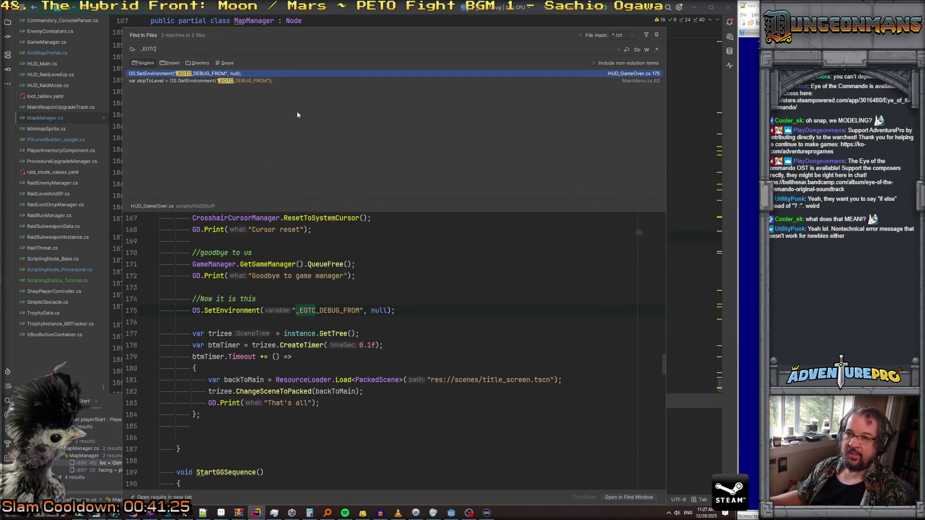
{"action": "left_click", "coordinate": [215, 80]}
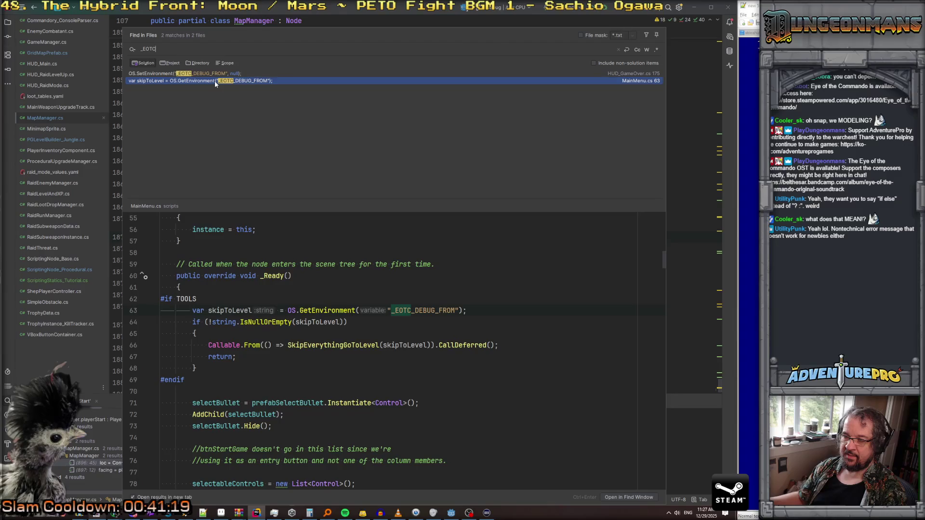
{"action": "left_click", "coordinate": [449, 304]}
{"action": "left_click_drag", "start_coordinate": [288, 310], "coordinate": [488, 312]}
{"action": "key", "text": "ctrl+c"}
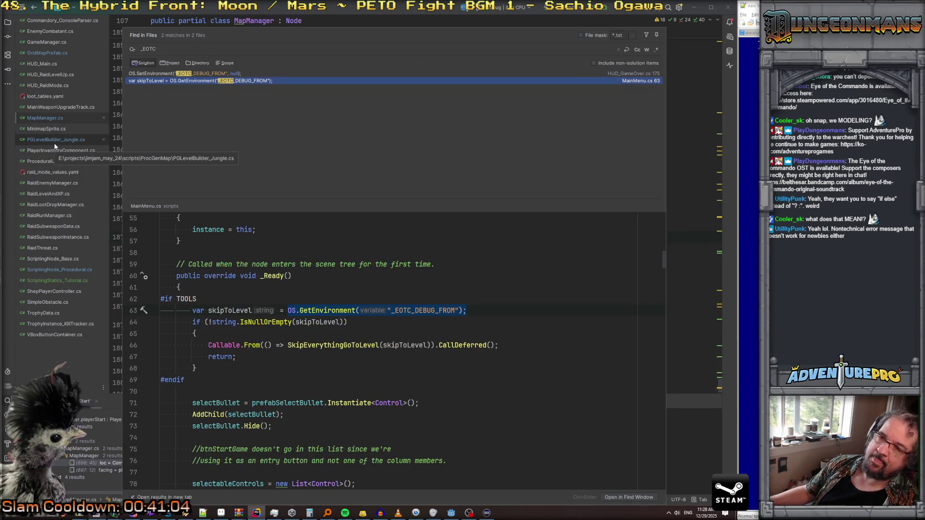
{"action": "double_click", "coordinate": [53, 140]}
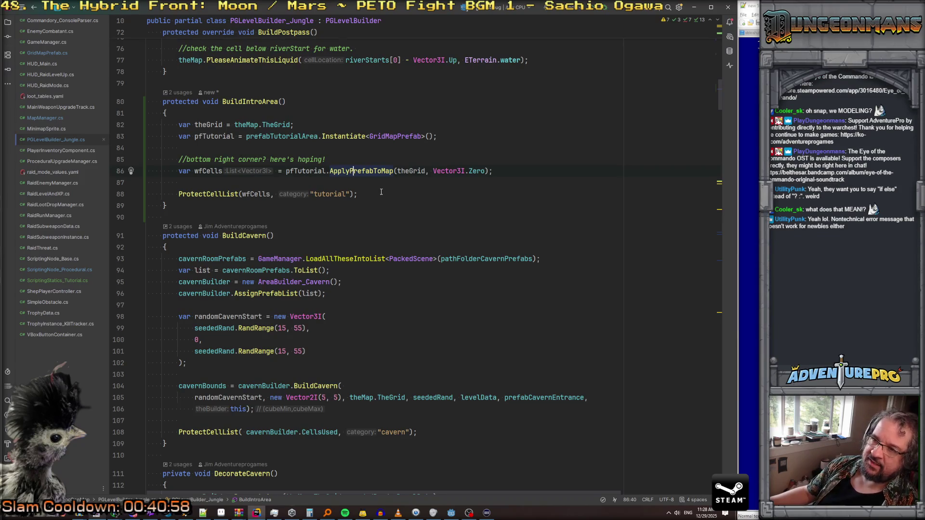
Step: In ScriptingStatics_Tutorial.cs, declare public static bool HideTutorialsViaEditor() at the top of the class
{"action": "scroll", "coordinate": [380, 192], "scroll_direction": "up", "scroll_amount": 4}
{"action": "left_click", "coordinate": [68, 279]}
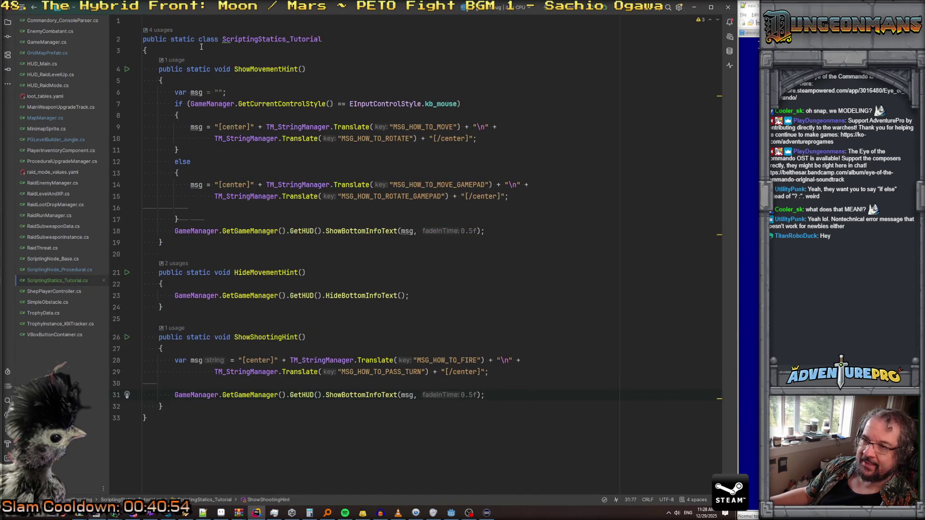
{"action": "left_click", "coordinate": [195, 51]}
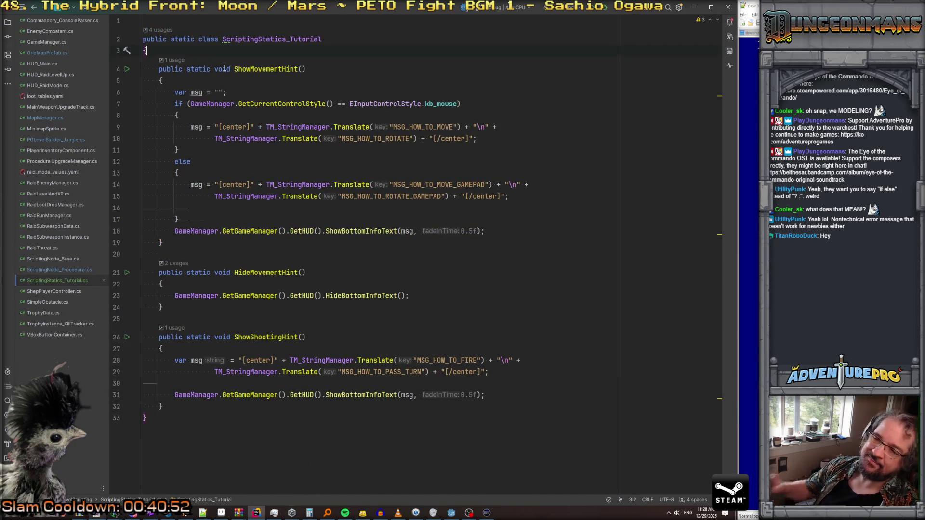
{"action": "mouse_move", "coordinate": [224, 69]}
{"action": "key", "text": "Return"}
{"action": "type", "text": "p"}
{"action": "key", "text": "Escape"}
{"action": "type", "text": "ublic stai"}
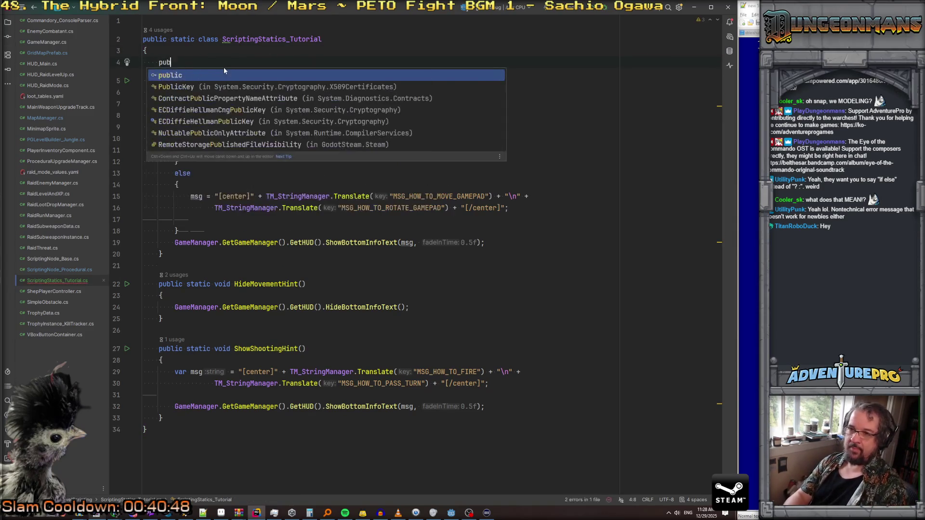
{"action": "key", "text": "BackSpace"}
{"action": "type", "text": "tic bool"}
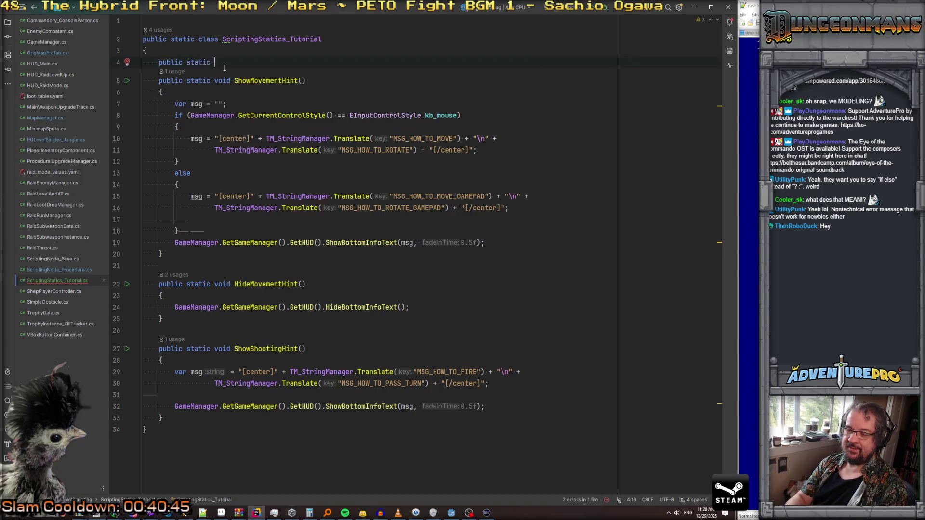
{"action": "key", "text": "BackSpace"}
{"action": "type", "text": "llow"}
{"action": "key", "text": "BackSpace"}
{"action": "key", "text": "BackSpace"}
{"action": "key", "text": "BackSpace"}
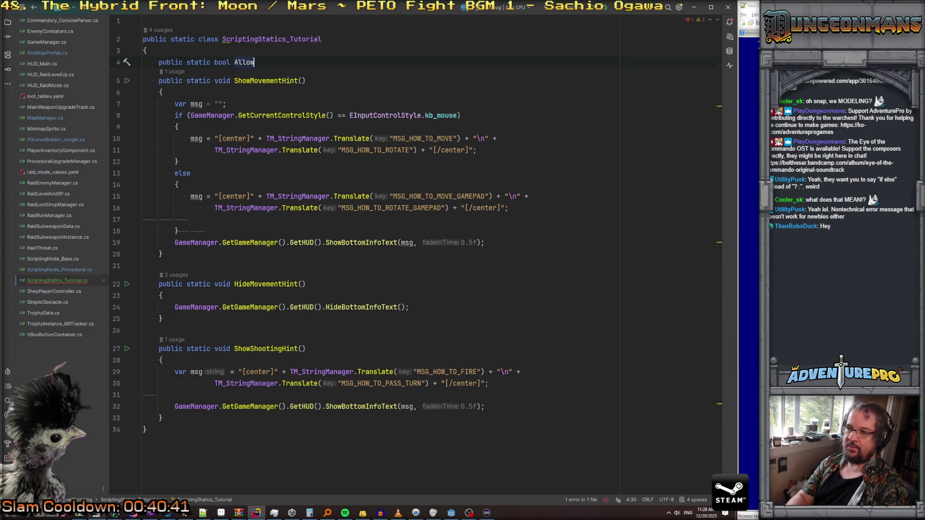
{"action": "key", "text": "BackSpace"}
{"action": "type", "text": "H"}
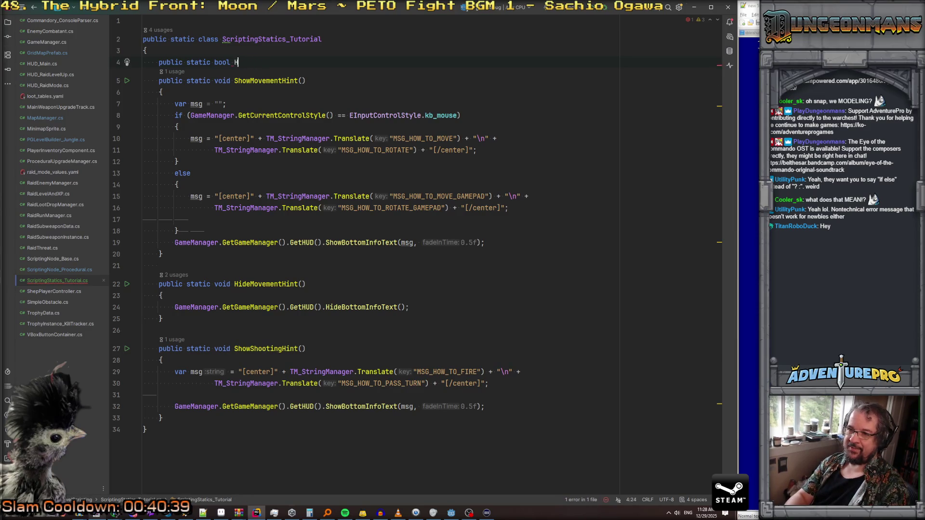
{"action": "type", "text": "ideTutorials"}
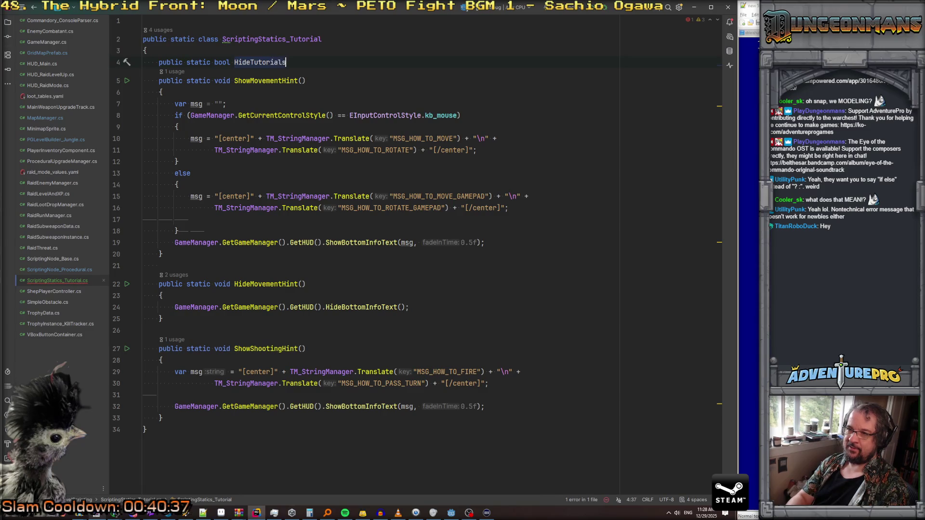
{"action": "type", "text": "V"}
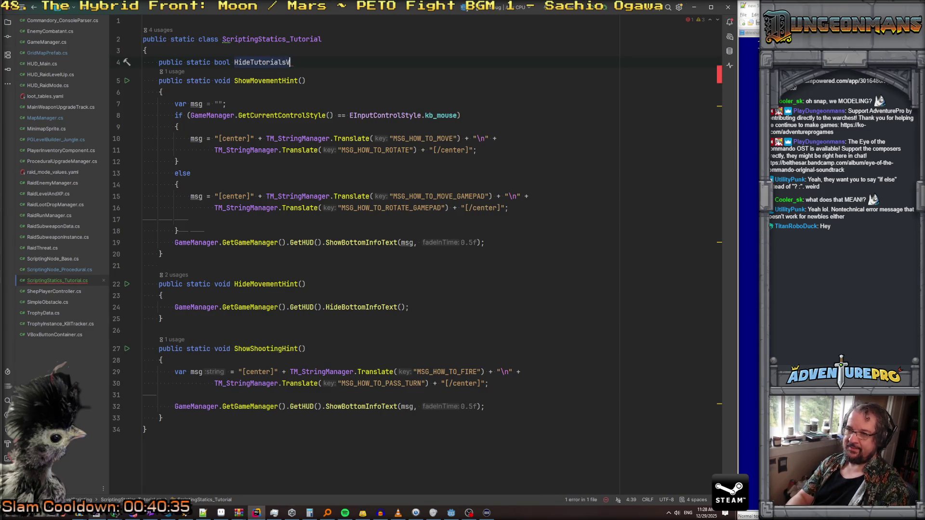
{"action": "type", "text": "iaEditor()"}
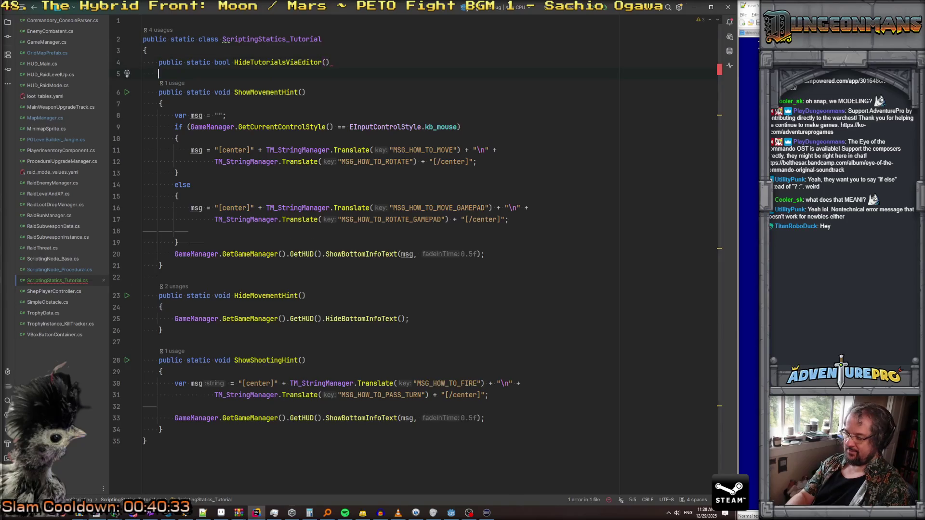
Step: Give the method a body returning the pasted OS.GetEnvironment call, importing Godot.OS
{"action": "key", "text": "Return"}
{"action": "type", "text": "{"}
{"action": "key", "text": "Return"}
{"action": "key", "text": "ctrl+v"}
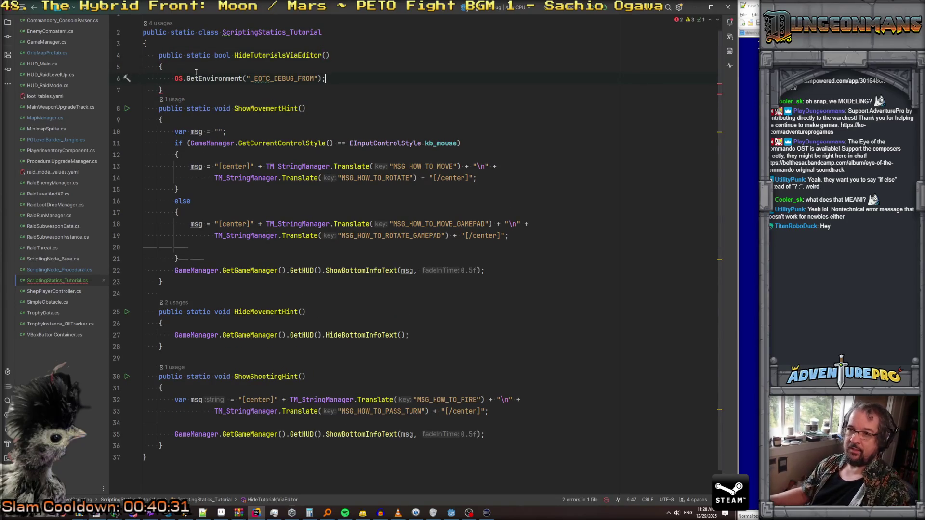
{"action": "key", "text": "Escape"}
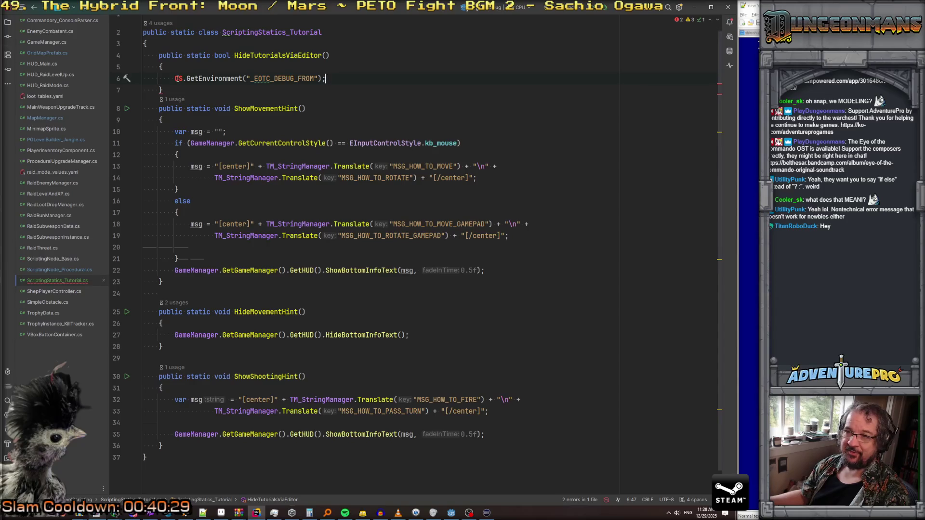
{"action": "key", "text": "alt+Return"}
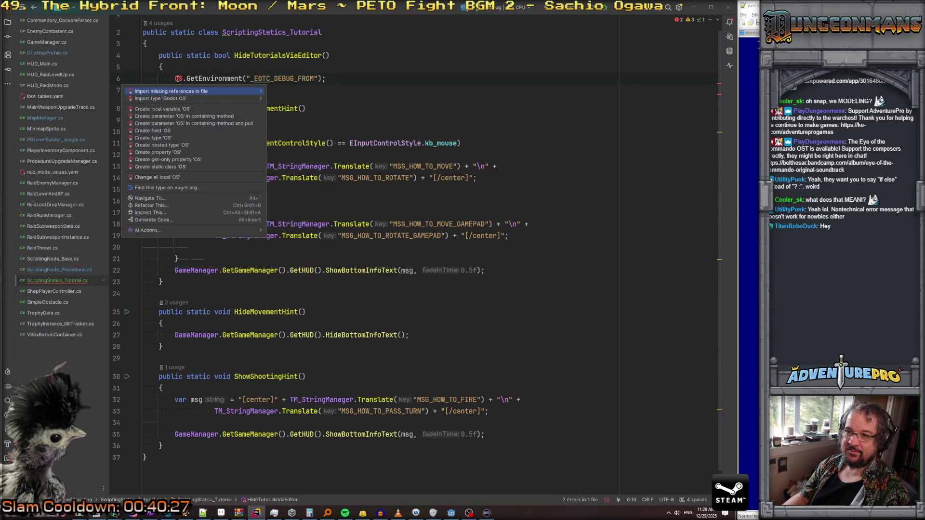
{"action": "key", "text": "Down"}
{"action": "key", "text": "Return"}
{"action": "key", "text": "Down"}
{"action": "left_click", "coordinate": [175, 79]}
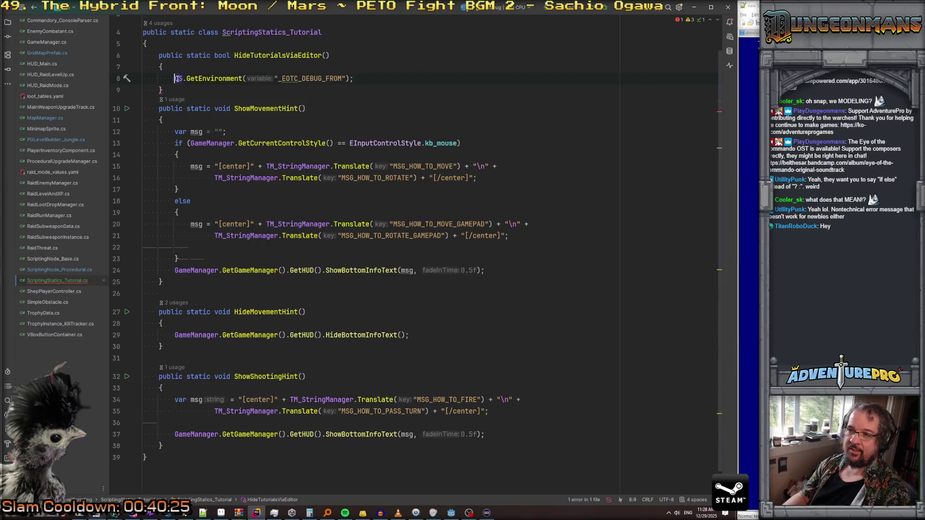
{"action": "type", "text": "return"}
{"action": "left_click", "coordinate": [377, 79]}
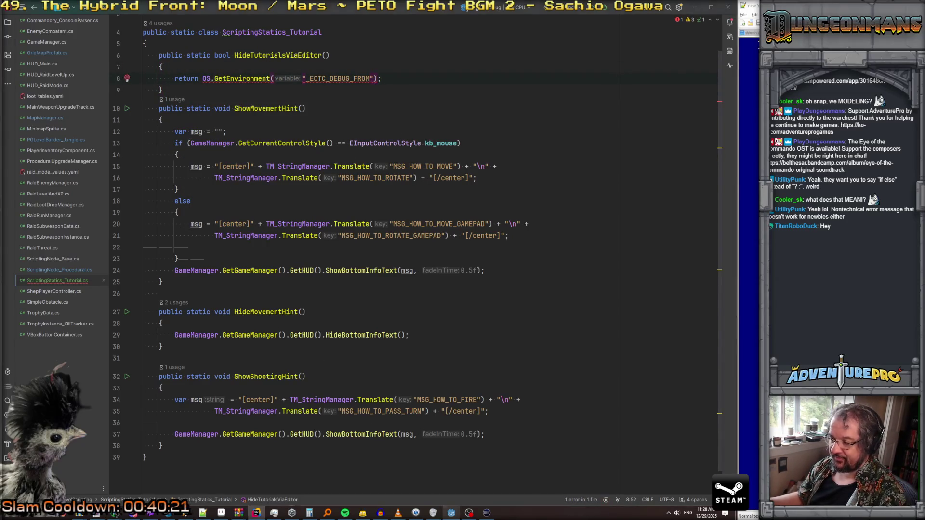
Step: Copy "_EOTC_TUTORIAL_ACTIVE" from the Godot script and paste it over _EOTC_DEBUG_FROM in Rider
{"action": "left_click", "coordinate": [451, 513]}
{"action": "double_click", "coordinate": [433, 428]}
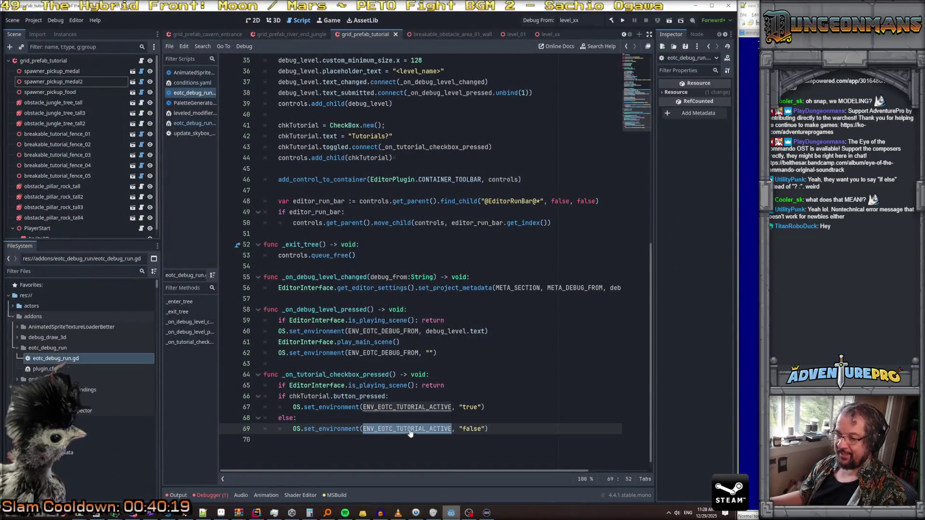
{"action": "scroll", "coordinate": [421, 311], "scroll_direction": "up", "scroll_amount": 1}
{"action": "scroll", "coordinate": [419, 312], "scroll_direction": "up", "scroll_amount": 10}
{"action": "double_click", "coordinate": [430, 104]}
{"action": "key", "text": "ctrl+c"}
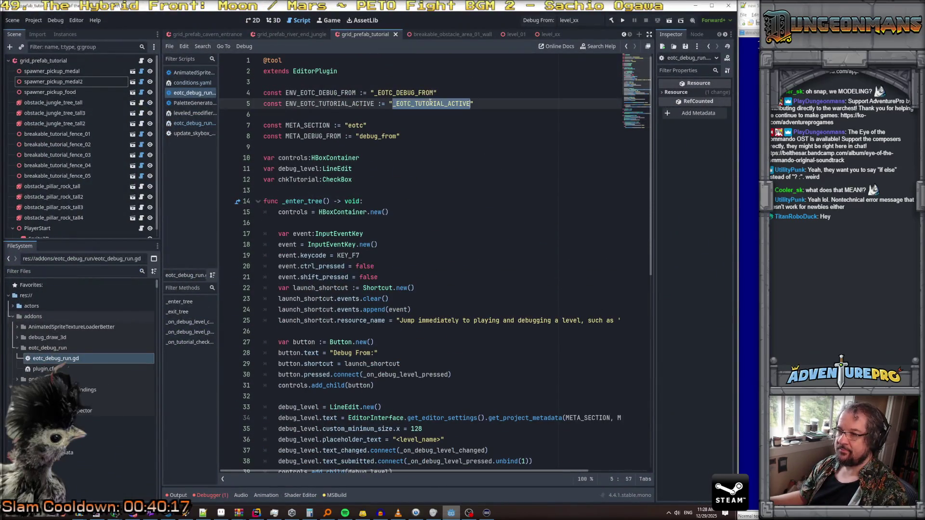
{"action": "key", "text": "alt+Tab"}
{"action": "double_click", "coordinate": [322, 78]}
{"action": "key", "text": "ctrl+v"}
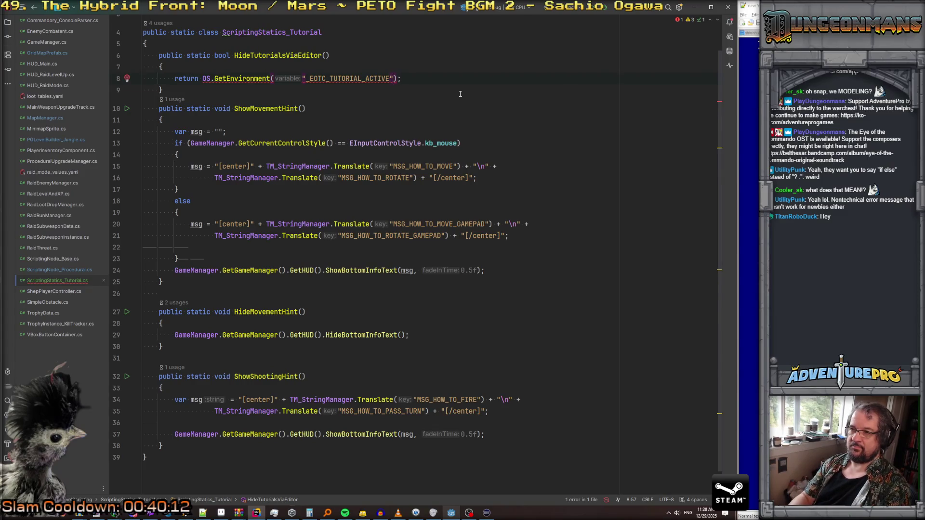
Step: Append == "false" to the returned OS.GetEnvironment call
{"action": "type", "text": ") == "}
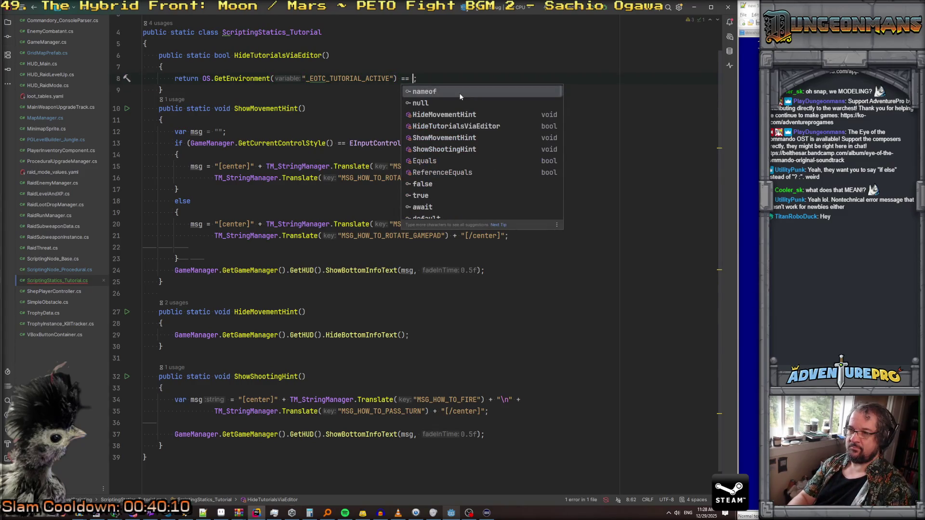
{"action": "type", "text": "\"false"}
{"action": "key", "text": "Delete"}
{"action": "key", "text": "Left"}
{"action": "left_click", "coordinate": [162, 90]}
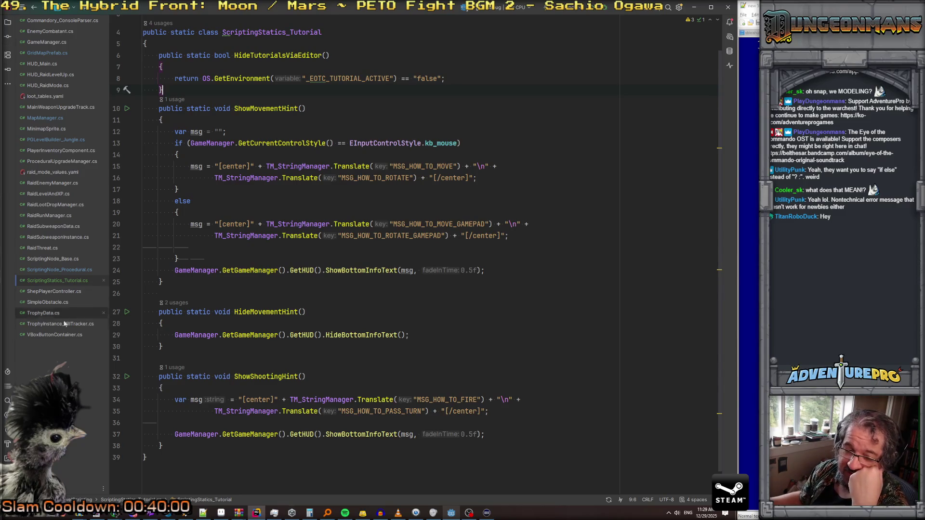
Step: Rename the variable to _EOTC_HIDE_TUTORIALS, compare against "true", and copy the name
{"action": "double_click", "coordinate": [349, 80]}
{"action": "type", "text": "_EOTC_H"}
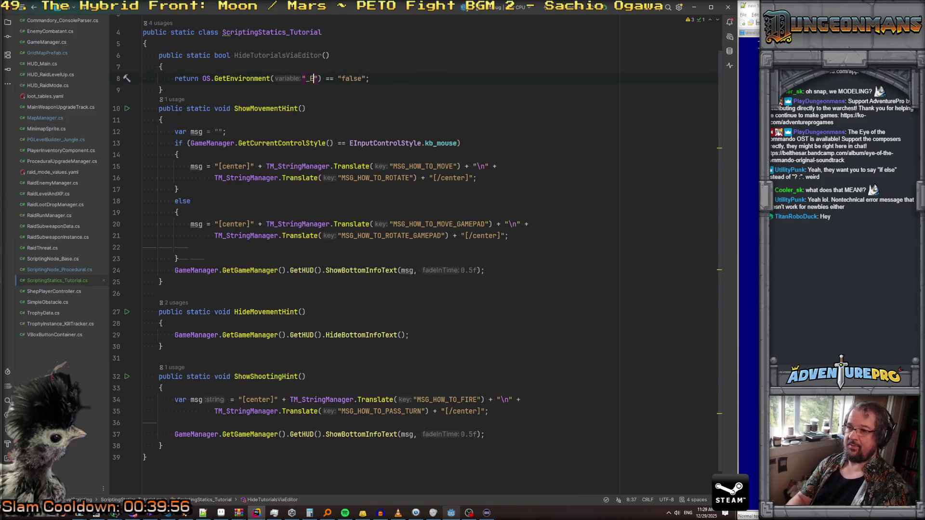
{"action": "type", "text": "IDE_TUTORIALS"}
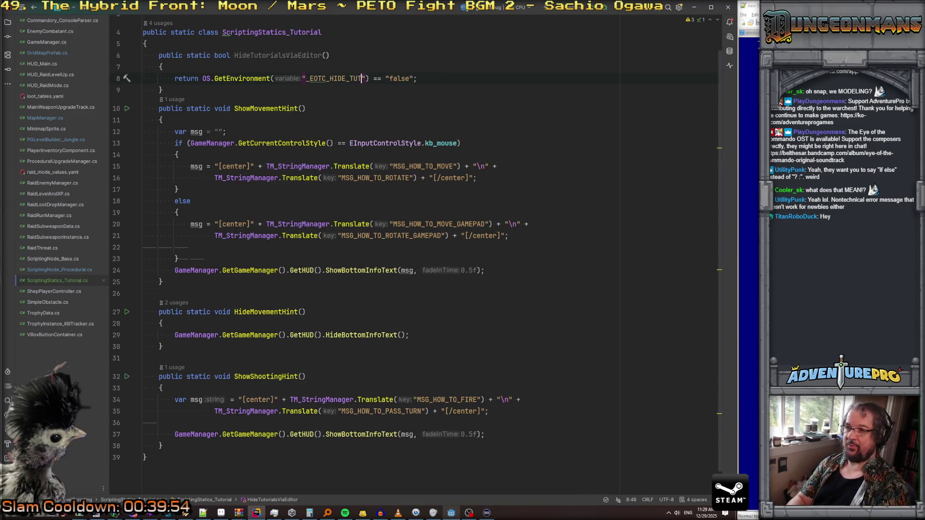
{"action": "double_click", "coordinate": [423, 78]}
{"action": "type", "text": "true"}
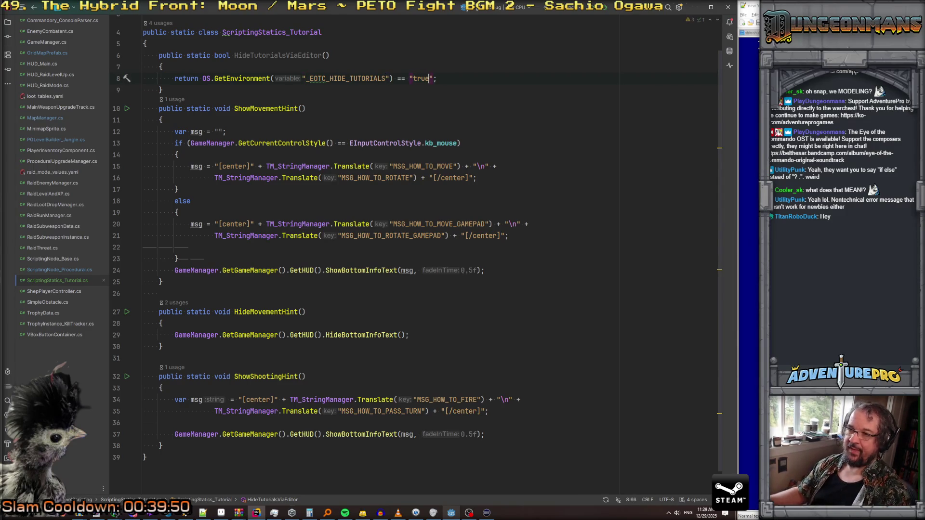
{"action": "left_click", "coordinate": [386, 78]}
{"action": "key", "text": "ctrl+shift+Left"}
{"action": "key", "text": "ctrl+c"}
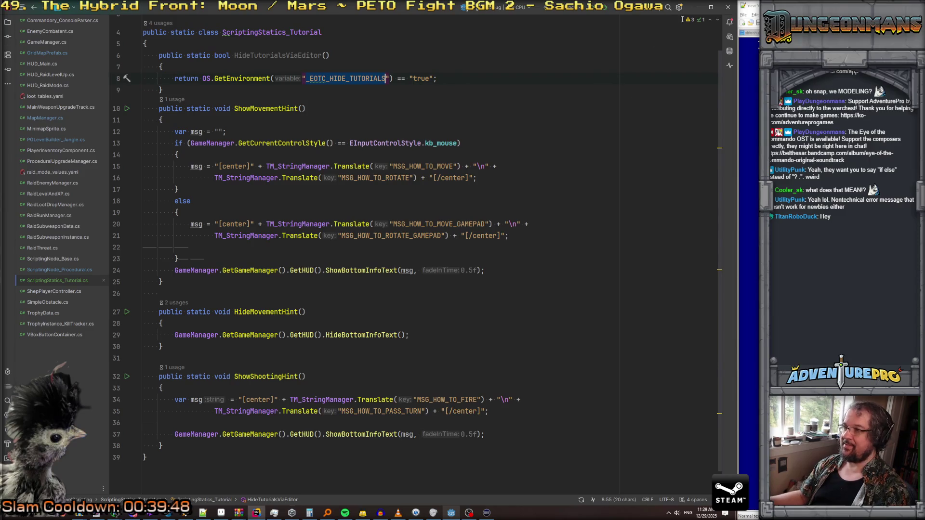
{"action": "key", "text": "alt+Tab"}
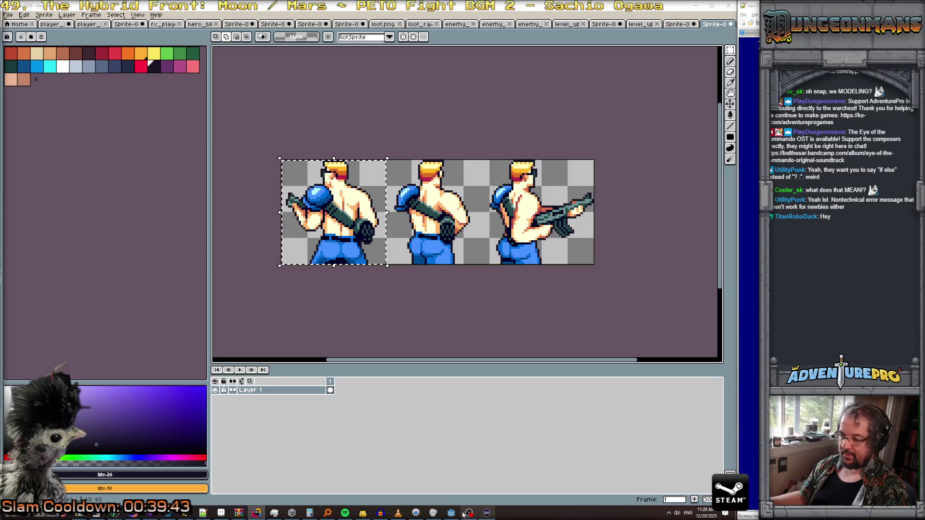
Step: Paste _EOTC_HIDE_TUTORIALS as the constant's string value in eotc_debug_run.gd
{"action": "left_click", "coordinate": [451, 512]}
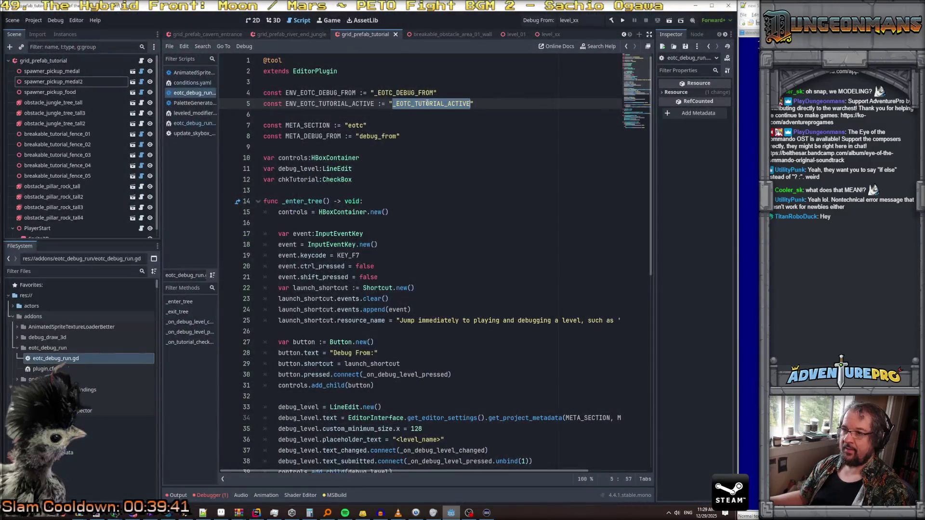
{"action": "key", "text": "ctrl+v"}
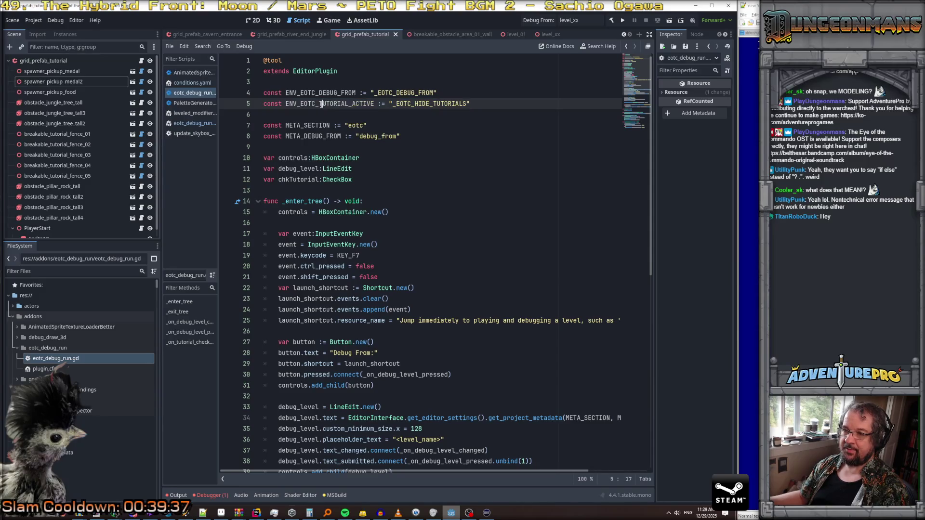
{"action": "key", "text": "Home"}
{"action": "key", "text": "ctrl+shift+Right"}
{"action": "key", "text": "ctrl+shift+Right"}
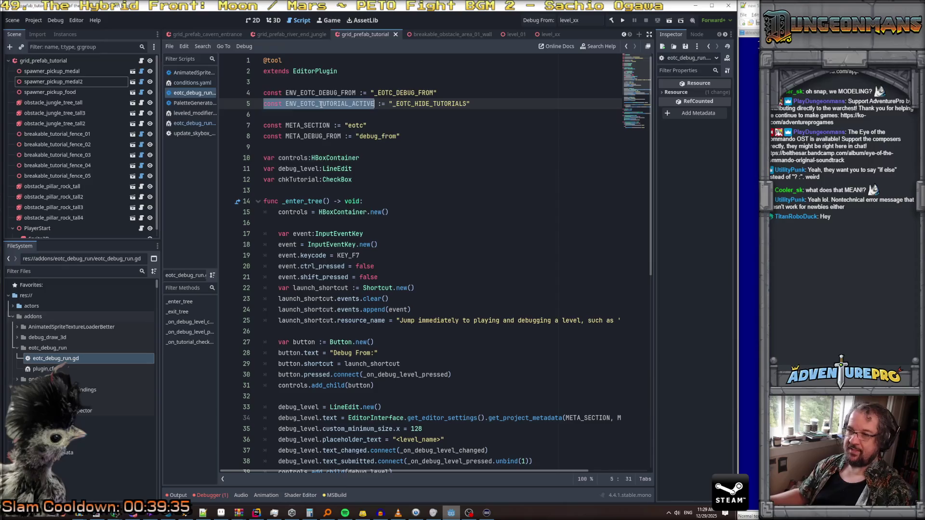
Step: Rename ENV_EOTC_TUTORIAL_ACTIVE to ENV_EOTC_HIDE_TUTORIALS throughout the script
{"action": "double_click", "coordinate": [318, 108]}
{"action": "key", "text": "ctrl+r"}
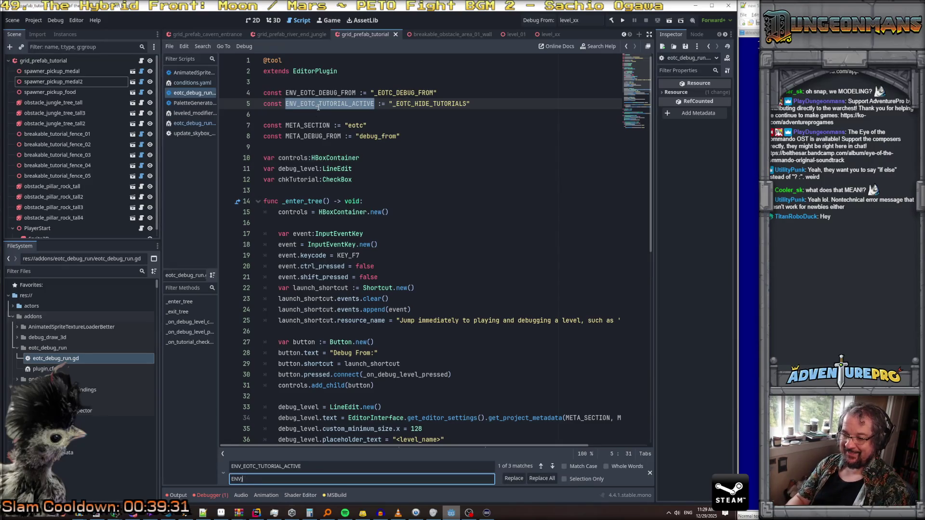
{"action": "type", "text": "EOTC_HIDE_TUTORIALS"}
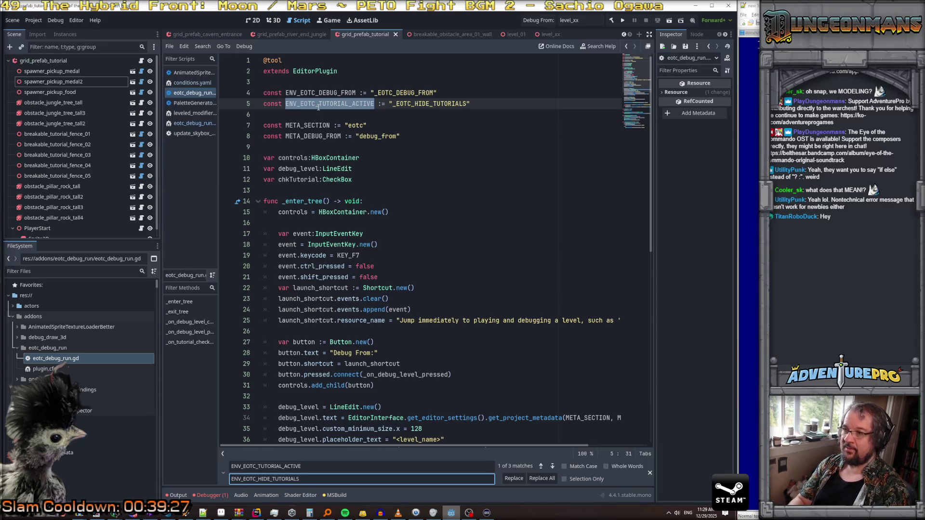
{"action": "key", "text": "Return"}
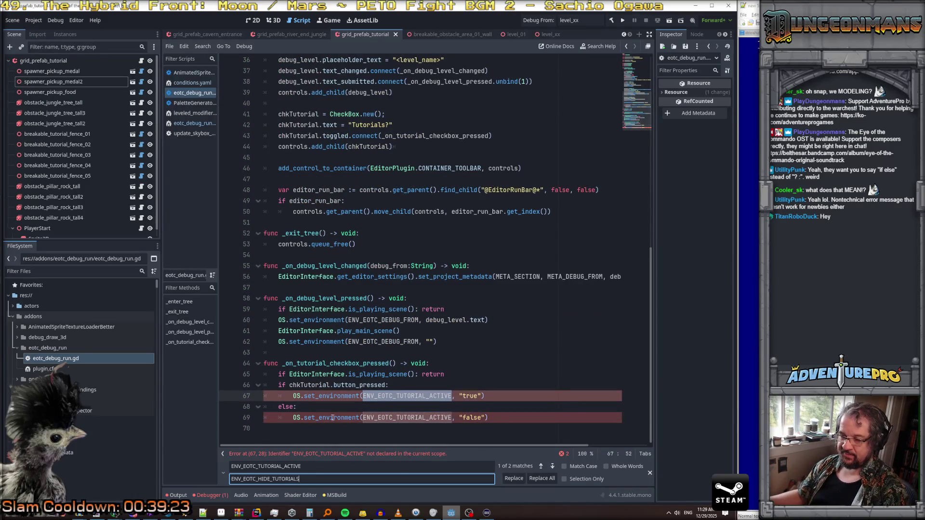
{"action": "left_click_drag", "start_coordinate": [305, 479], "coordinate": [226, 479]}
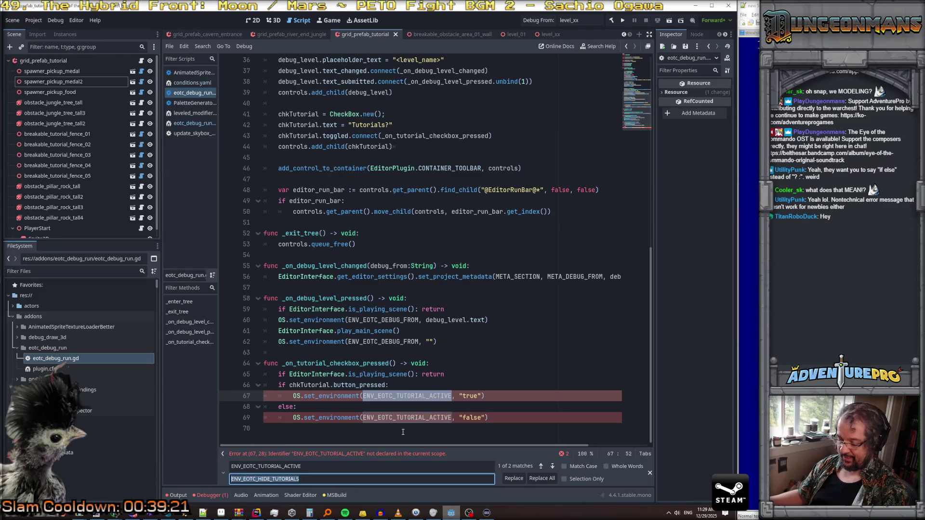
{"action": "key", "text": "Return"}
{"action": "key", "text": "Return"}
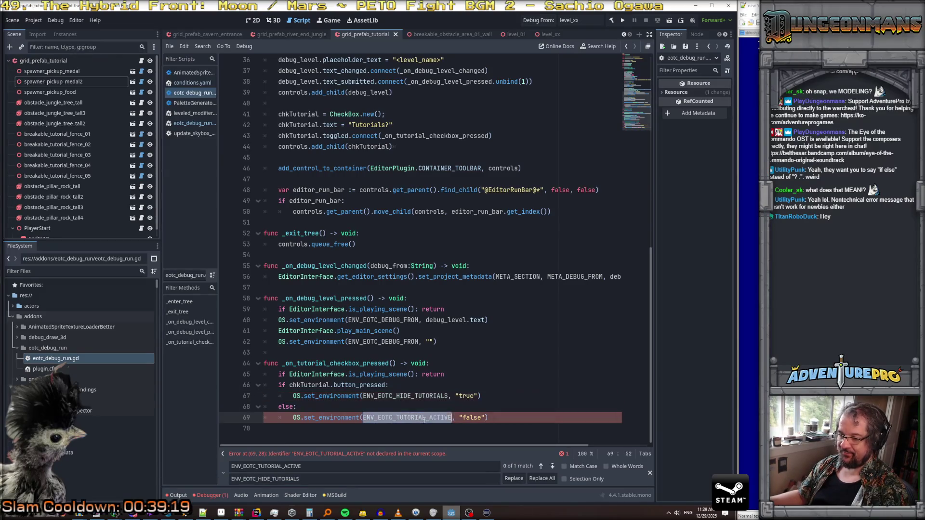
{"action": "left_click", "coordinate": [497, 364]}
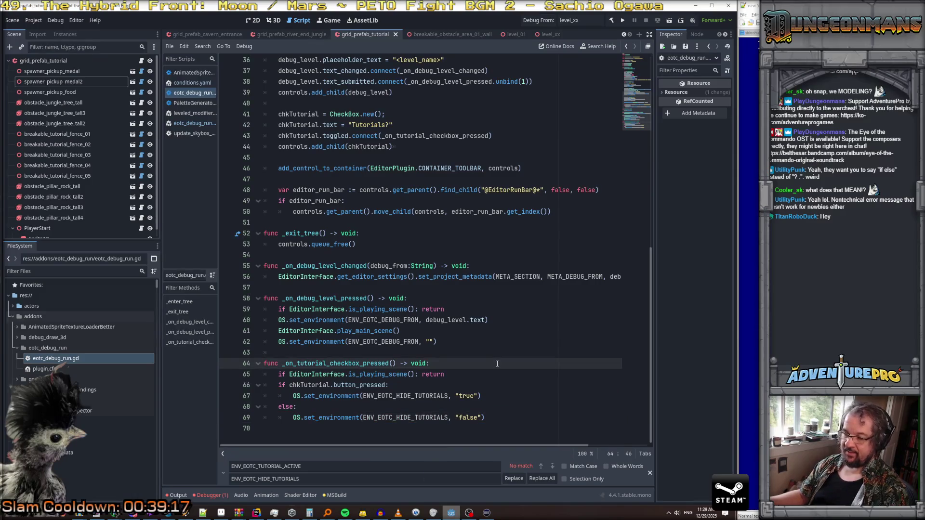
{"action": "scroll", "coordinate": [498, 363], "scroll_direction": "up", "scroll_amount": 10}
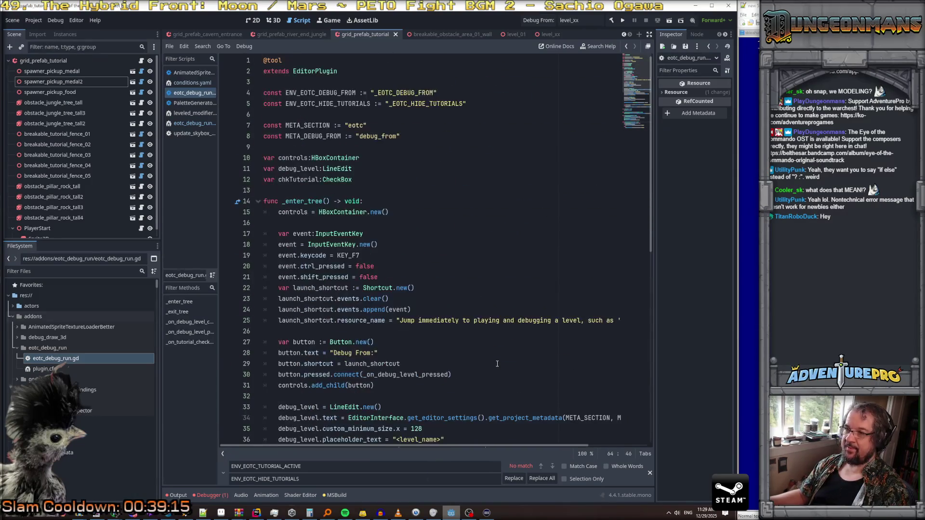
Step: Change the chkTutorial.text label on line 42 from "Tutorials?" to "Hide Tutorials?"
{"action": "scroll", "coordinate": [443, 211], "scroll_direction": "down", "scroll_amount": 8}
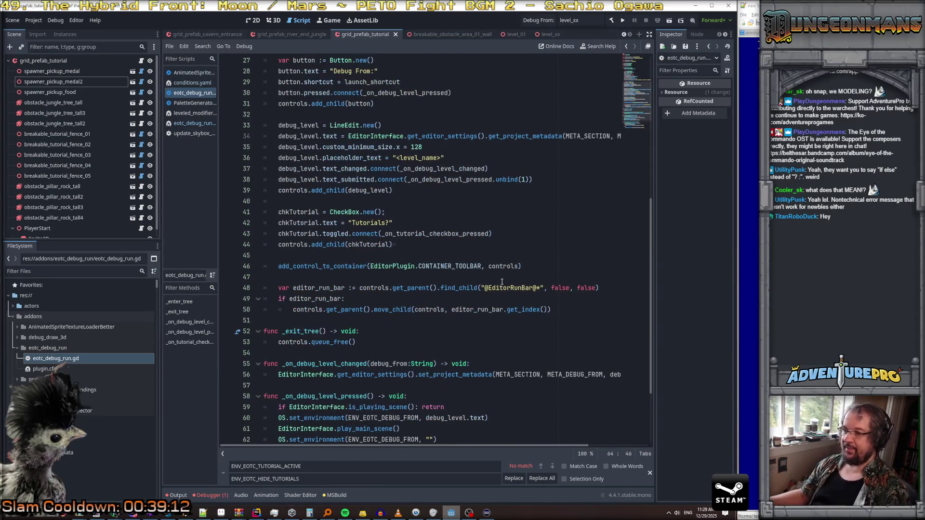
{"action": "scroll", "coordinate": [416, 301], "scroll_direction": "up", "scroll_amount": 2}
{"action": "double_click", "coordinate": [369, 288]}
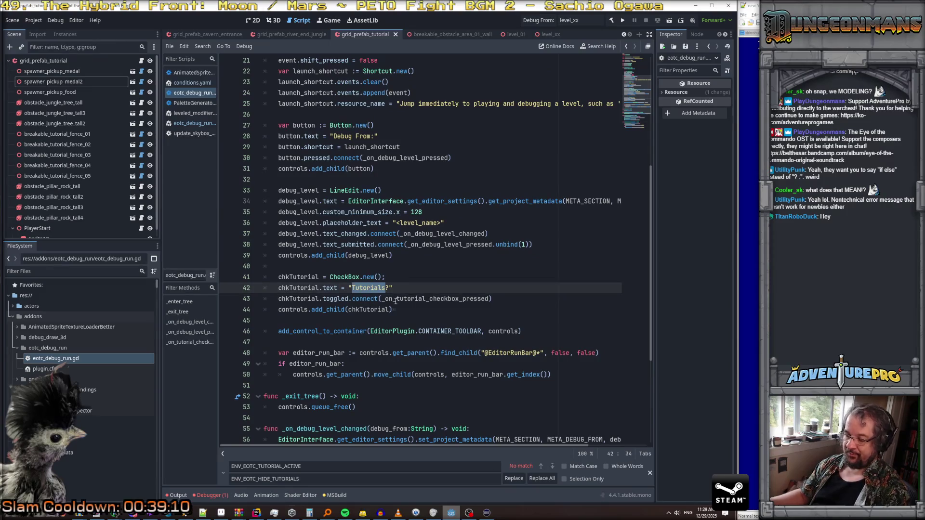
{"action": "type", "text": "Hide"}
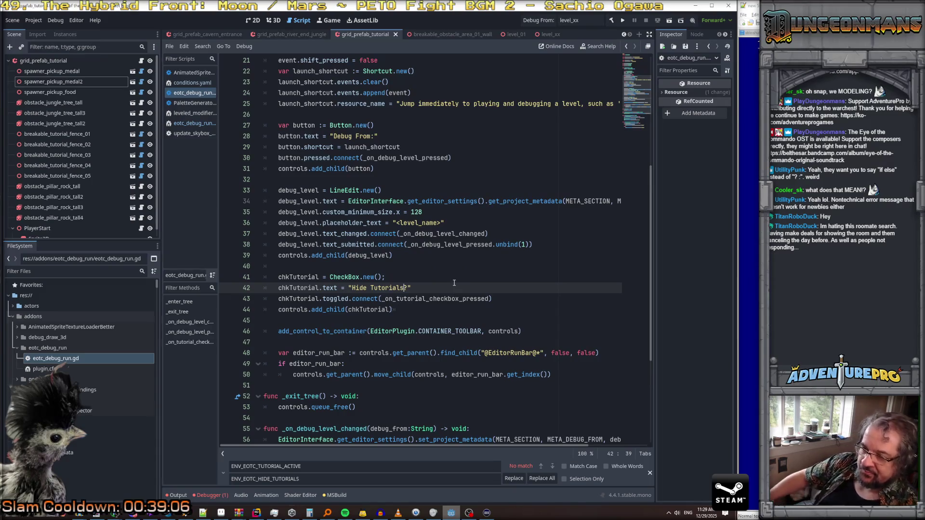
{"action": "scroll", "coordinate": [482, 337], "scroll_direction": "down", "scroll_amount": 5}
{"action": "left_click", "coordinate": [519, 409]}
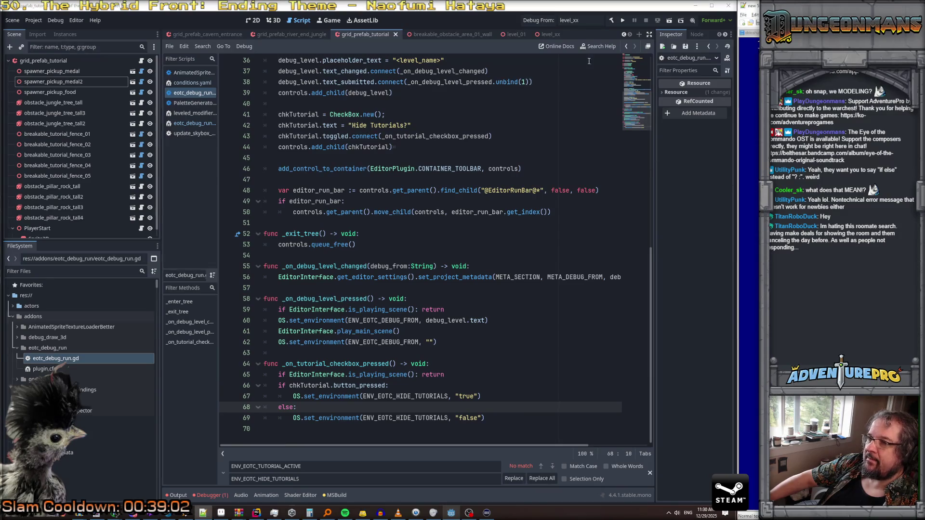
Step: Minimize Godot and the pixel-art editor, dismiss the Audacity prompt, minimize Unity Hub, close VLC
{"action": "left_click", "coordinate": [695, 8]}
{"action": "left_click", "coordinate": [696, 8]}
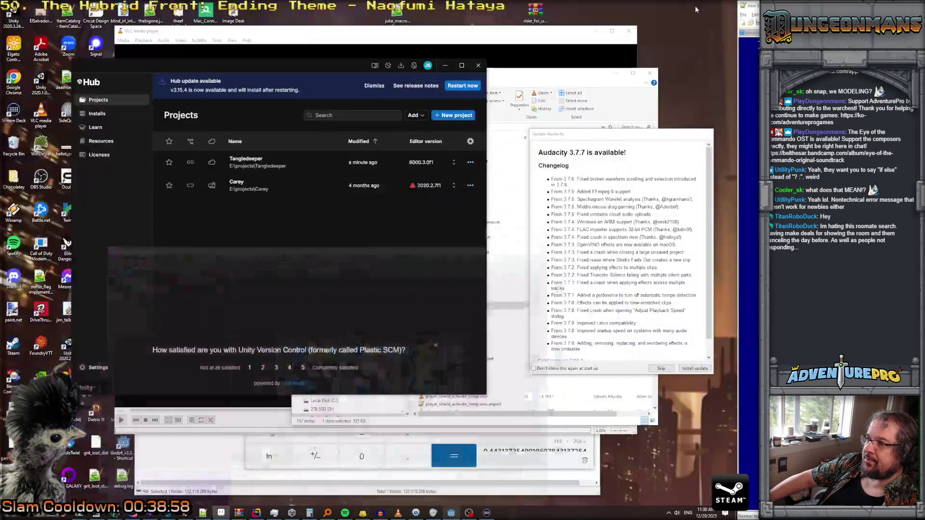
{"action": "left_click", "coordinate": [660, 370]}
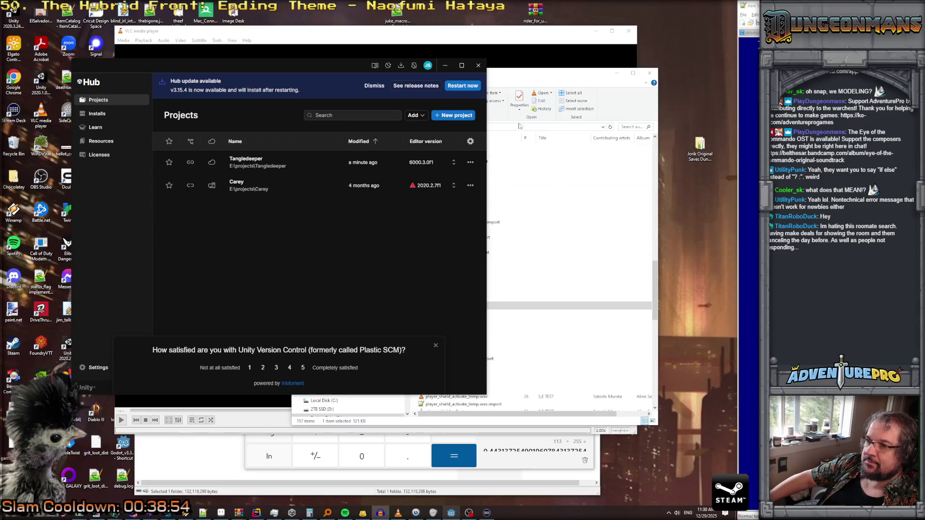
{"action": "left_click", "coordinate": [446, 65]}
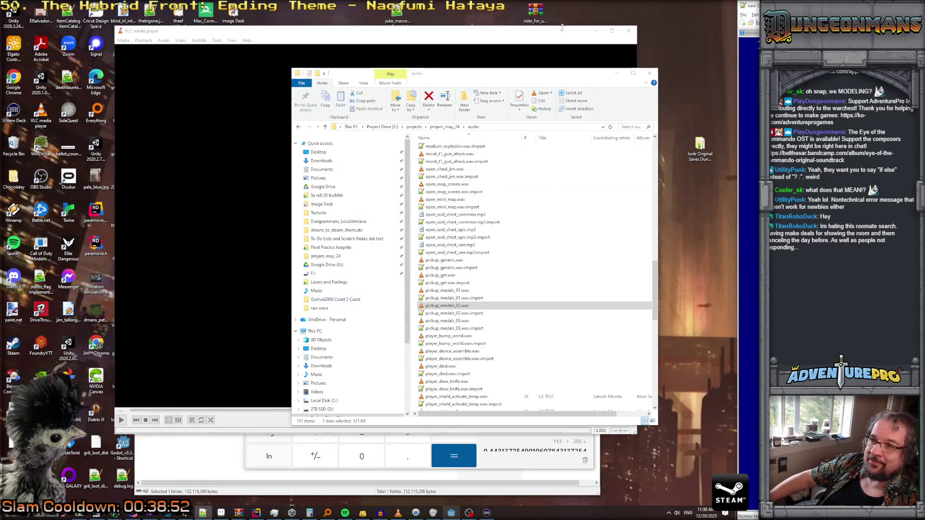
{"action": "left_click", "coordinate": [629, 30]}
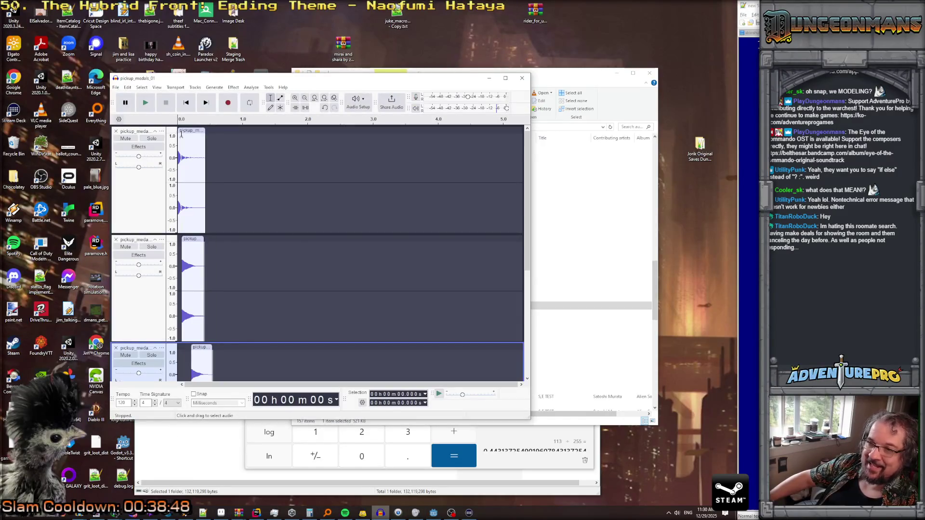
{"action": "left_click", "coordinate": [145, 108]}
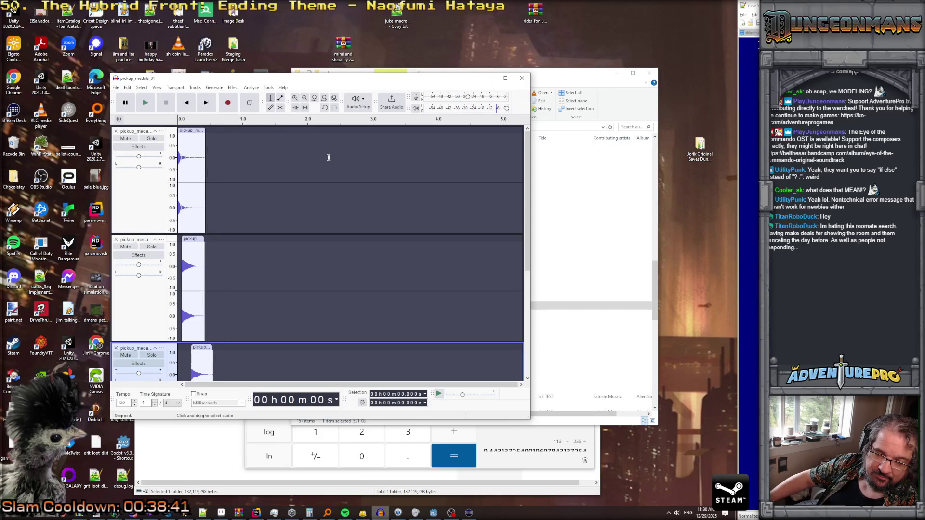
Step: Minimize Audacity, Explorer and both archive windows, close Calculator, and bring Rider forward
{"action": "left_click", "coordinate": [489, 78]}
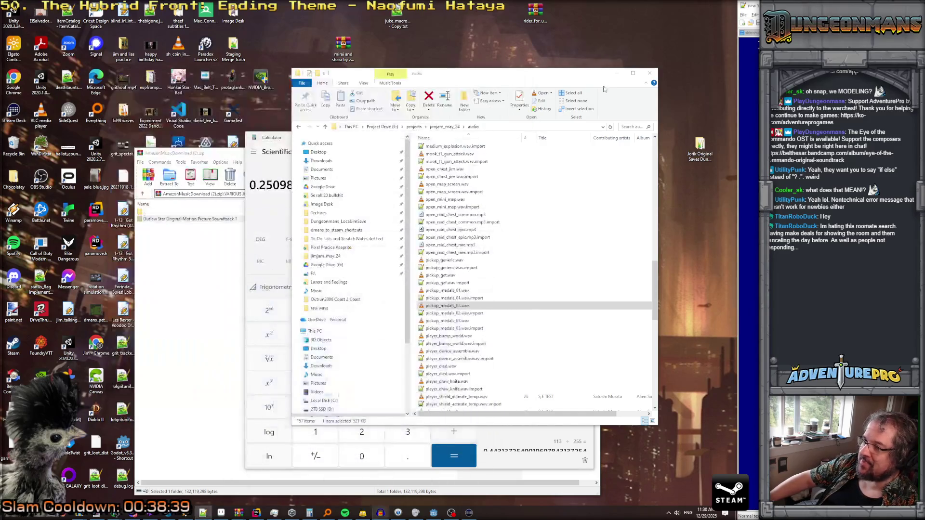
{"action": "left_click", "coordinate": [617, 73]}
{"action": "left_click", "coordinate": [584, 138]}
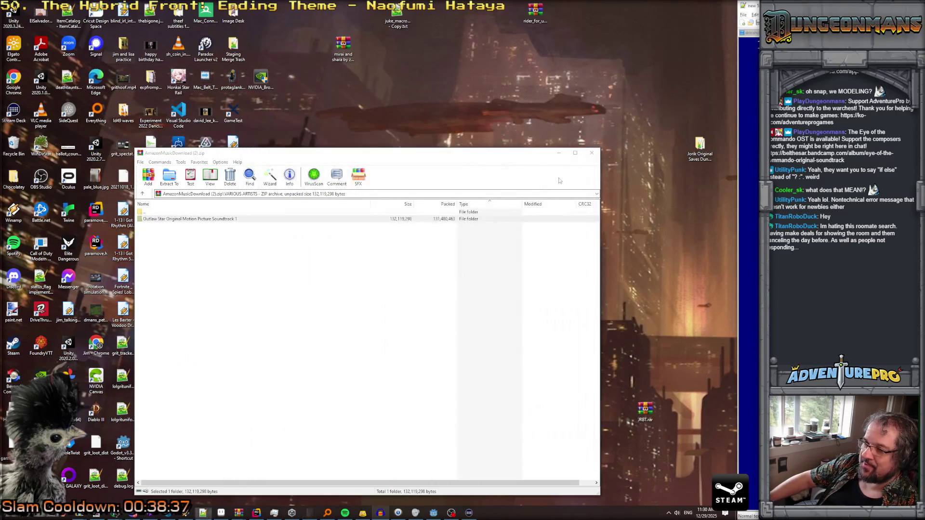
{"action": "left_click", "coordinate": [558, 156]}
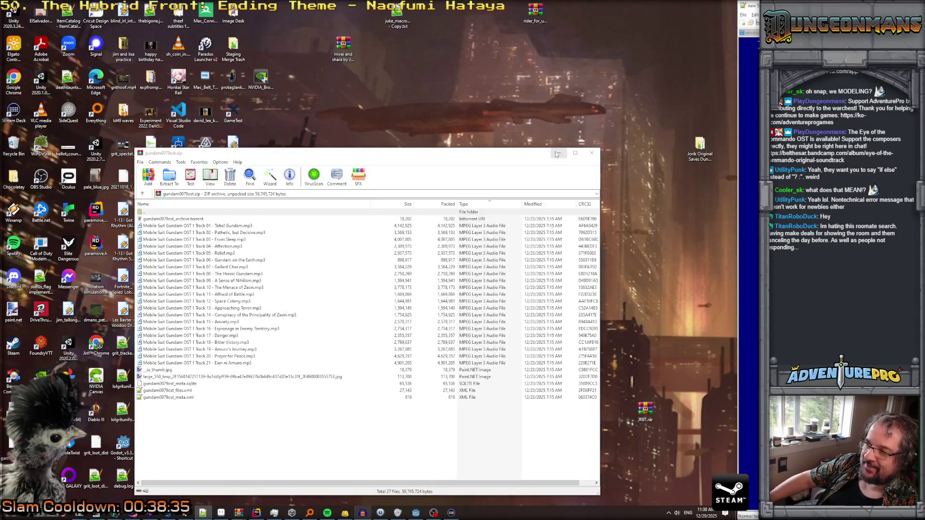
{"action": "left_click", "coordinate": [559, 155]}
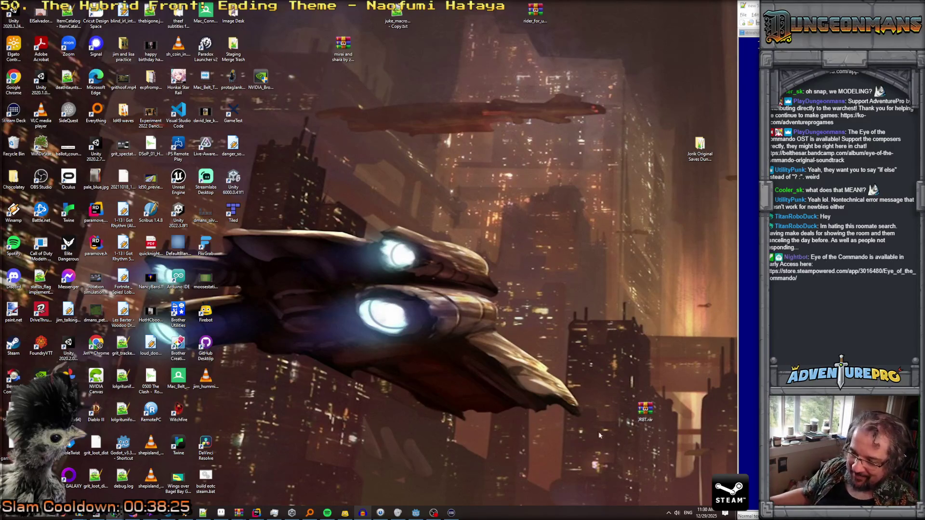
{"action": "left_click", "coordinate": [256, 513]}
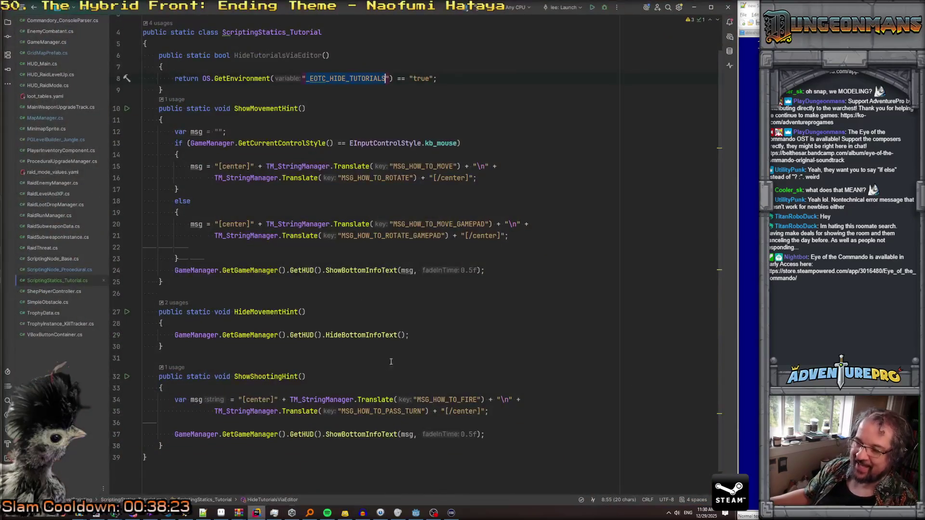
Step: Check that HideTutorialsViaEditor reads "_EOTC_HIDE_TUTORIALS", then switch back to Godot
{"action": "scroll", "coordinate": [413, 349], "scroll_direction": "up", "scroll_amount": 2}
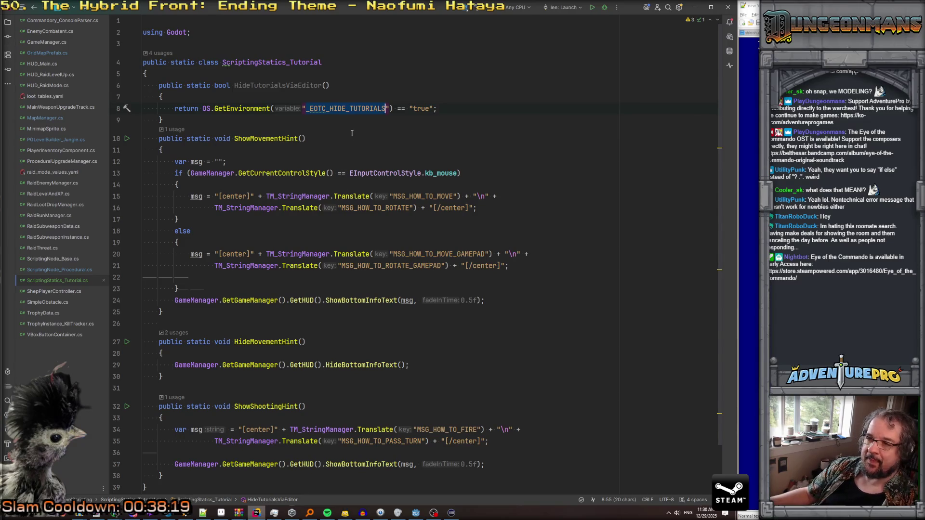
{"action": "left_click", "coordinate": [242, 121]}
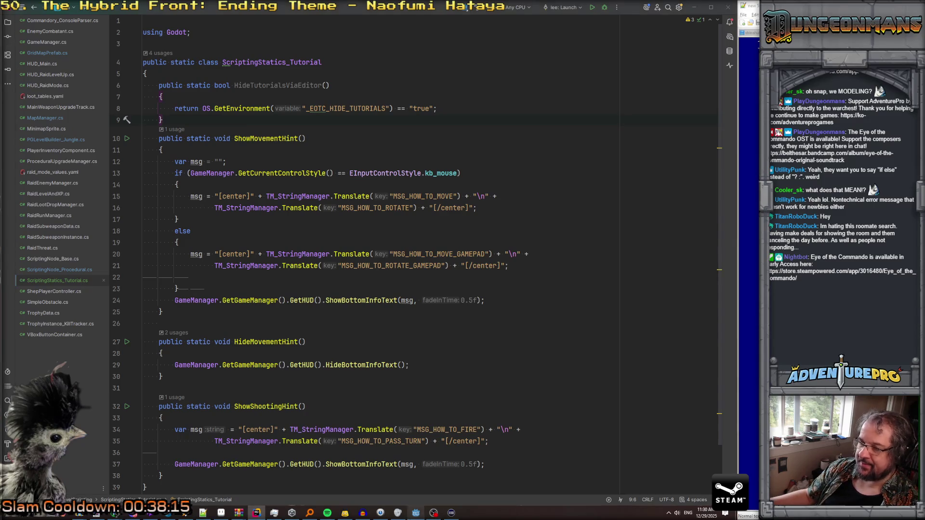
{"action": "left_click", "coordinate": [416, 513]}
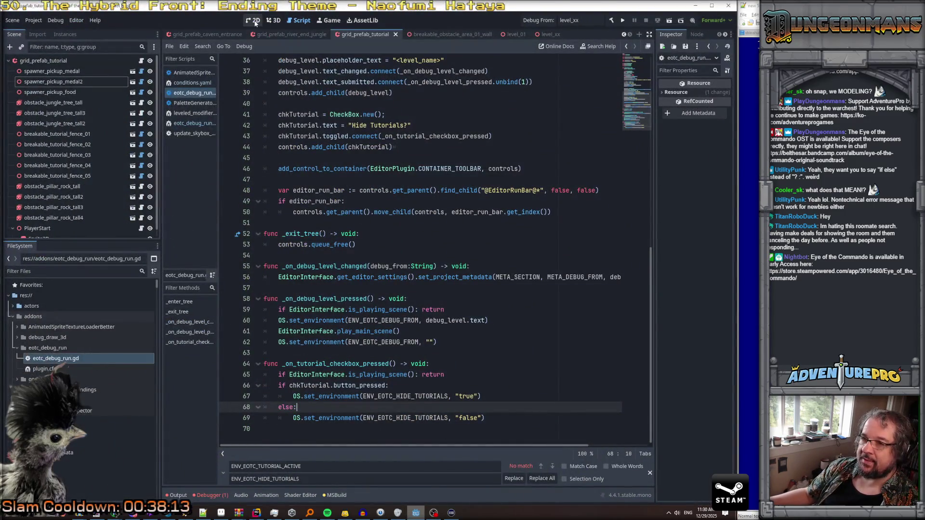
Step: View grid_prefab_tutorial in the 3D workspace, then quit Godot and relaunch it from the Start menu
{"action": "left_click", "coordinate": [273, 22]}
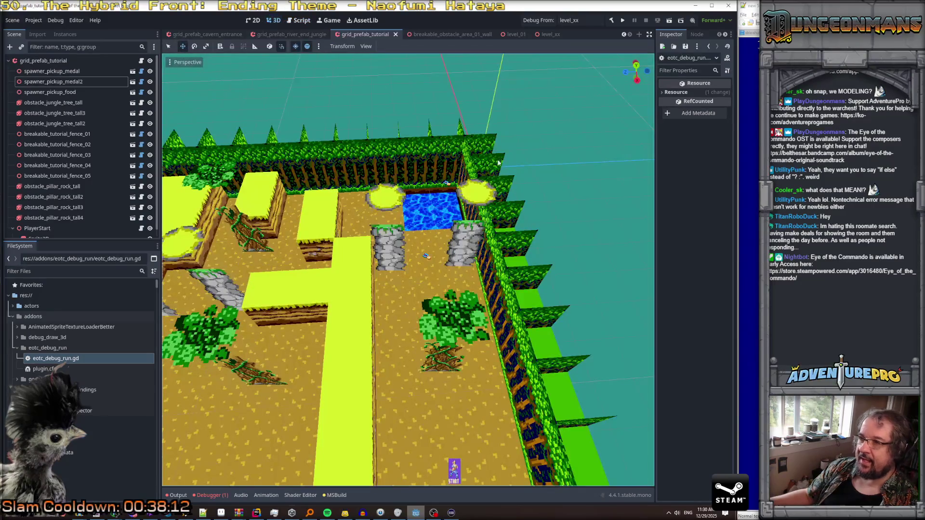
{"action": "right_click", "coordinate": [275, 237]}
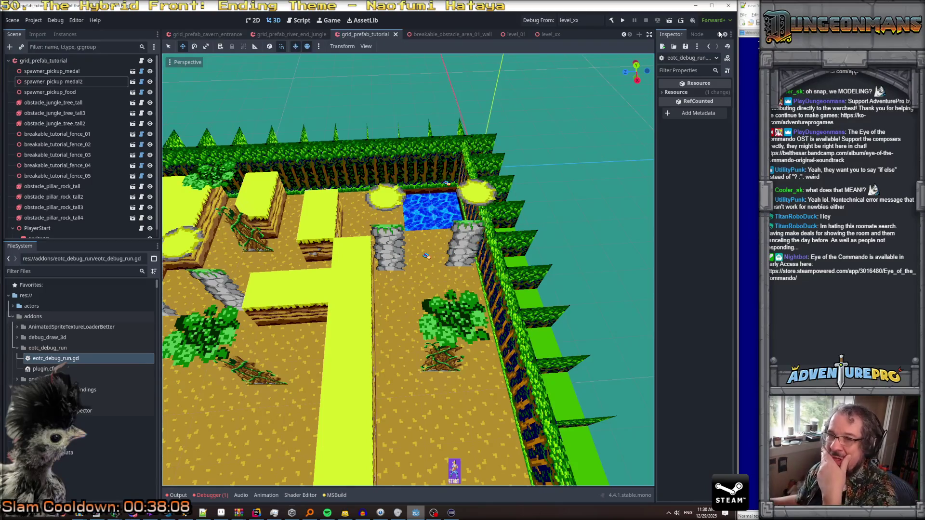
{"action": "left_click", "coordinate": [729, 5]}
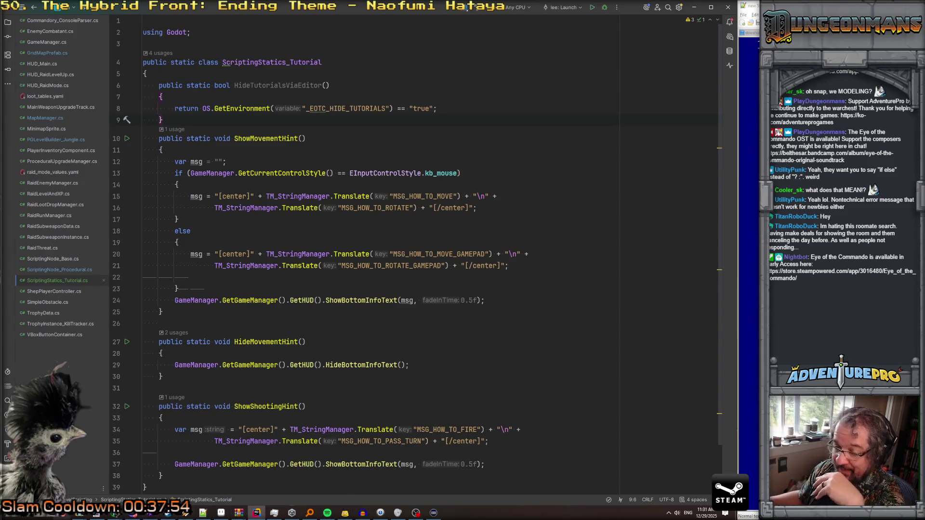
{"action": "key", "text": "super"}
{"action": "left_click", "coordinate": [218, 422]}
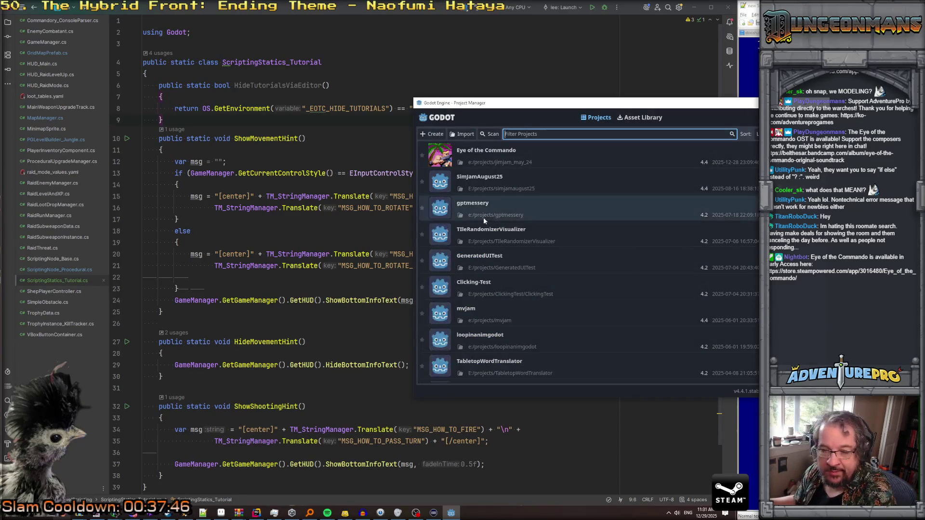
Step: Reopen the Eye of the Commando project from the Project Manager
{"action": "double_click", "coordinate": [554, 154]}
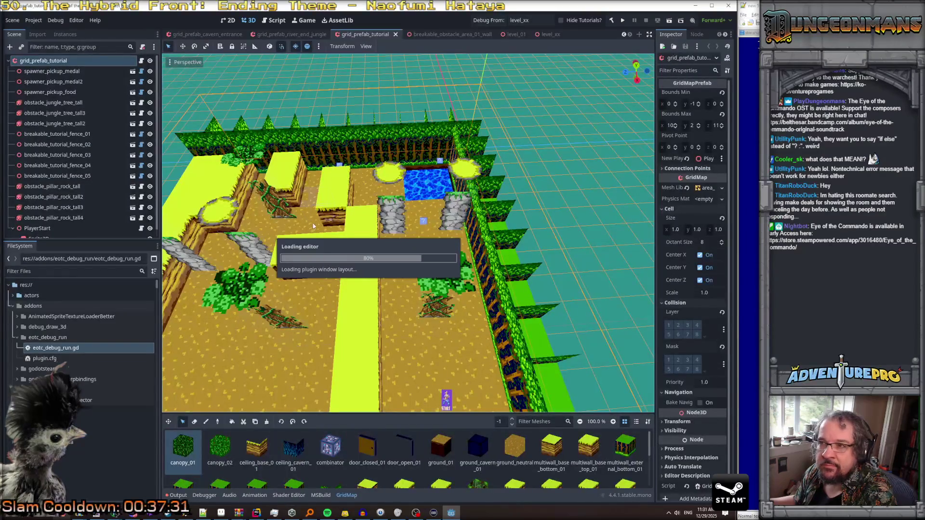
Step: Enable the Hide Tutorials? checkbox beside Debug From in the toolbar
{"action": "left_click", "coordinate": [562, 21]}
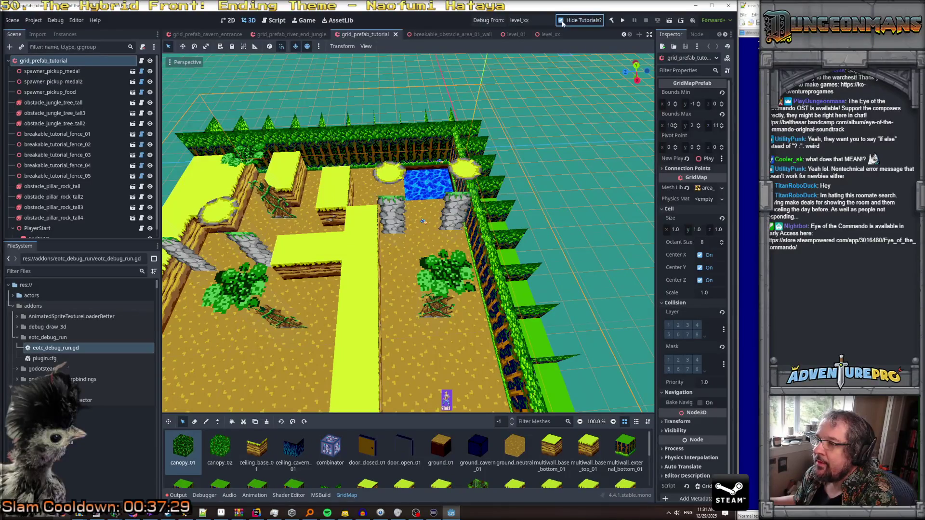
{"action": "left_click", "coordinate": [562, 21]}
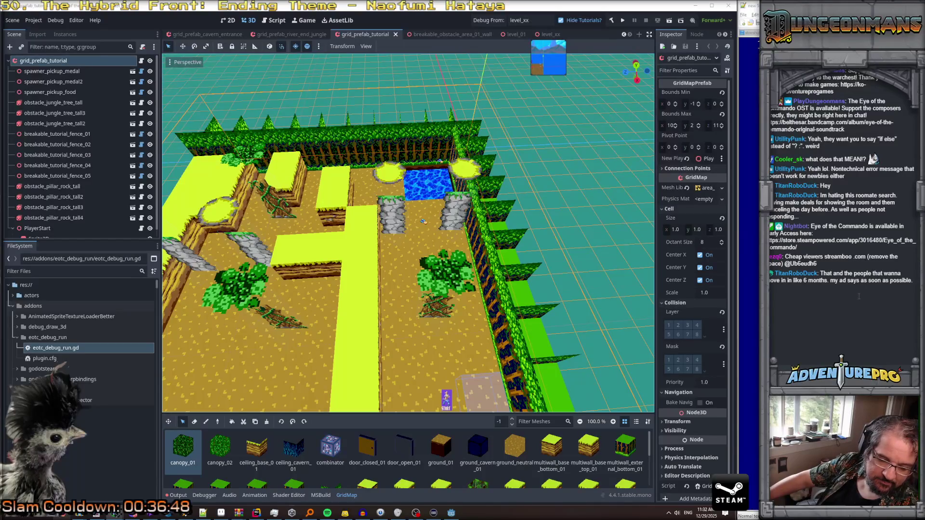
Step: Save the grid_prefab_tutorial prefab scene after reviewing it from a few angles
{"action": "scroll", "coordinate": [435, 280], "scroll_direction": "down", "scroll_amount": 3}
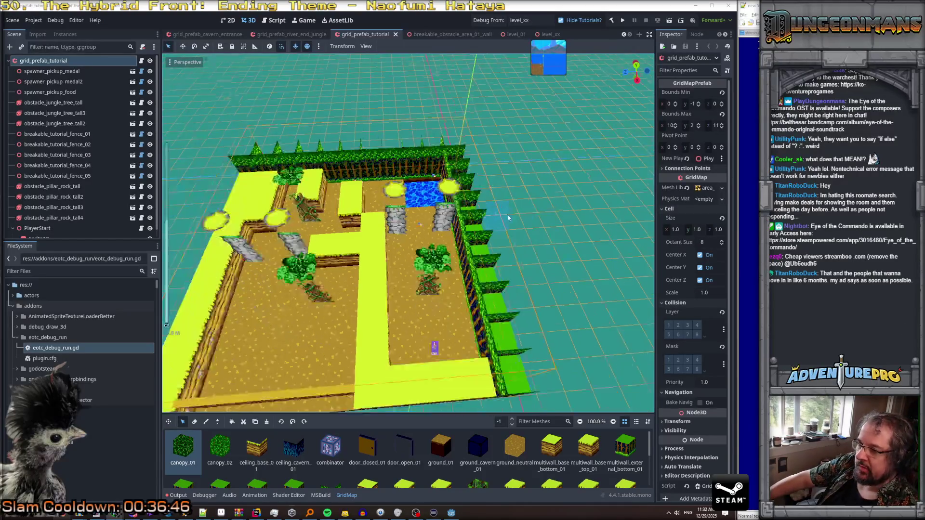
{"action": "scroll", "coordinate": [435, 280], "scroll_direction": "up", "scroll_amount": 3}
{"action": "mouse_move", "coordinate": [435, 280]}
{"action": "left_mouse_down"}
{"action": "mouse_move", "coordinate": [500, 277]}
{"action": "mouse_move", "coordinate": [507, 263]}
{"action": "left_mouse_up"}
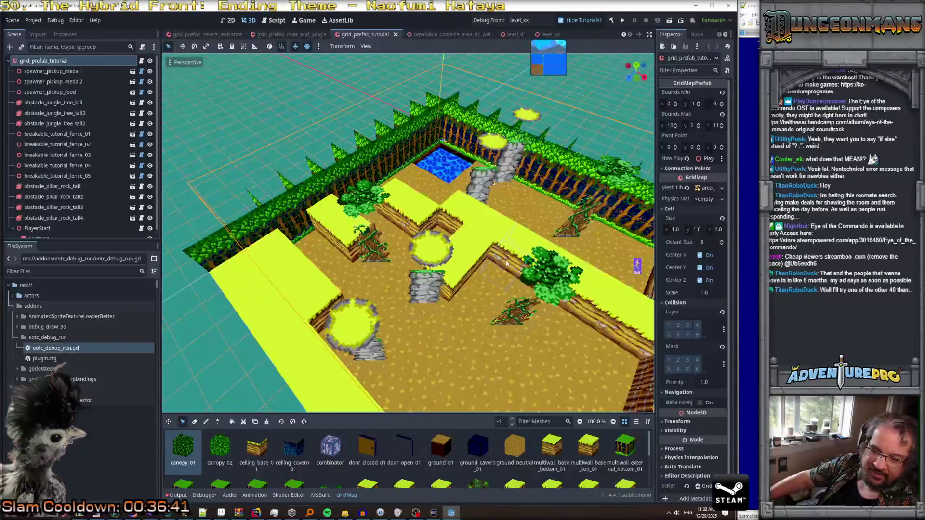
{"action": "scroll", "coordinate": [511, 265], "scroll_direction": "down", "scroll_amount": 3}
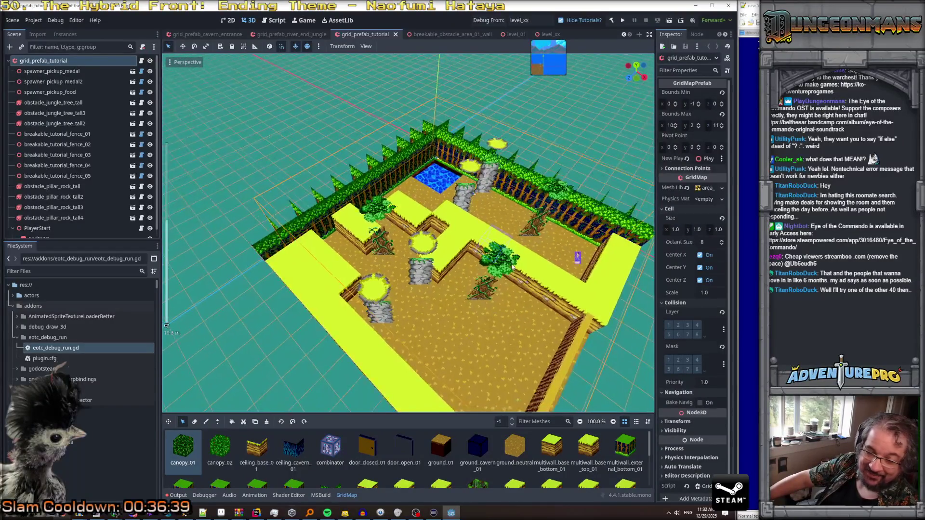
{"action": "scroll", "coordinate": [513, 266], "scroll_direction": "up", "scroll_amount": 3}
{"action": "mouse_move", "coordinate": [512, 266]}
{"action": "left_mouse_down"}
{"action": "mouse_move", "coordinate": [493, 258]}
{"action": "mouse_move", "coordinate": [522, 289]}
{"action": "mouse_move", "coordinate": [440, 280]}
{"action": "left_mouse_up"}
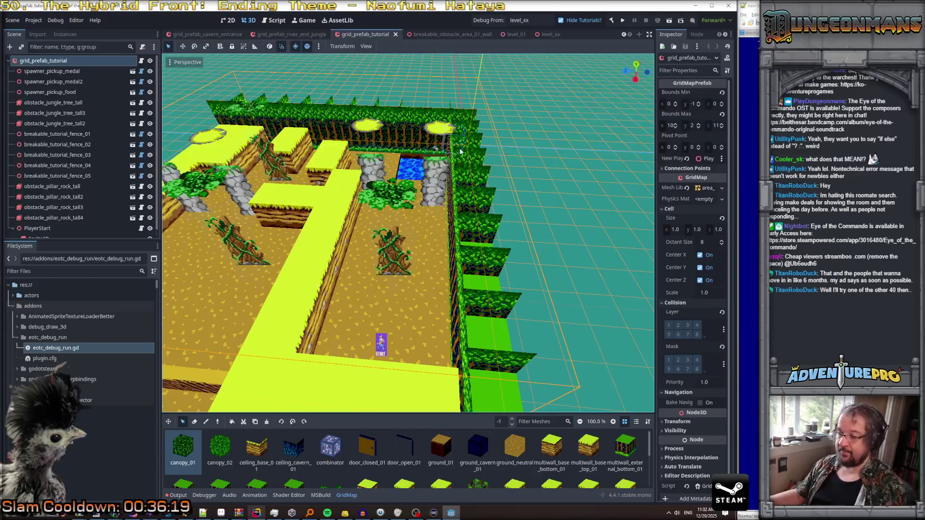
{"action": "key", "text": "ctrl+s"}
{"action": "left_click_drag", "start_coordinate": [483, 163], "coordinate": [434, 111]}
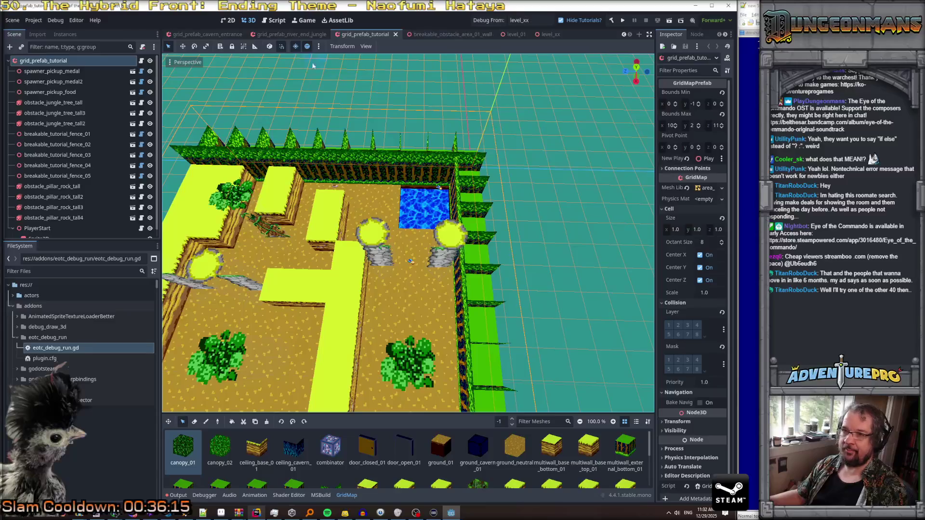
Step: Open level_01, fly over it, and focus the view on trigger_tutorial_food
{"action": "left_click", "coordinate": [514, 34]}
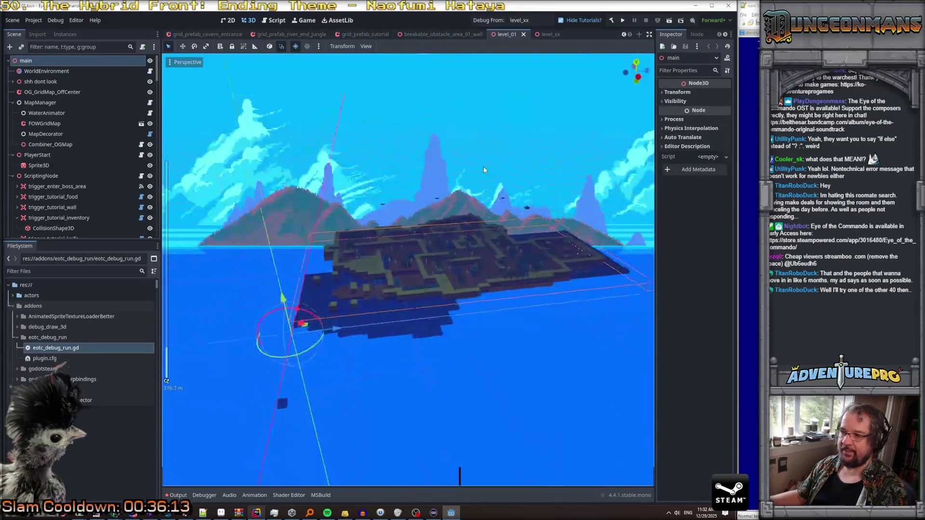
{"action": "key", "text": "w"}
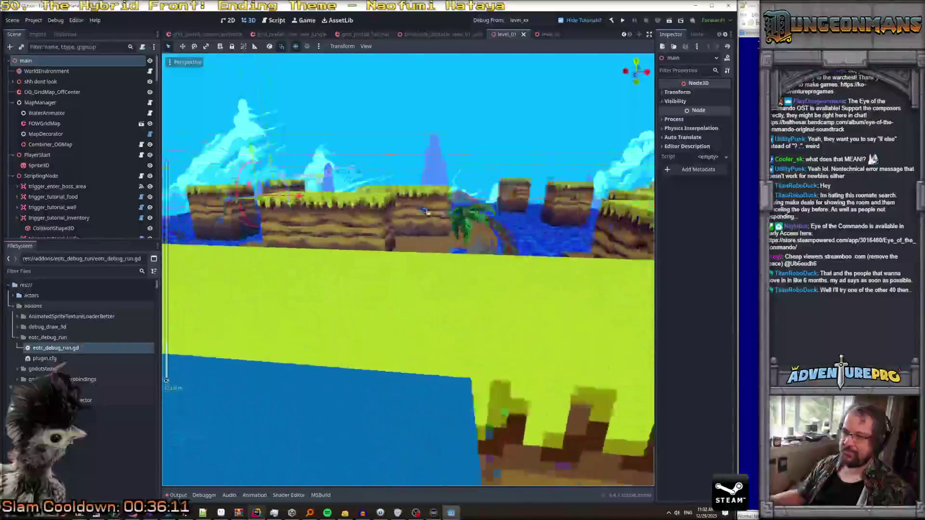
{"action": "key", "text": "s"}
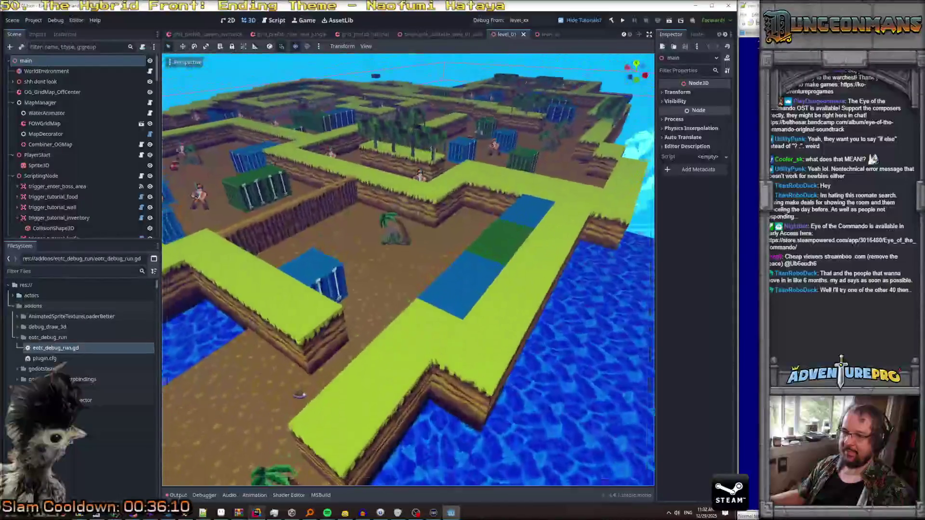
{"action": "key", "text": "w"}
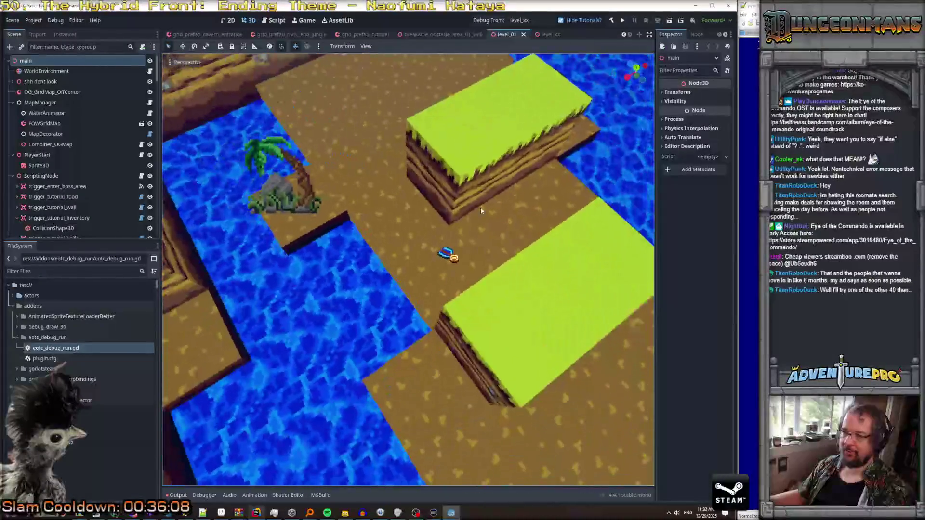
{"action": "key", "text": "s"}
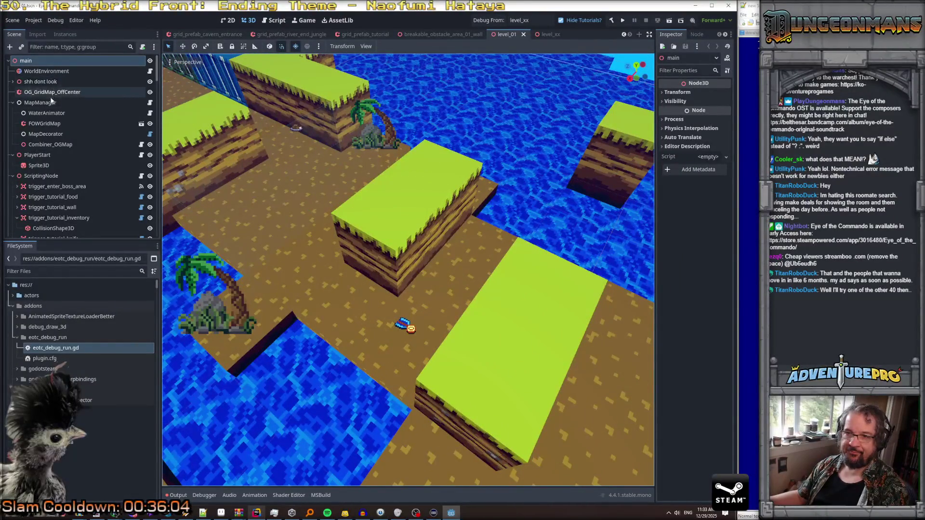
{"action": "left_click", "coordinate": [67, 197]}
{"action": "key", "text": "f"}
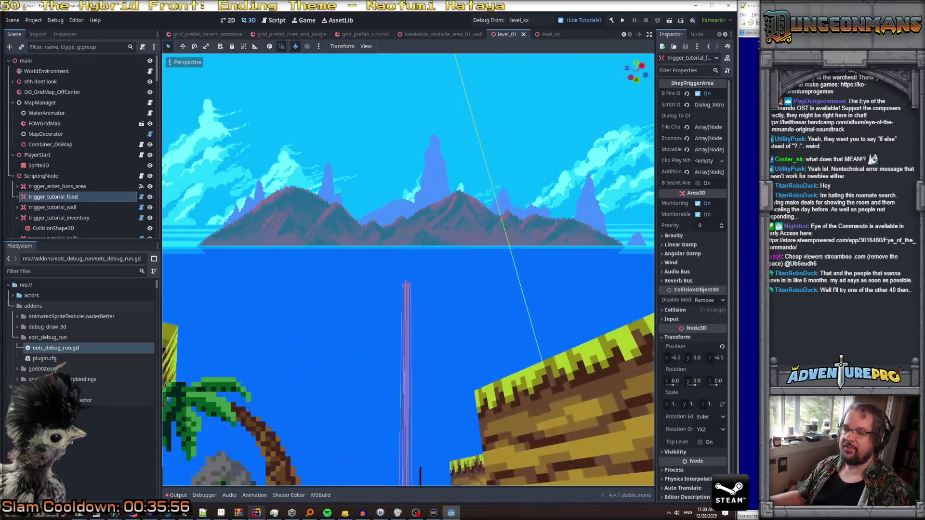
Step: Inspect the CollisionShape3D of trigger_tutorial_food and trigger_tutorial_wall
{"action": "left_click", "coordinate": [17, 197]}
{"action": "left_click", "coordinate": [66, 208]}
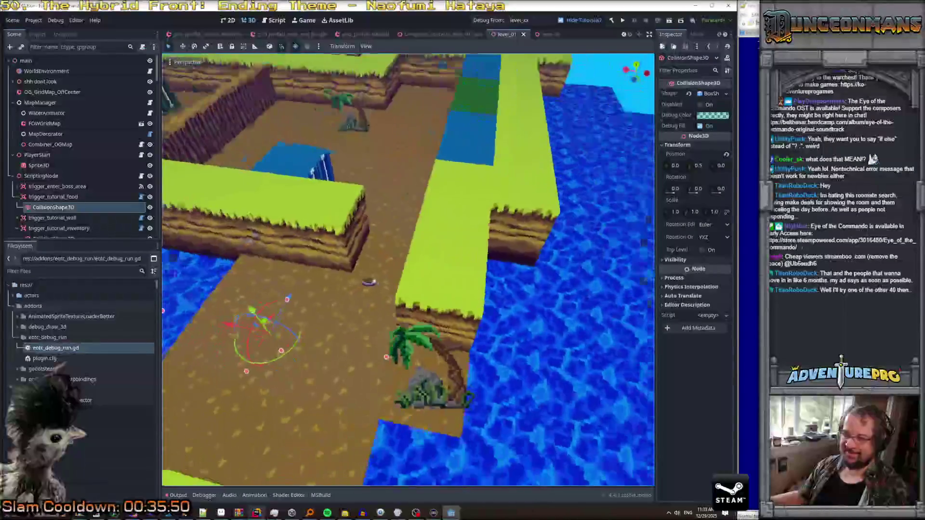
{"action": "left_click", "coordinate": [46, 198]}
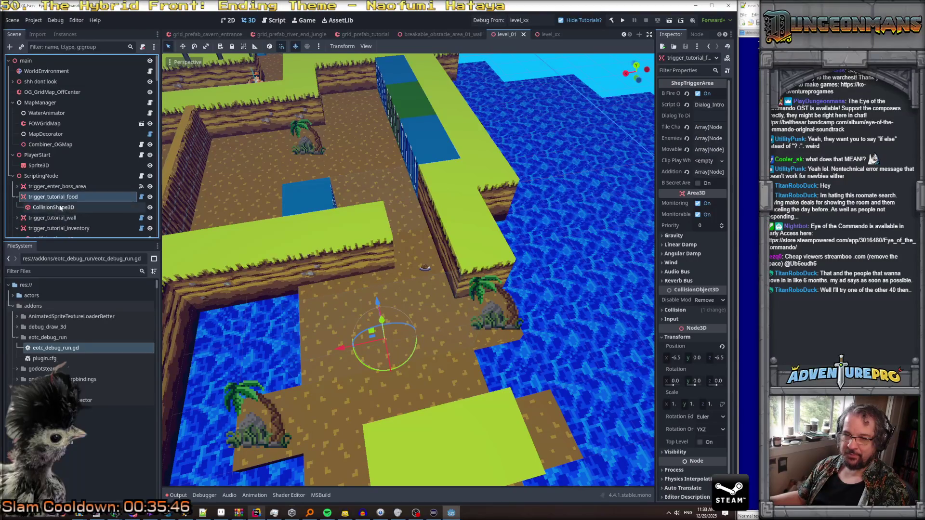
{"action": "left_click", "coordinate": [53, 218]}
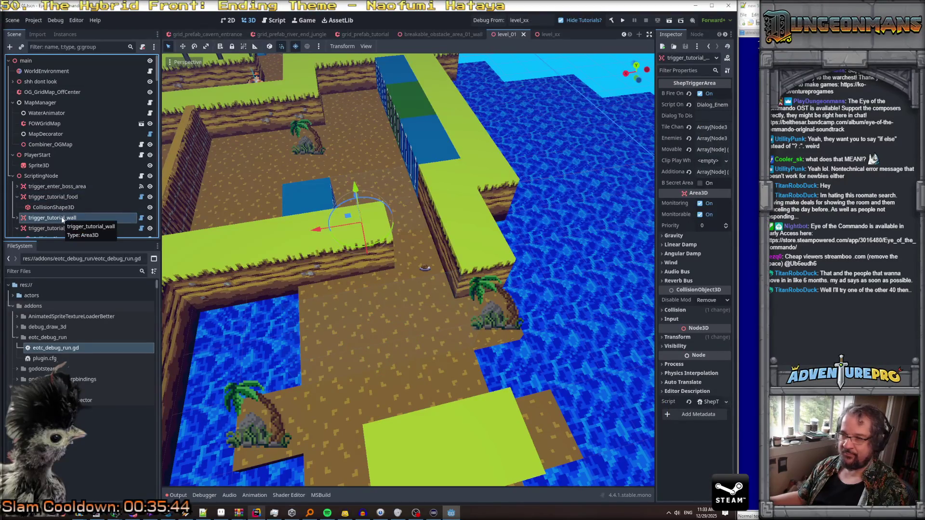
{"action": "left_click", "coordinate": [17, 218]}
{"action": "left_click", "coordinate": [62, 228]}
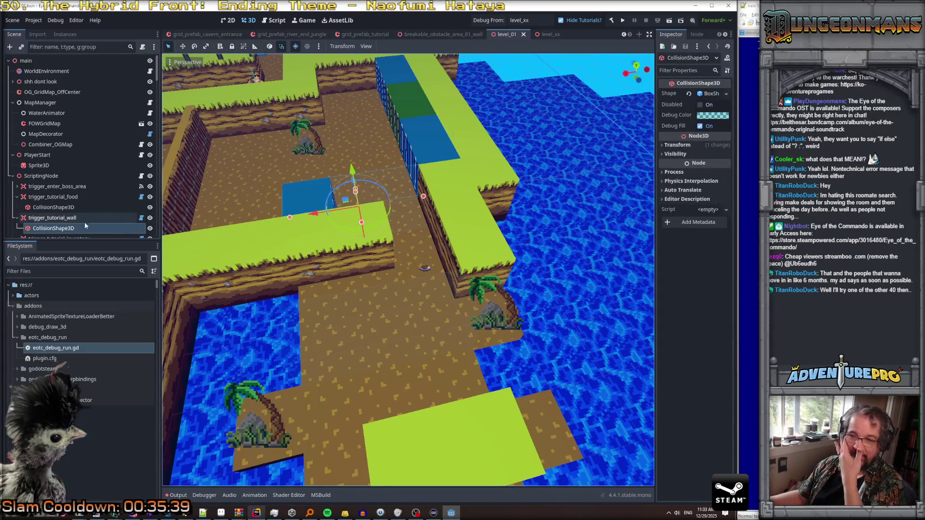
Step: Copy the trigger_tutorial_wall node from level_01
{"action": "left_click", "coordinate": [57, 219]}
{"action": "right_click", "coordinate": [57, 221]}
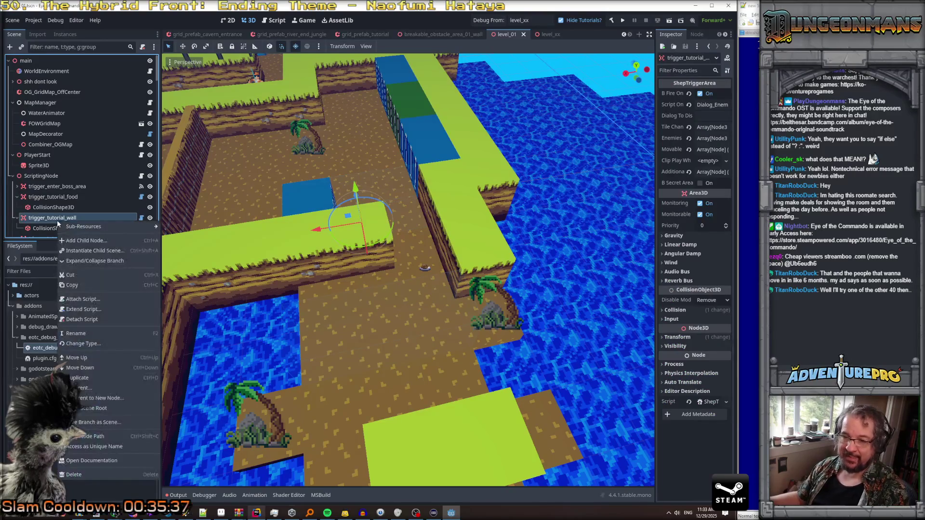
{"action": "left_click", "coordinate": [92, 287]}
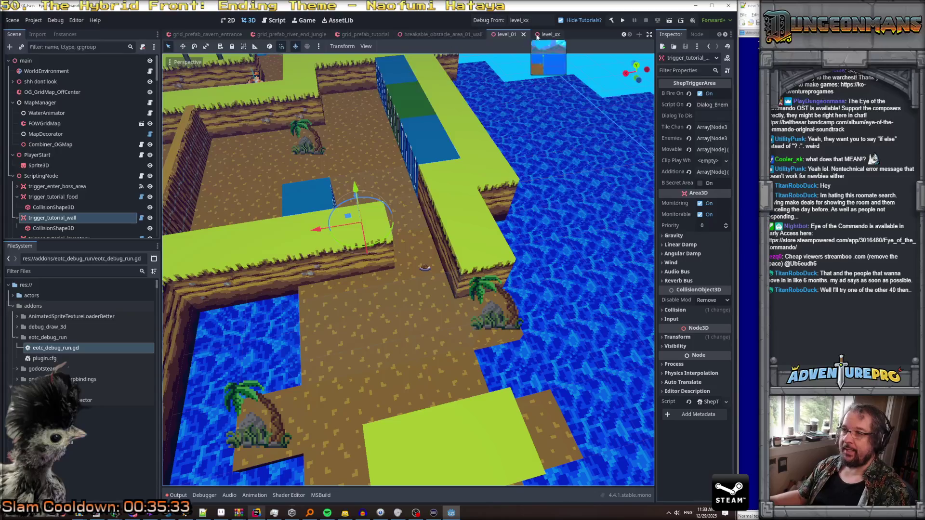
{"action": "left_click", "coordinate": [349, 37]}
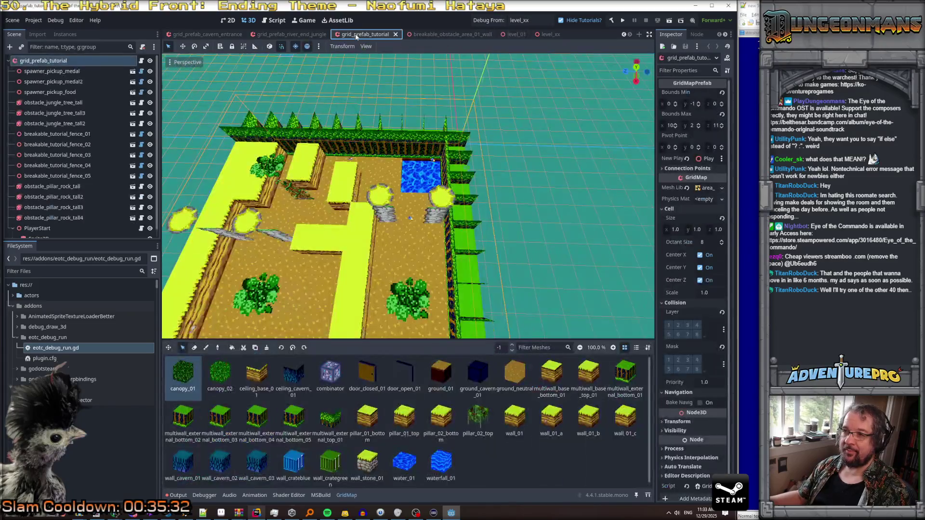
Step: Paste trigger_tutorial_wall under the grid_prefab_tutorial root and widen the Inspector
{"action": "right_click", "coordinate": [51, 62]}
{"action": "left_click", "coordinate": [82, 80]}
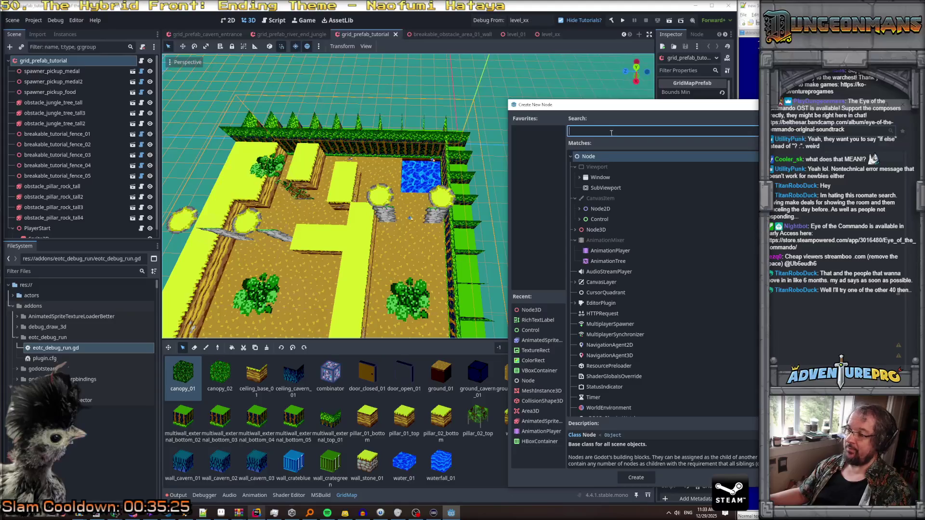
{"action": "key", "text": "Escape"}
{"action": "key", "text": "ctrl+v"}
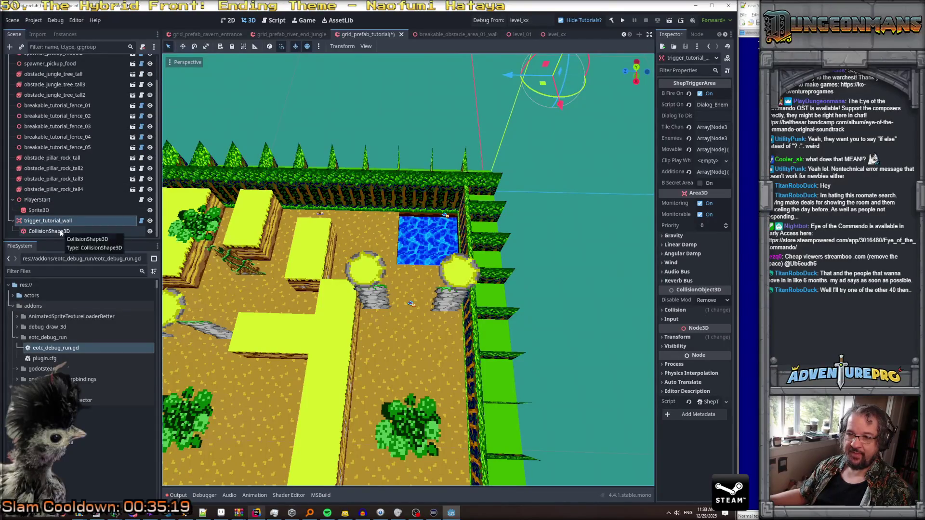
{"action": "left_click", "coordinate": [61, 230]}
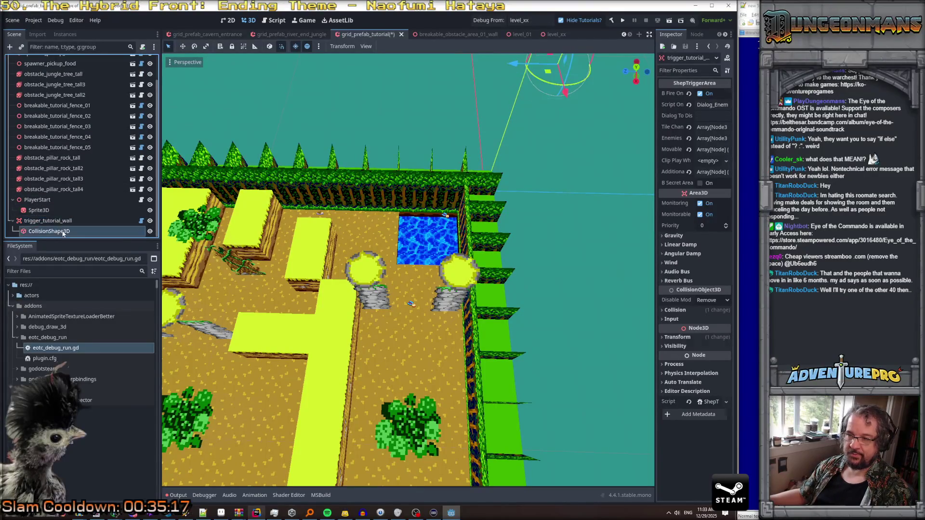
{"action": "left_click", "coordinate": [59, 220]}
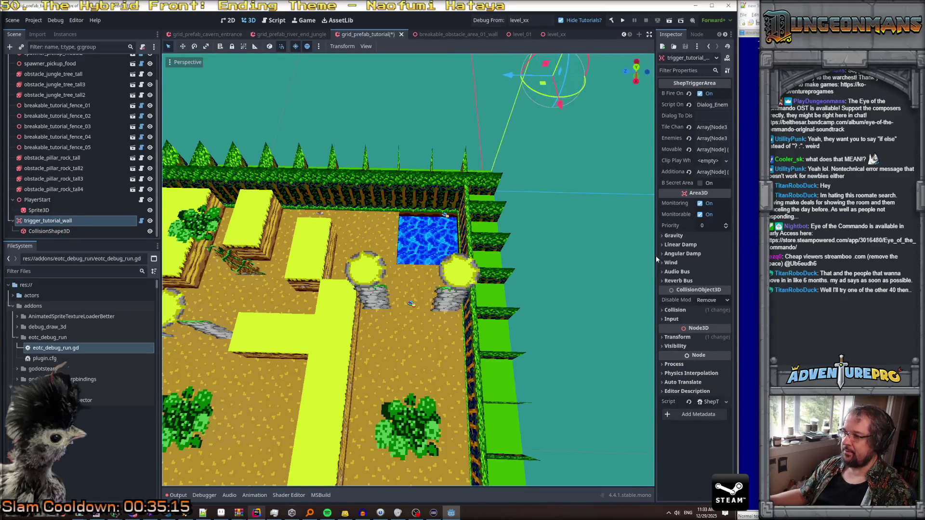
{"action": "mouse_move", "coordinate": [654, 256]}
{"action": "left_mouse_down"}
{"action": "mouse_move", "coordinate": [523, 261]}
{"action": "mouse_move", "coordinate": [530, 263]}
{"action": "left_mouse_up"}
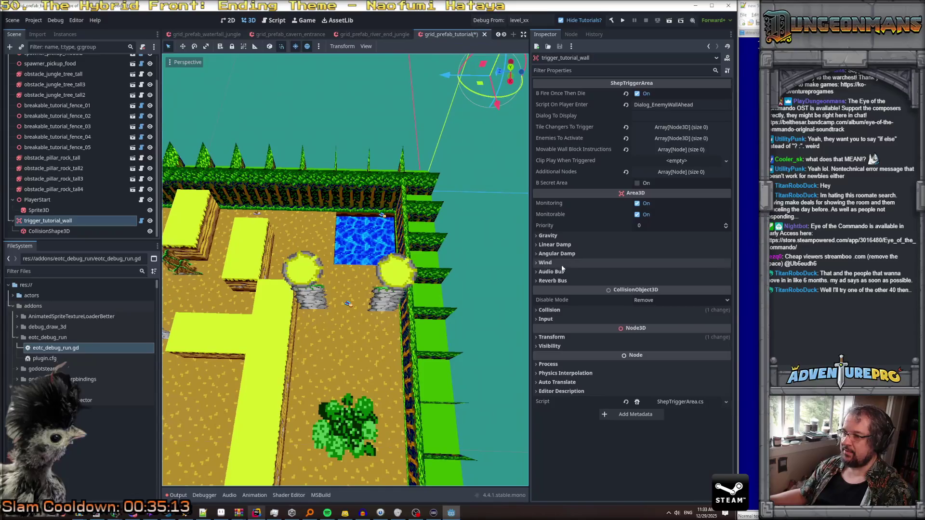
Step: Check the trigger's Dialog_EnemyWallAhead entry script and -6.5, 0, -3.5 position, then select its collision shape
{"action": "left_click", "coordinate": [689, 105]}
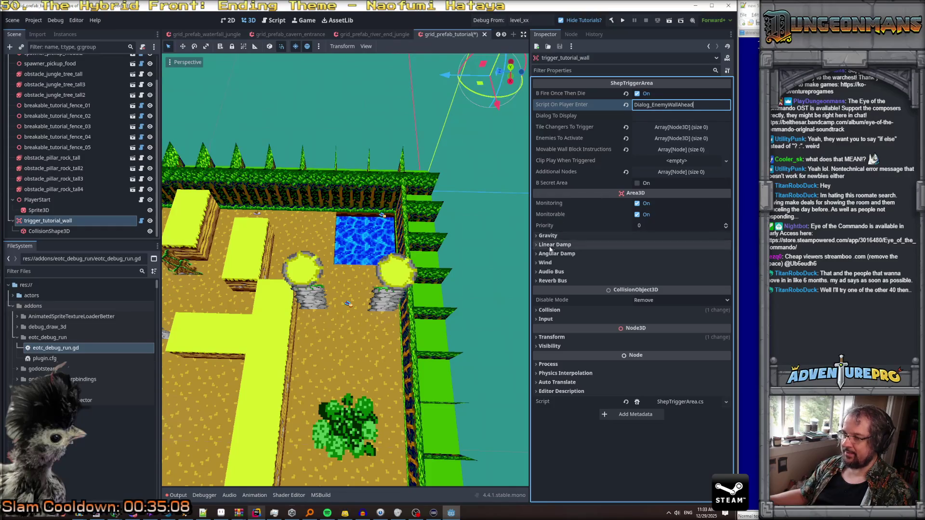
{"action": "left_click", "coordinate": [554, 338]}
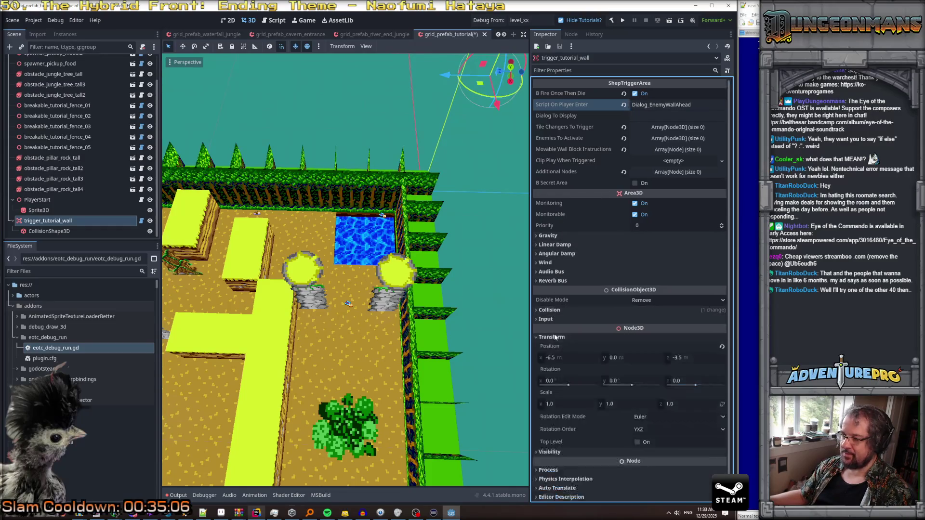
{"action": "mouse_move", "coordinate": [345, 269]}
{"action": "left_mouse_down"}
{"action": "mouse_move", "coordinate": [323, 226]}
{"action": "mouse_move", "coordinate": [359, 217]}
{"action": "mouse_move", "coordinate": [364, 232]}
{"action": "mouse_move", "coordinate": [532, 313]}
{"action": "left_mouse_up"}
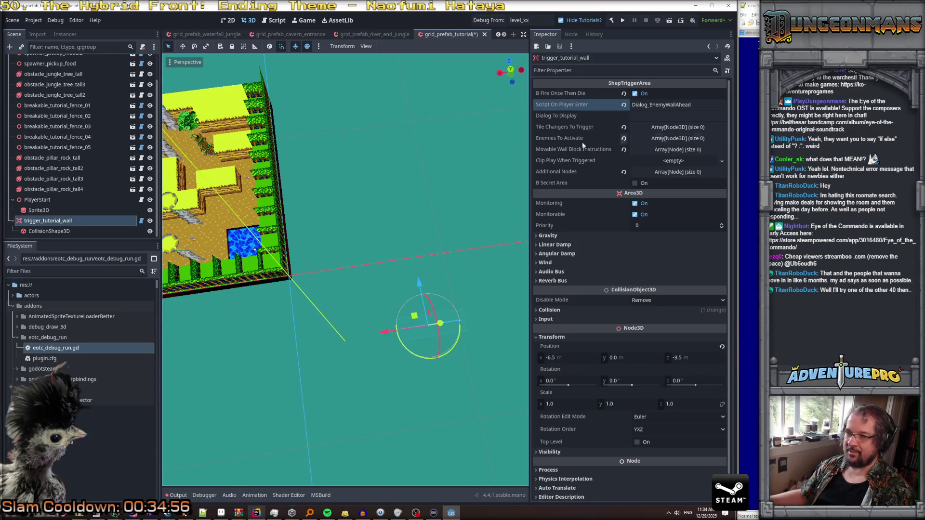
{"action": "left_click", "coordinate": [97, 231]}
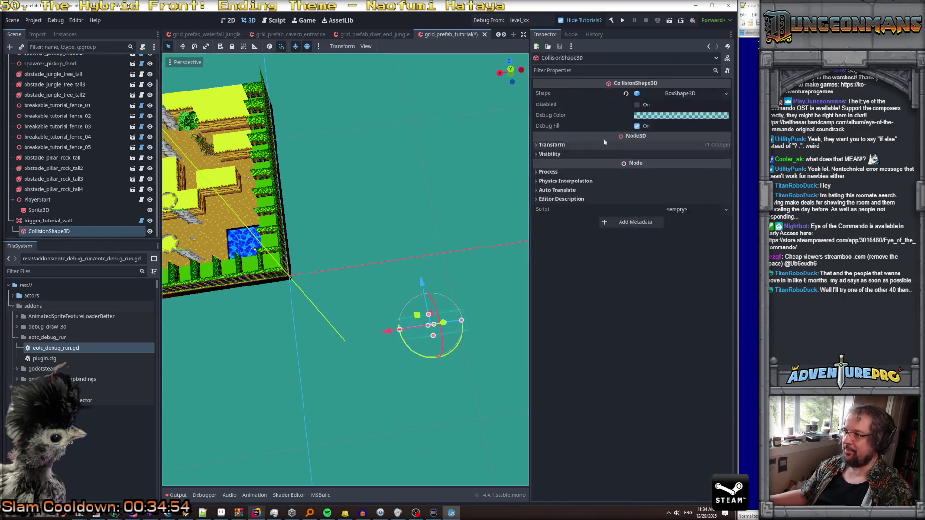
Step: Keep the box shape and move trigger_tutorial_wall to X 4.5 inside the prefab
{"action": "left_click", "coordinate": [727, 95]}
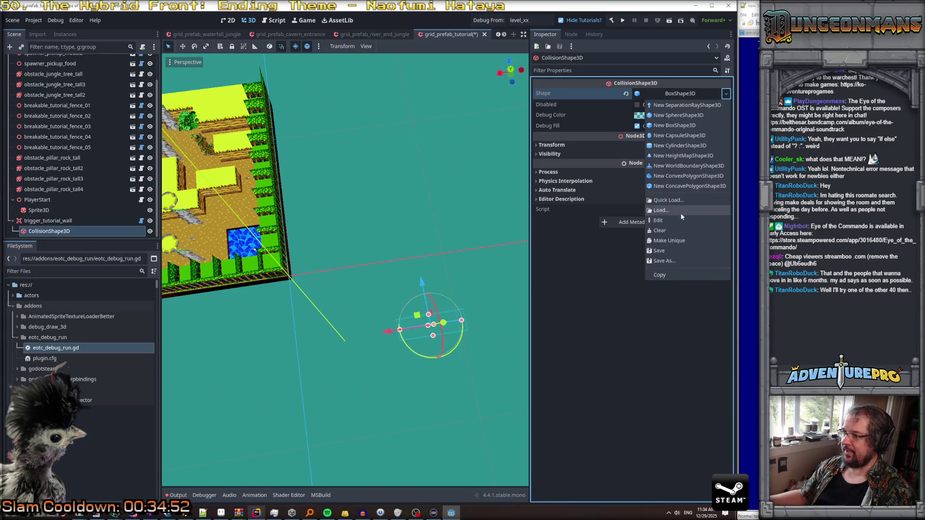
{"action": "left_click", "coordinate": [654, 245]}
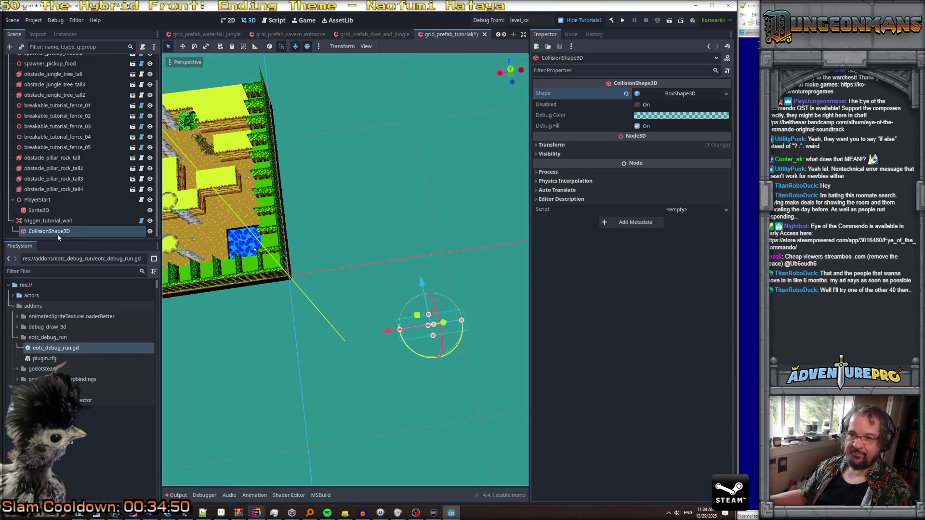
{"action": "left_click", "coordinate": [48, 221]}
{"action": "left_click_drag", "start_coordinate": [388, 332], "coordinate": [239, 337]}
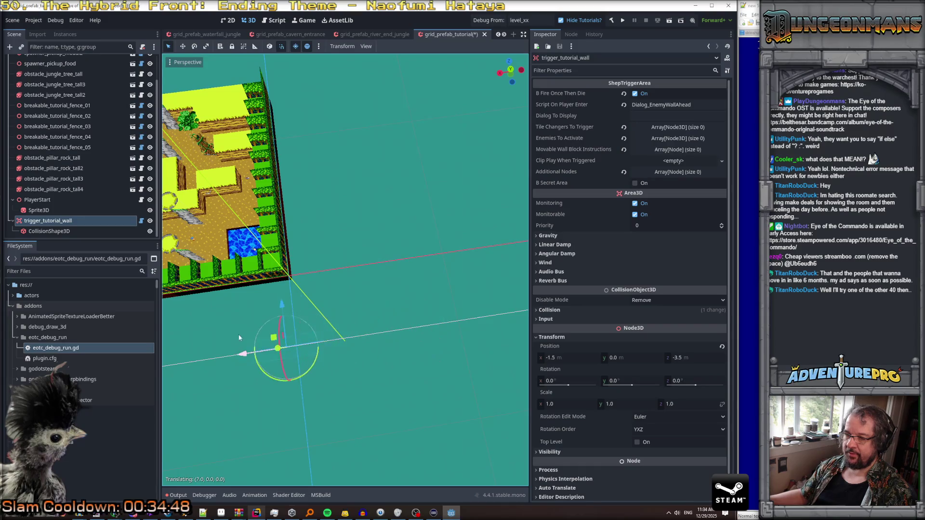
{"action": "scroll", "coordinate": [345, 270], "scroll_direction": "up", "scroll_amount": 3}
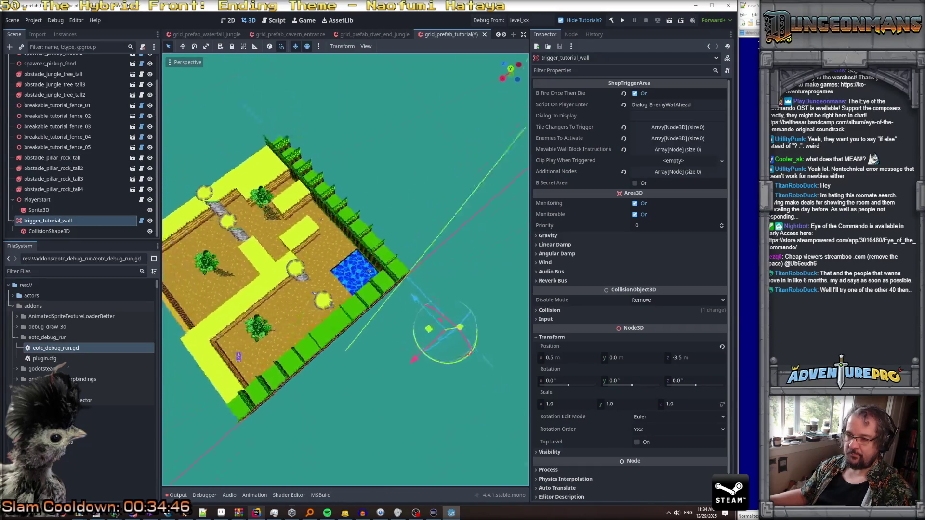
{"action": "left_click_drag", "start_coordinate": [437, 370], "coordinate": [447, 373]}
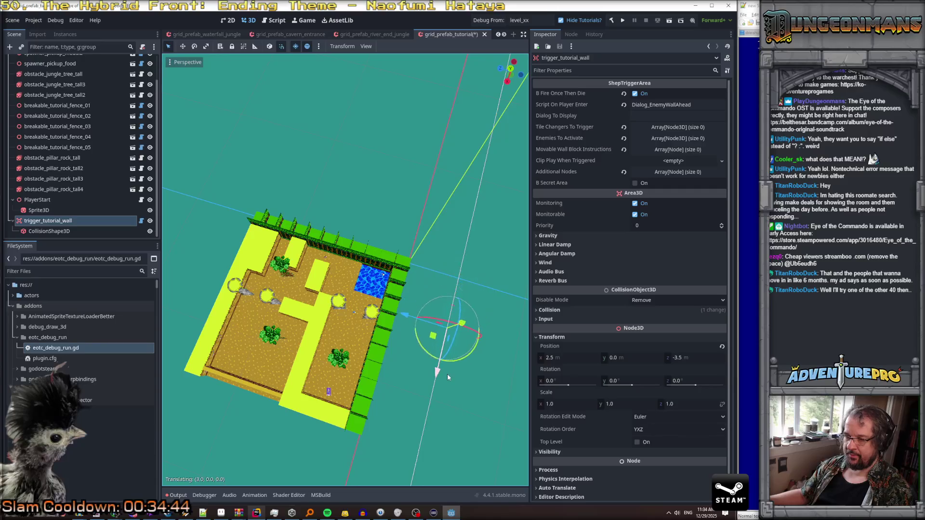
{"action": "left_click_drag", "start_coordinate": [407, 323], "coordinate": [217, 302]}
{"action": "left_click_drag", "start_coordinate": [331, 241], "coordinate": [331, 241]}
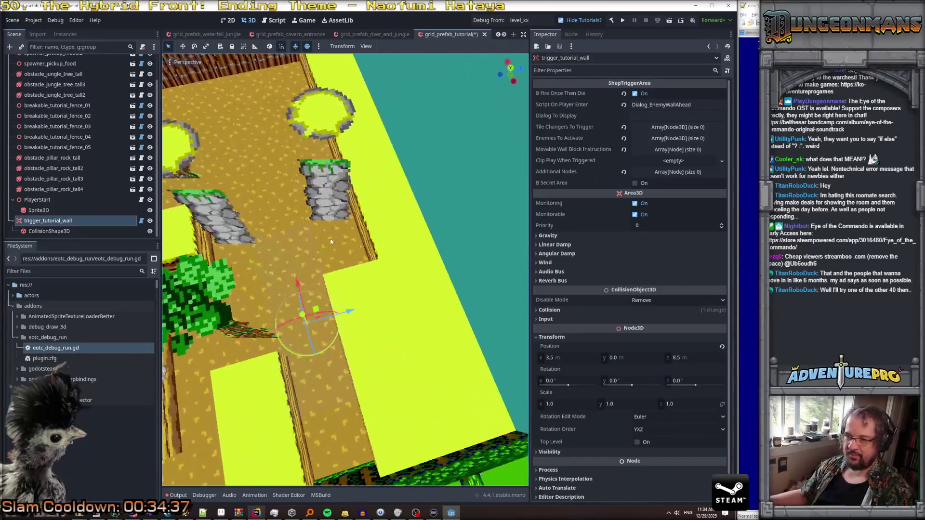
{"action": "left_click_drag", "start_coordinate": [296, 282], "coordinate": [288, 227]}
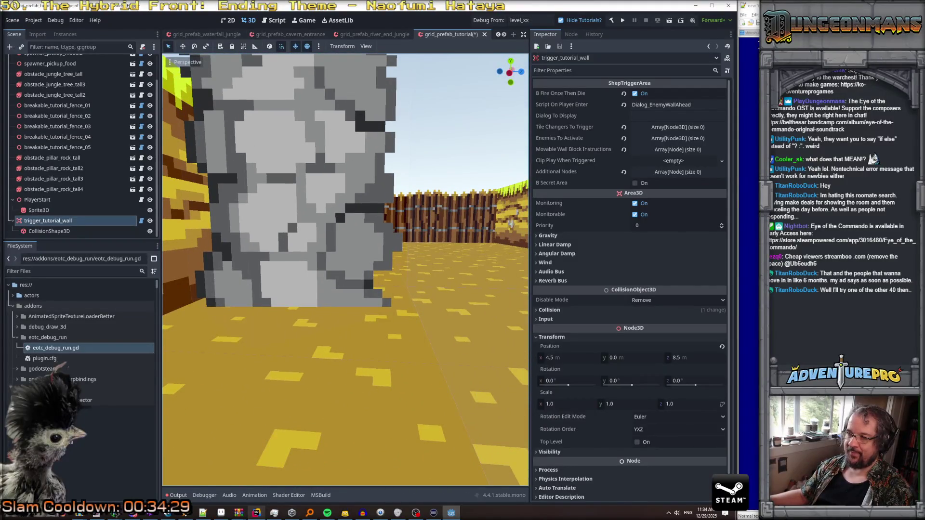
{"action": "key", "text": "f"}
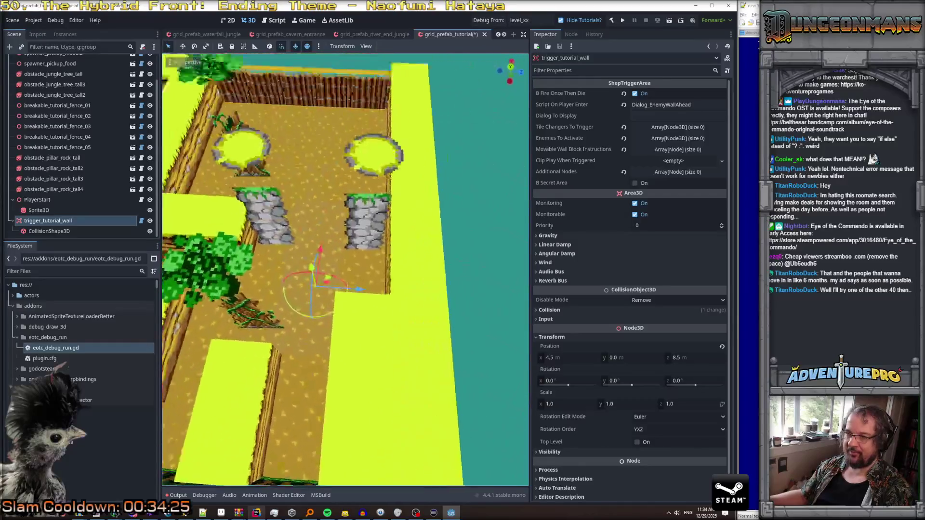
Step: Resize the trigger's collision box to 2×1×3 and save the scene
{"action": "left_click", "coordinate": [48, 231]}
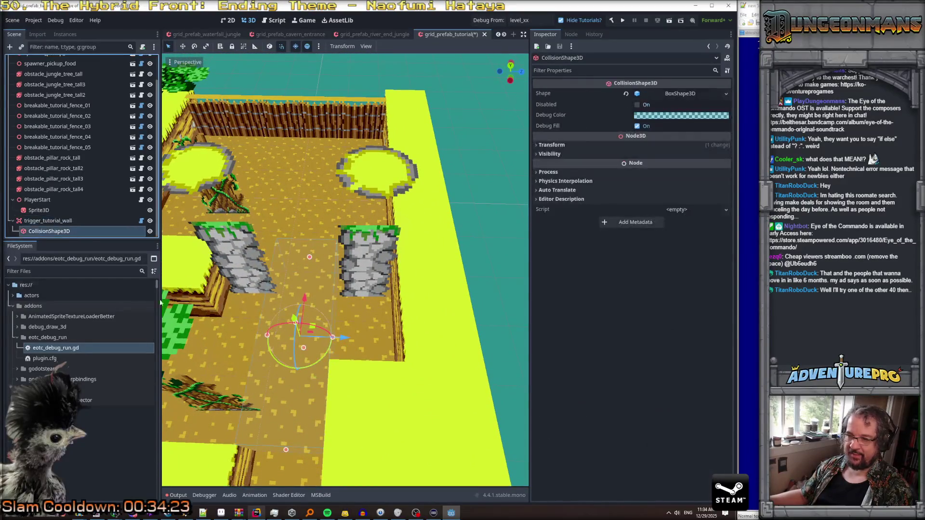
{"action": "left_click_drag", "start_coordinate": [267, 336], "coordinate": [215, 339]}
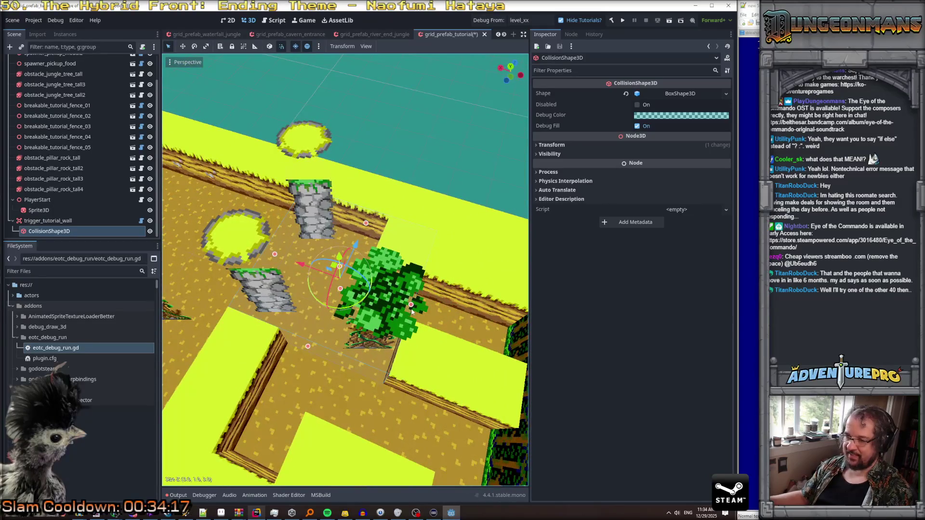
{"action": "left_click_drag", "start_coordinate": [410, 305], "coordinate": [379, 303]}
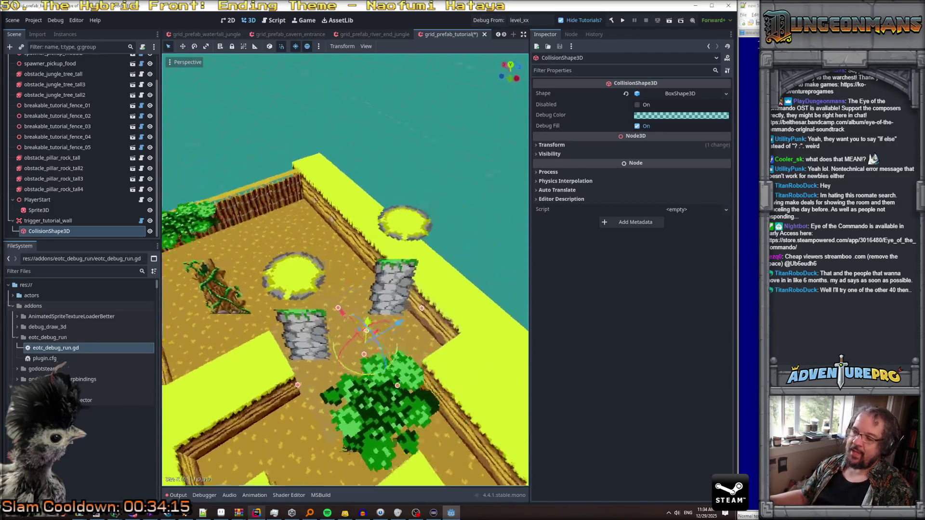
{"action": "key", "text": "ctrl+s"}
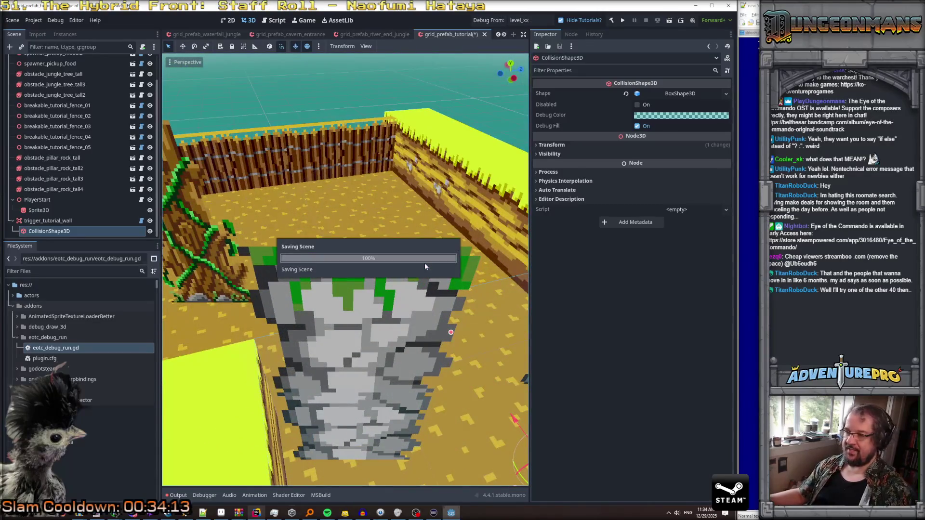
Step: Copy the Dialog_EnemyWallAhead script name and open ScriptingNode_Procedural in Rider
{"action": "left_click", "coordinate": [40, 221]}
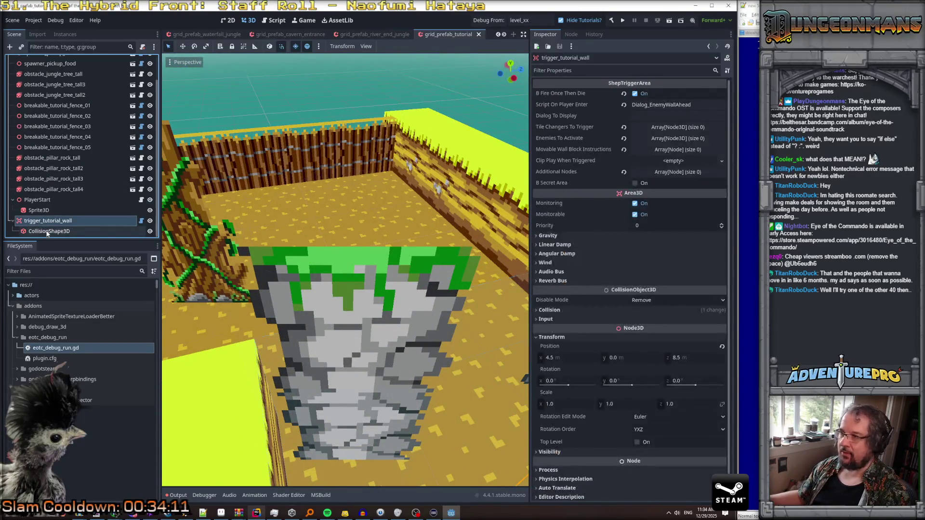
{"action": "left_click", "coordinate": [691, 106]}
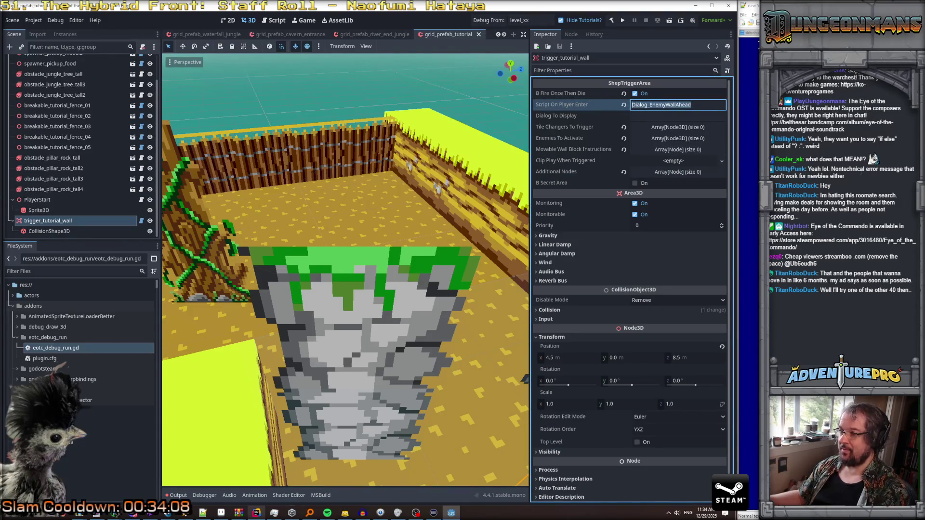
{"action": "left_click", "coordinate": [696, 6]}
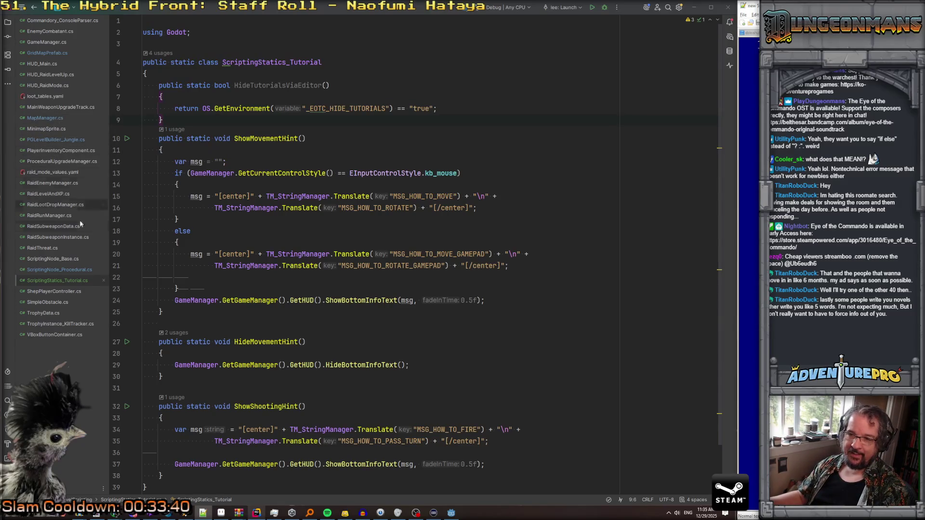
{"action": "left_click", "coordinate": [66, 273]}
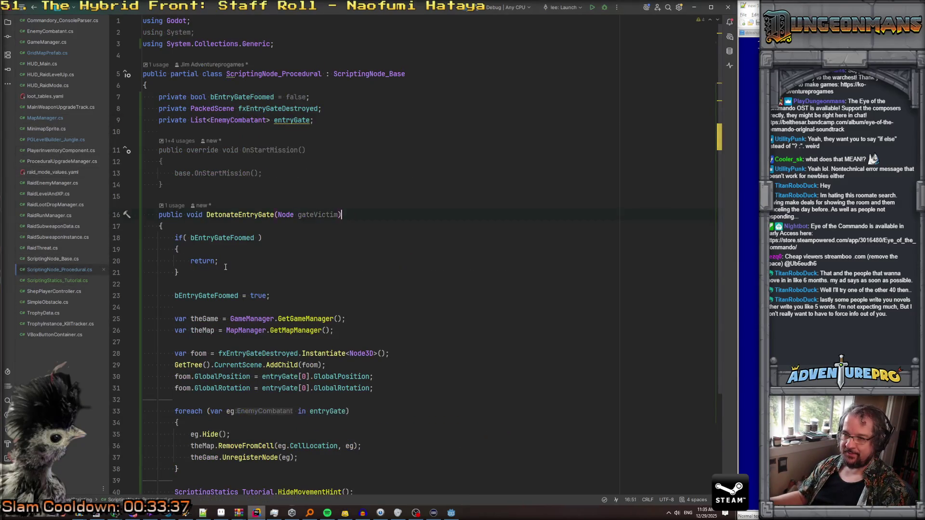
Step: Declare public void Dialog_EnemyWallAhead(Node callingNode) after the DetonateEntryGate method
{"action": "scroll", "coordinate": [225, 267], "scroll_direction": "down", "scroll_amount": 4}
{"action": "left_click", "coordinate": [198, 399]}
{"action": "type", "text": "Dialog_EnemyWallAhead"}
{"action": "key", "text": "Home"}
{"action": "key", "text": "Return"}
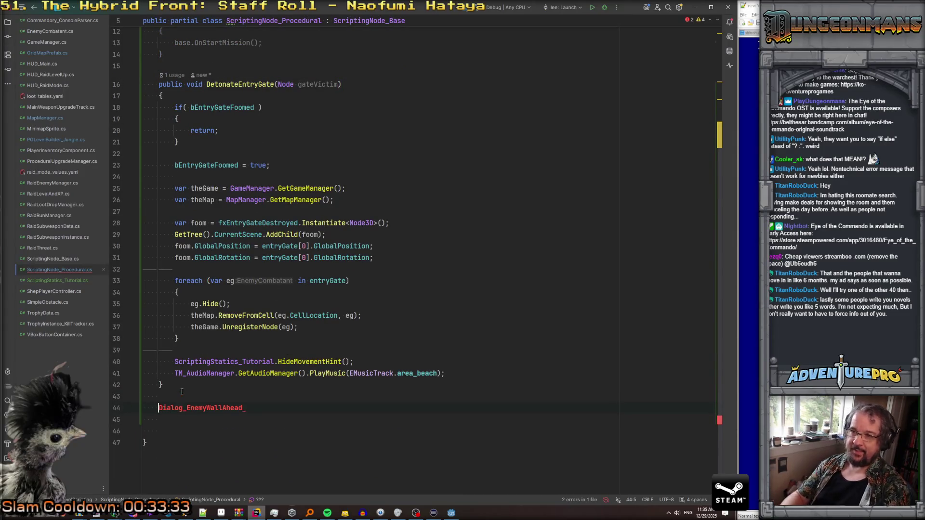
{"action": "type", "text": "public void"}
{"action": "key", "text": "End"}
{"action": "type", "text": "(Nod"}
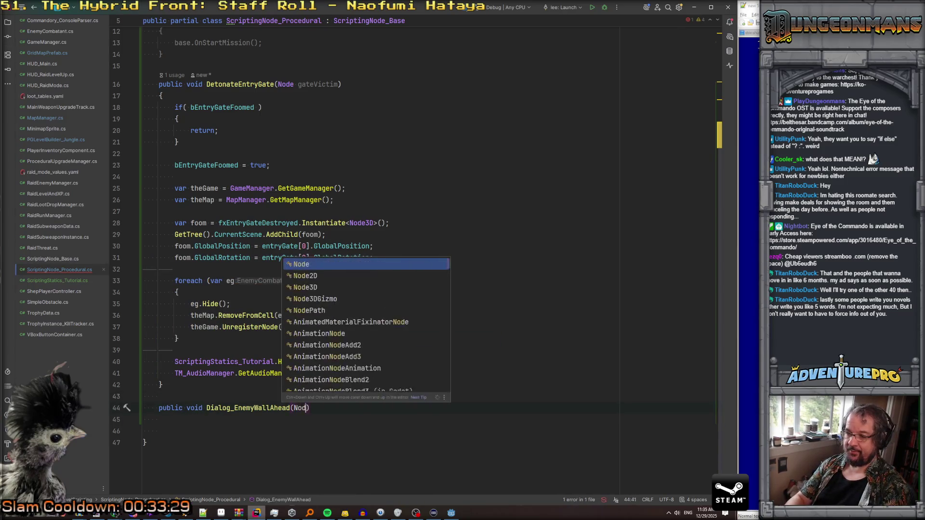
{"action": "key", "text": "Return"}
{"action": "type", "text": "callingNode)"}
{"action": "key", "text": "Return"}
{"action": "type", "text": "{"}
{"action": "key", "text": "Return"}
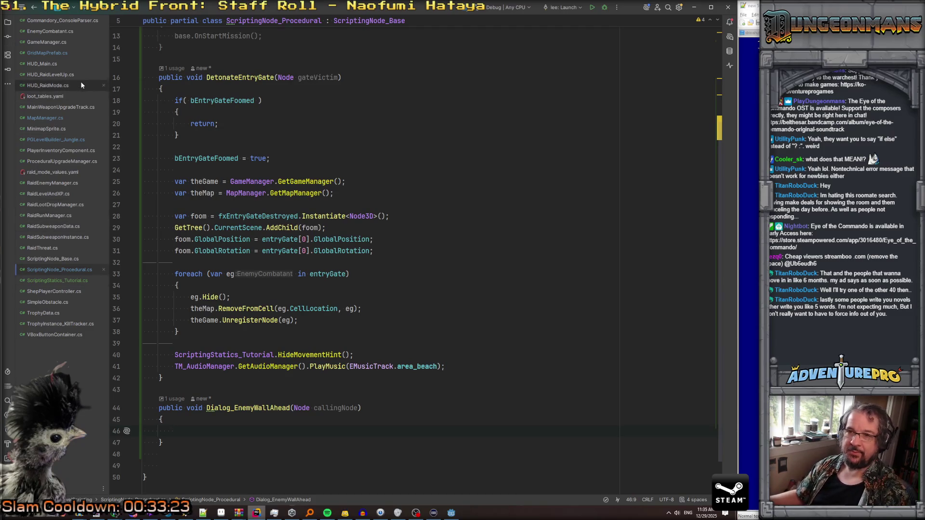
Step: Fill the method with the shooting-hint and dialog lines copied from its existing definition
{"action": "type", "text": "Scri"}
{"action": "key", "text": "Down"}
{"action": "key", "text": "Down"}
{"action": "key", "text": "Down"}
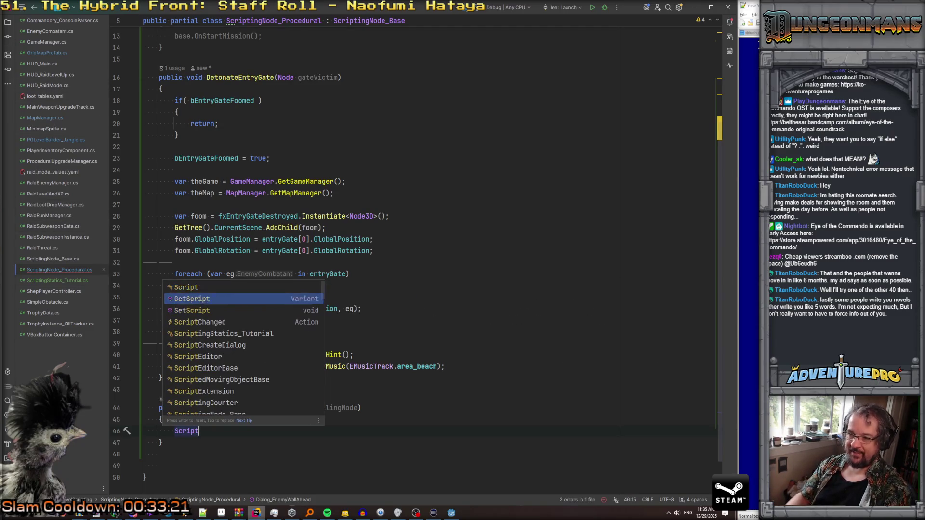
{"action": "key", "text": "Return"}
{"action": "type", "text": "."}
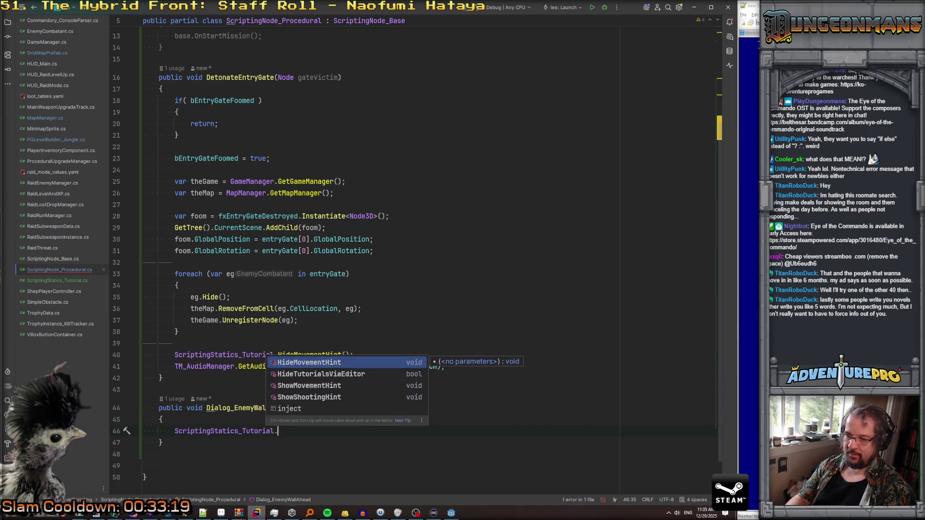
{"action": "key", "text": "Escape"}
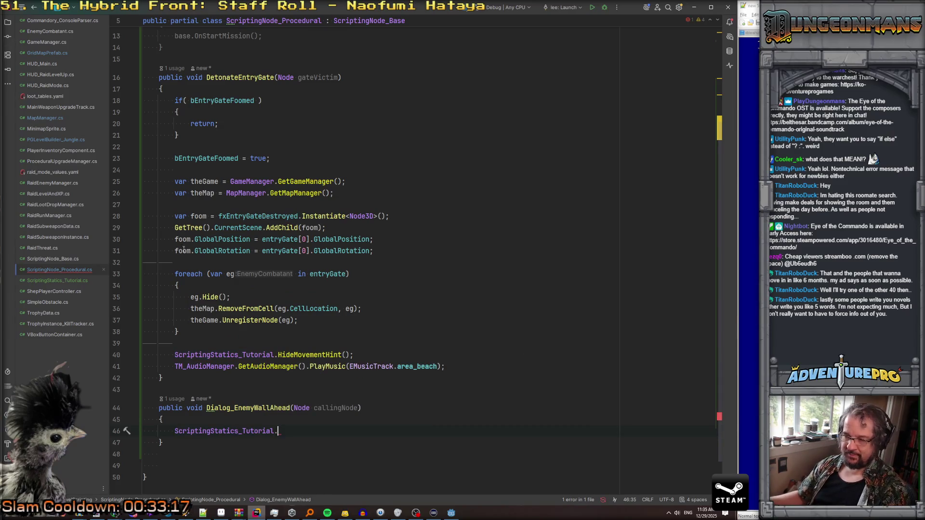
{"action": "key", "text": "ctrl+shift+f"}
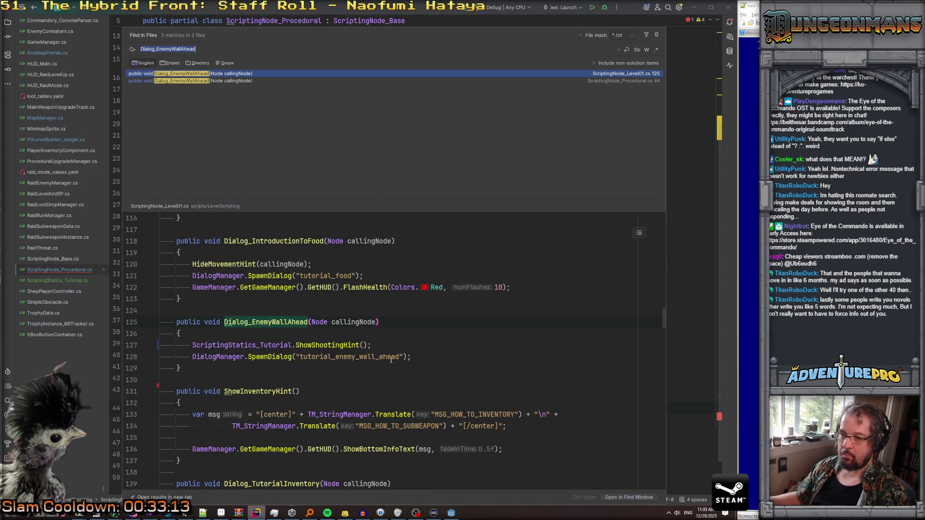
{"action": "left_click_drag", "start_coordinate": [426, 355], "coordinate": [143, 342]}
{"action": "key", "text": "ctrl+c"}
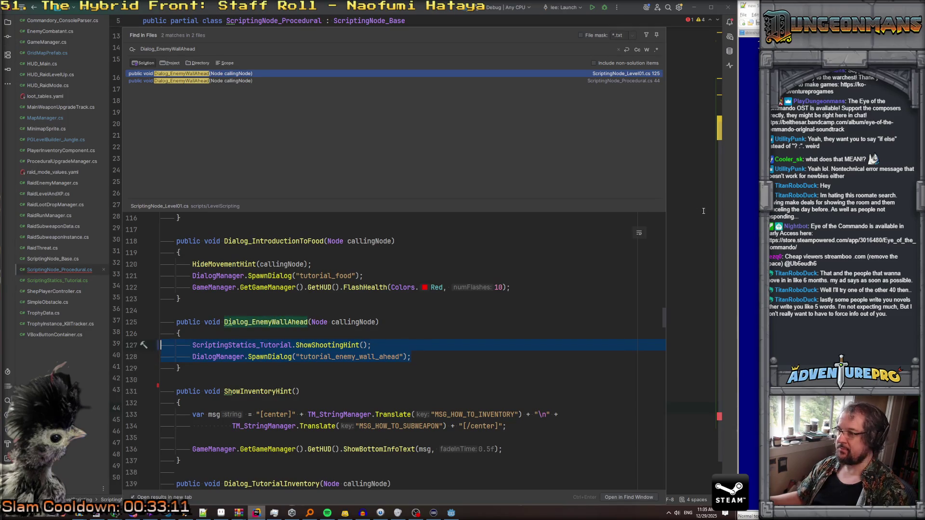
{"action": "key", "text": "Escape"}
{"action": "left_click_drag", "start_coordinate": [299, 430], "coordinate": [142, 433]}
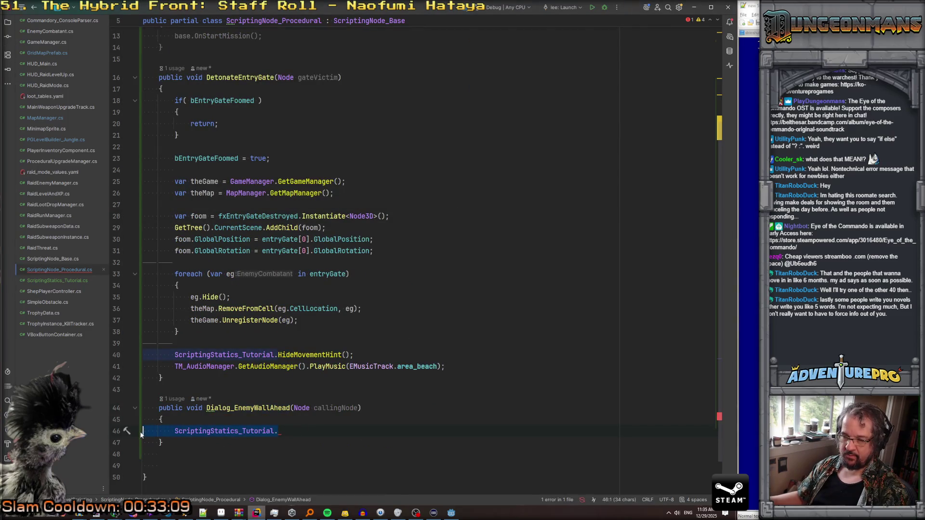
{"action": "key", "text": "ctrl+v"}
Step: Search the file for other uses of the Dialog_EnemyWallAhead name
{"action": "key", "text": "Down"}
{"action": "double_click", "coordinate": [268, 409]}
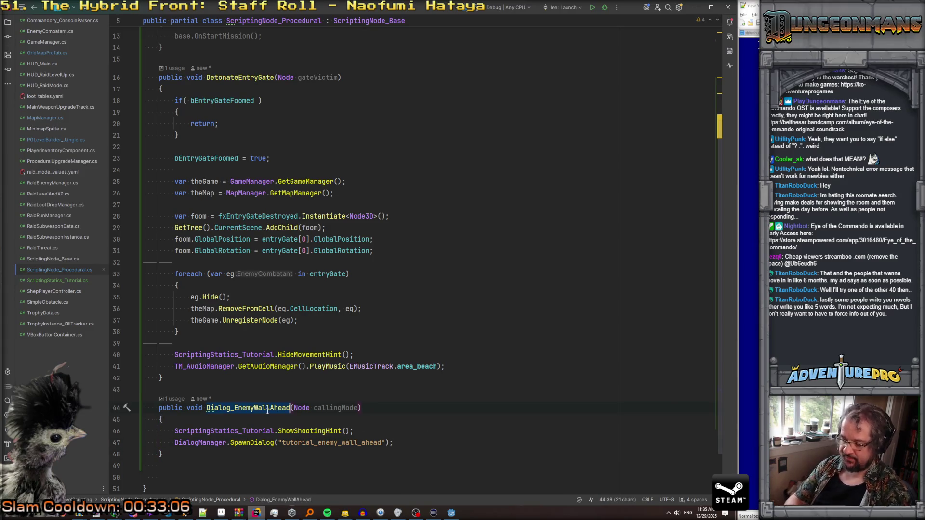
{"action": "key", "text": "ctrl+f"}
{"action": "key", "text": "Escape"}
Step: Add GD.PrintRich("[rainbow]yeeeaaaahahhhhh[/rainbow]") as the method's first line
{"action": "left_click", "coordinate": [437, 423]}
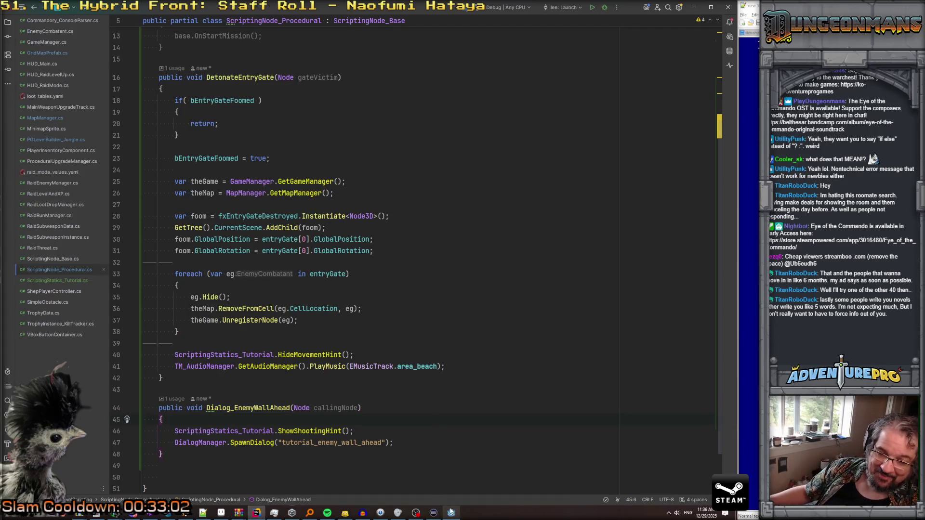
{"action": "key", "text": "Return"}
{"action": "type", "text": "GD."}
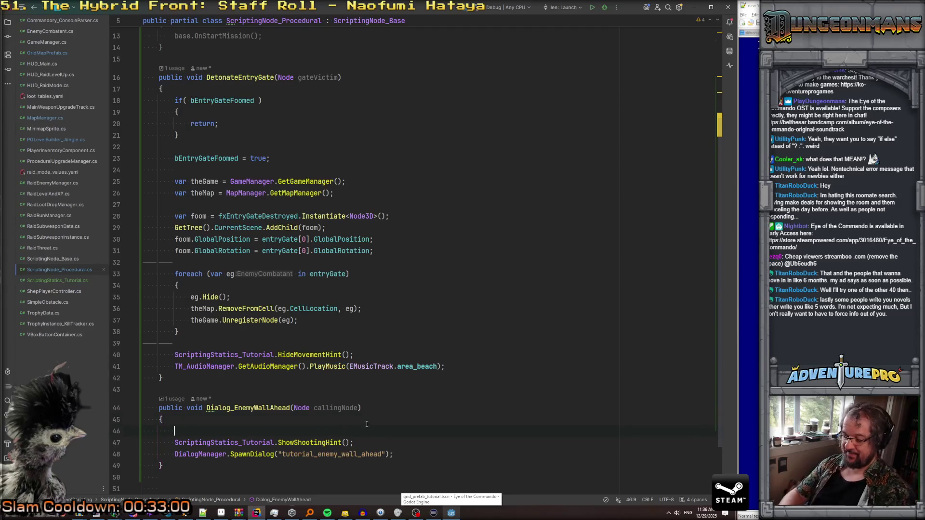
{"action": "type", "text": "Print"}
{"action": "key", "text": "Escape"}
{"action": "key", "text": "BackSpace"}
{"action": "type", "text": "Rich();"}
{"action": "key", "text": "Return"}
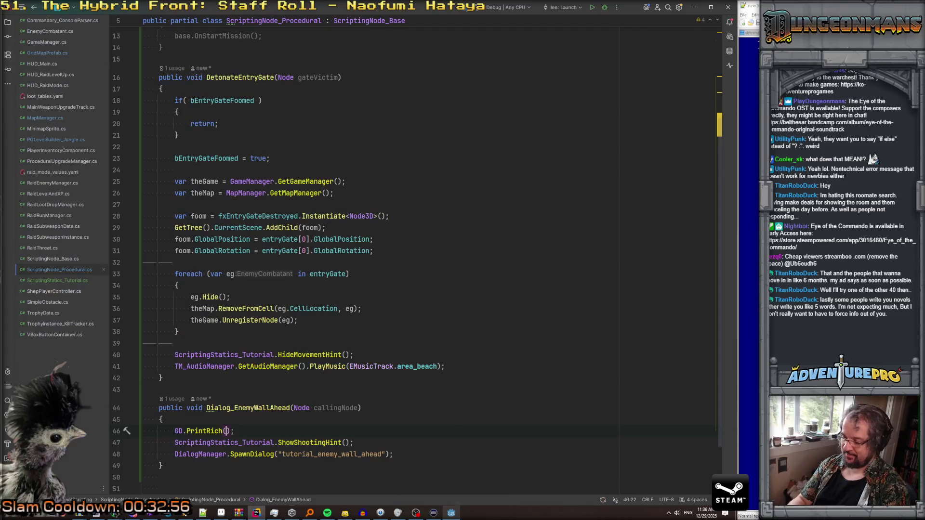
{"action": "type", "text": "\"[rainbow]"}
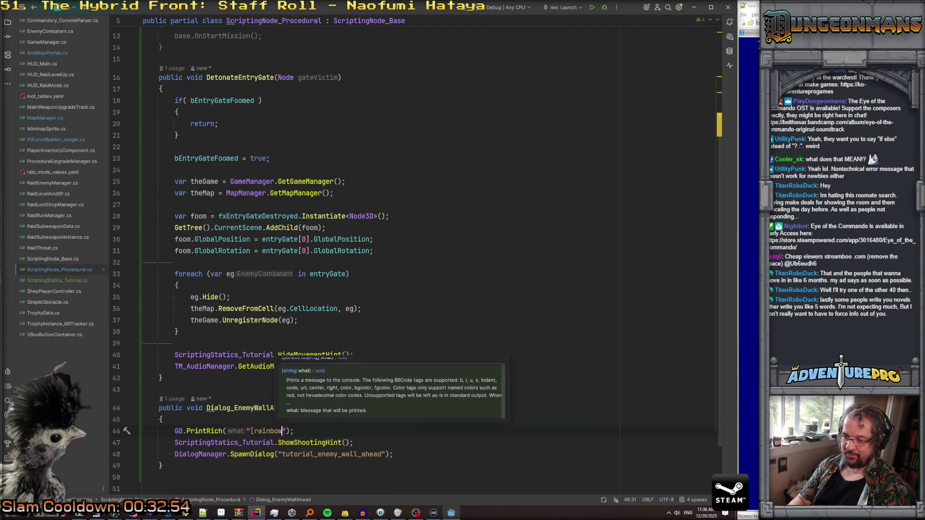
{"action": "type", "text": "yeeeaaaahahhhhh[/rainbow]"}
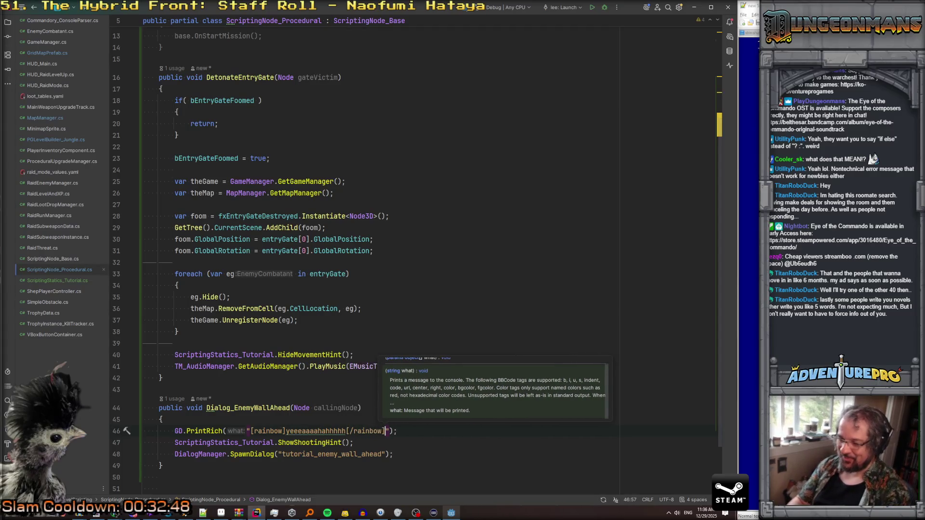
{"action": "key", "text": "Up"}
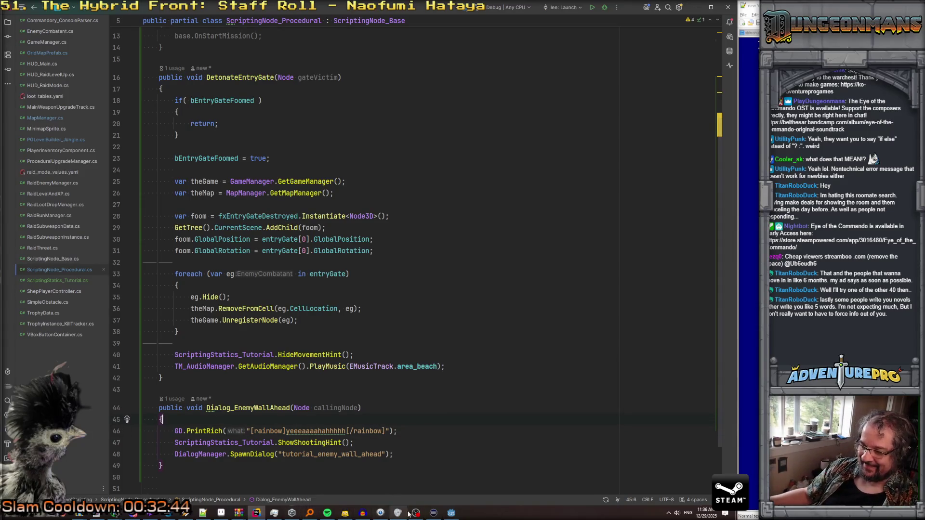
{"action": "left_click", "coordinate": [456, 515]}
{"action": "scroll", "coordinate": [422, 315], "scroll_direction": "down", "scroll_amount": 5}
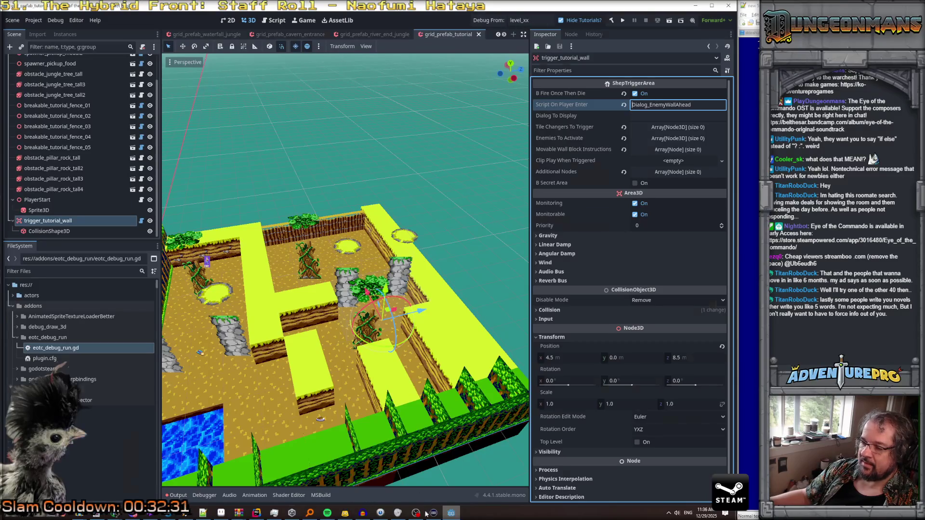
Step: Save the grid_prefab_tutorial scene in Godot
{"action": "key", "text": "ctrl+s"}
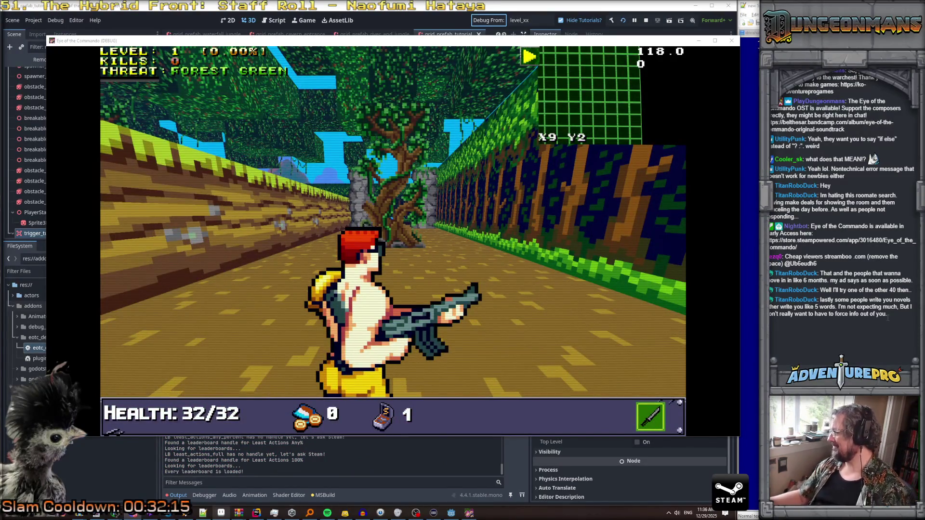
Step: Walk the jungle path collecting the Freedom Medals and Battle Chicken, dismissing the pickup and Control dialogues
{"action": "key", "text": "w"}
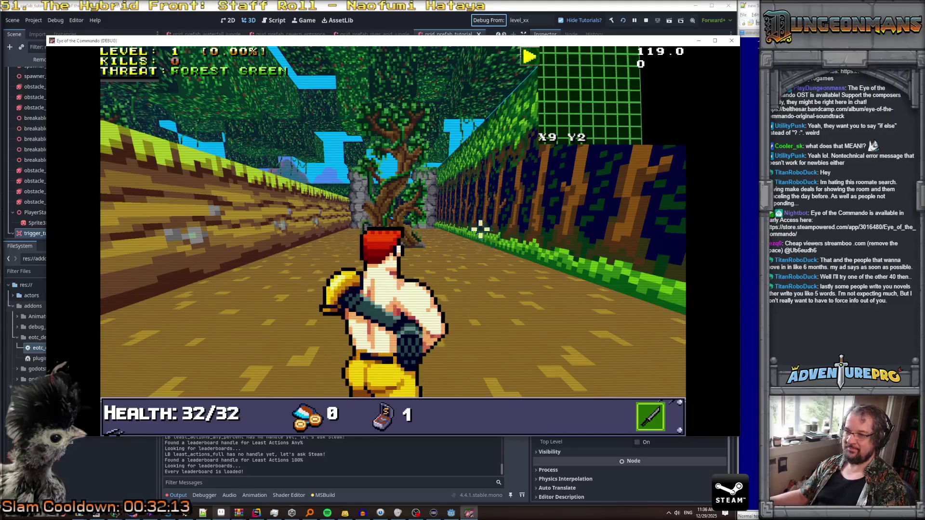
{"action": "key", "text": "w"}
{"action": "key", "text": "w"}
{"action": "key", "text": "w"}
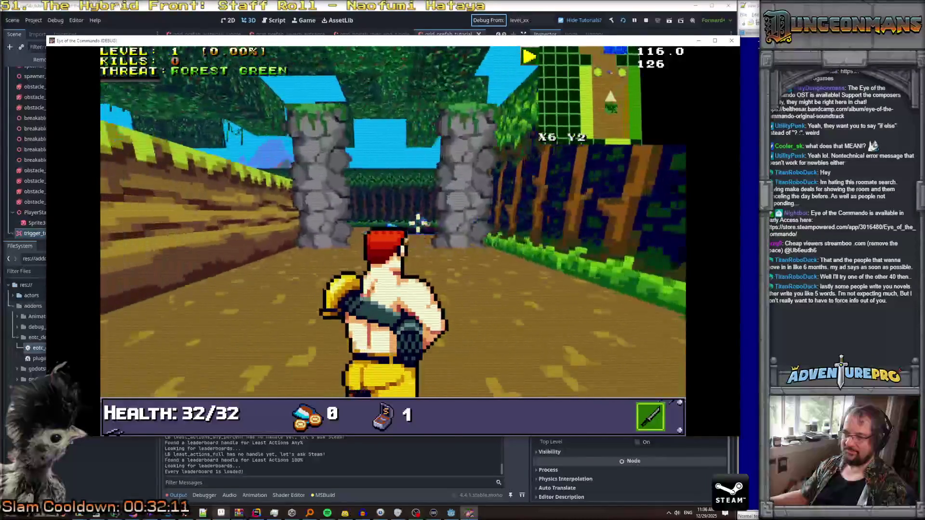
{"action": "key", "text": "w"}
{"action": "key", "text": "w"}
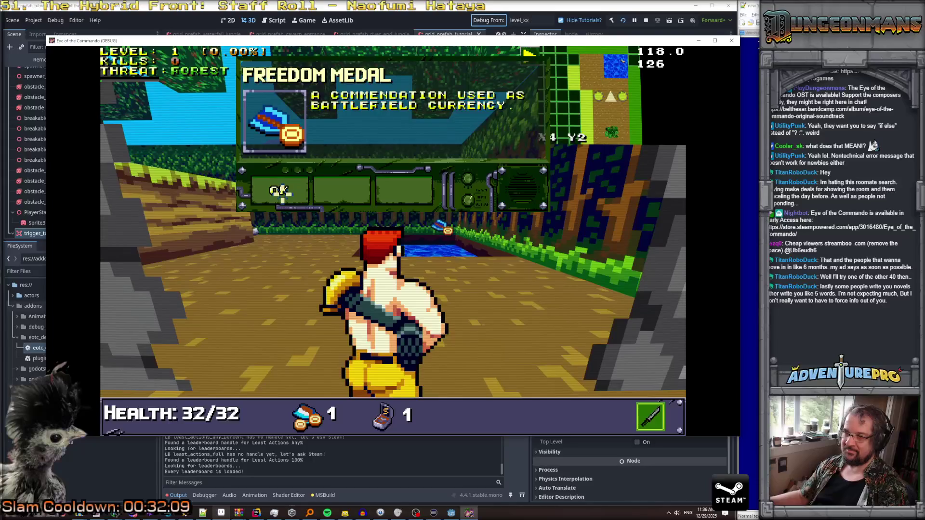
{"action": "key", "text": "w"}
{"action": "key", "text": "w"}
{"action": "key", "text": "w"}
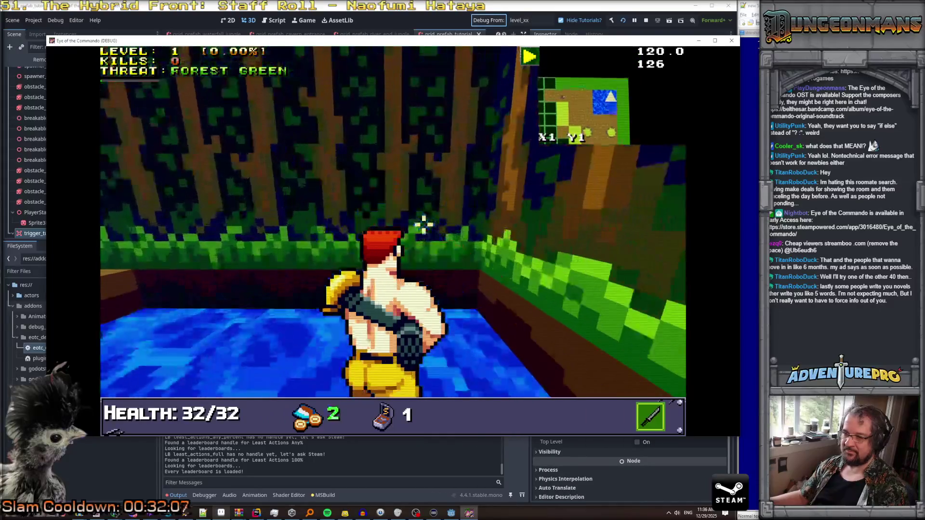
{"action": "key", "text": "w"}
{"action": "key", "text": "w"}
{"action": "key", "text": "w"}
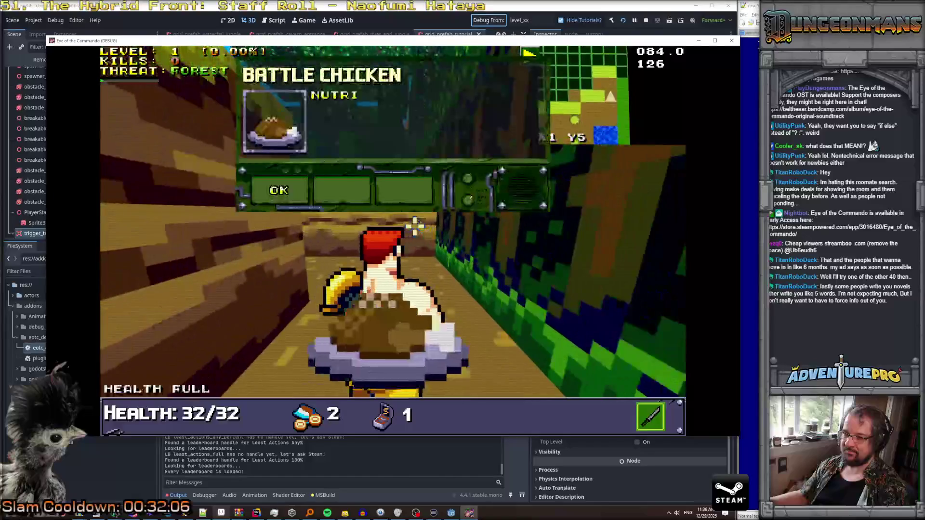
{"action": "left_click", "coordinate": [268, 190]}
{"action": "key", "text": "w"}
{"action": "key", "text": "w"}
{"action": "key", "text": "w"}
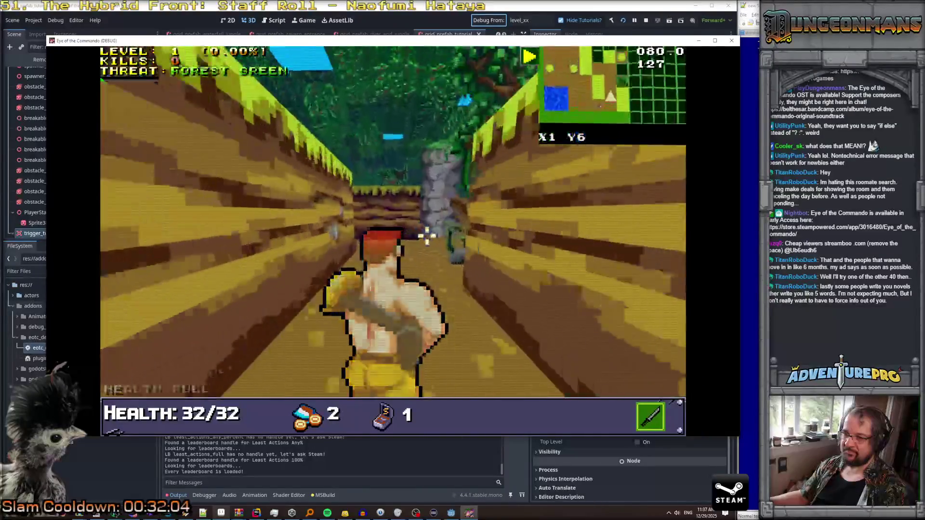
{"action": "key", "text": "w"}
{"action": "key", "text": "w"}
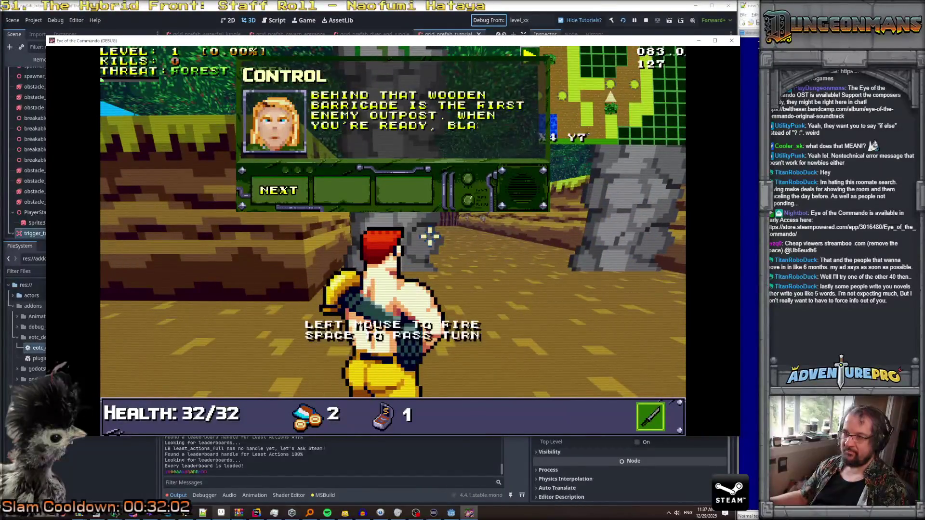
{"action": "left_click", "coordinate": [282, 191]}
{"action": "left_click", "coordinate": [287, 195]}
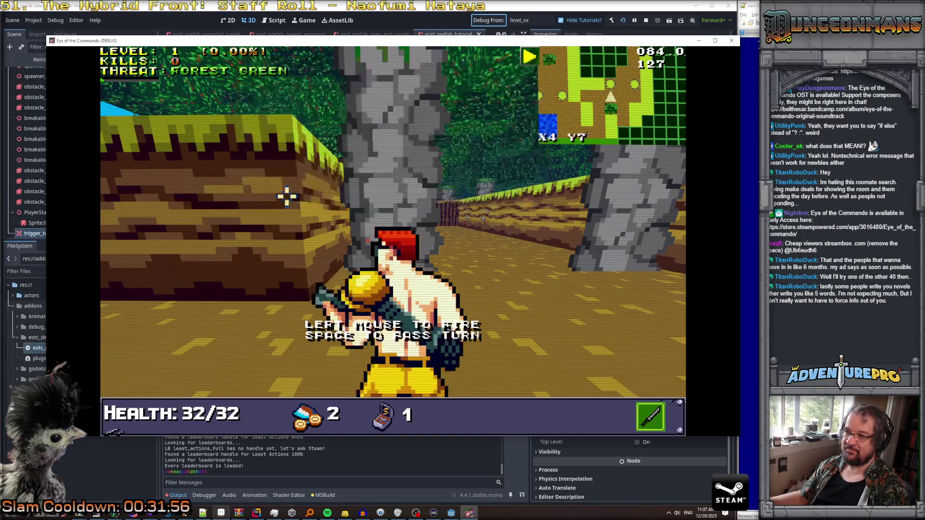
Step: Shoot the first Nitro Mooks at the fence and grab the ammo nearby
{"action": "key", "text": "d"}
{"action": "key", "text": "w"}
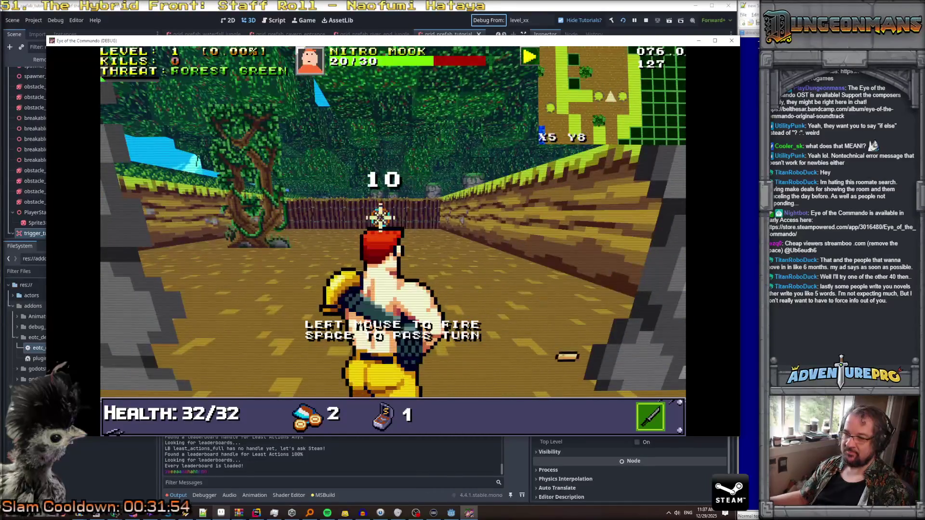
{"action": "left_click", "coordinate": [388, 215]}
{"action": "key", "text": "w"}
{"action": "key", "text": "w"}
{"action": "key", "text": "w"}
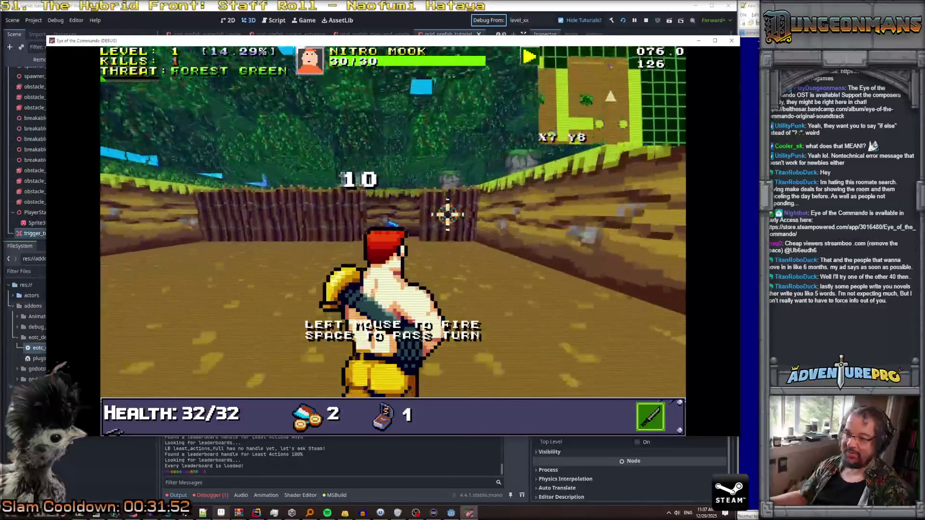
{"action": "key", "text": "d"}
{"action": "key", "text": "d"}
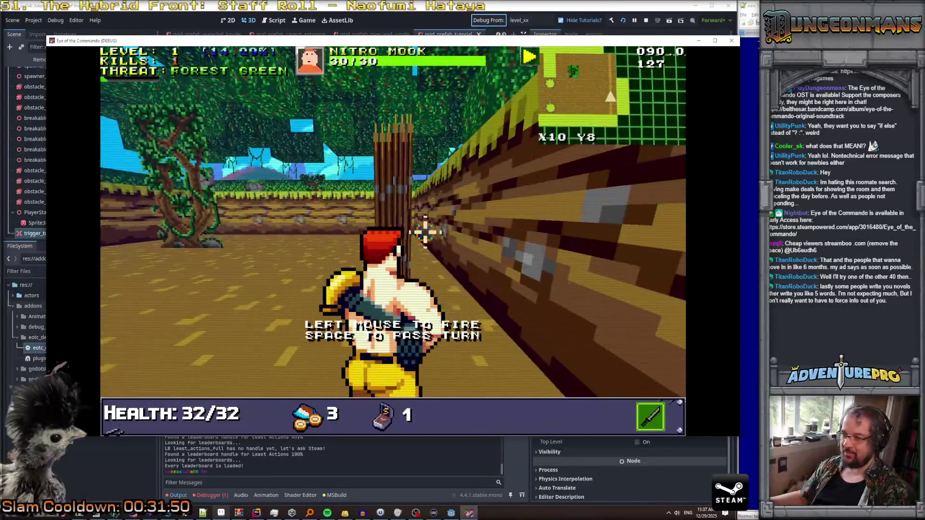
{"action": "key", "text": "a"}
{"action": "key", "text": "a"}
{"action": "left_click", "coordinate": [463, 214]}
{"action": "left_click", "coordinate": [463, 214]}
{"action": "left_click", "coordinate": [463, 215]}
Step: Kill the remaining Nitro Mooks behind the fences for five kills total
{"action": "key", "text": "w"}
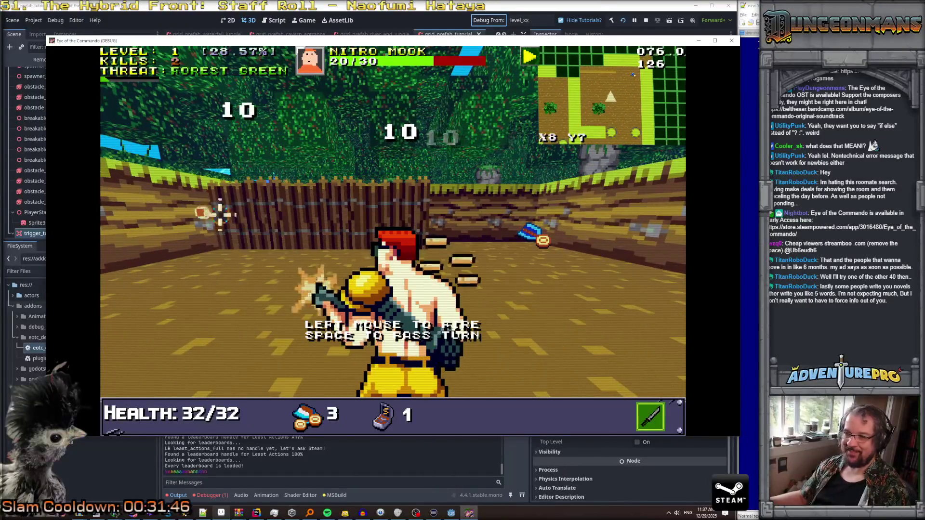
{"action": "left_click", "coordinate": [339, 212]}
{"action": "left_click", "coordinate": [340, 212]}
{"action": "left_click", "coordinate": [340, 212]}
{"action": "left_click", "coordinate": [200, 221]}
{"action": "left_click", "coordinate": [271, 215]}
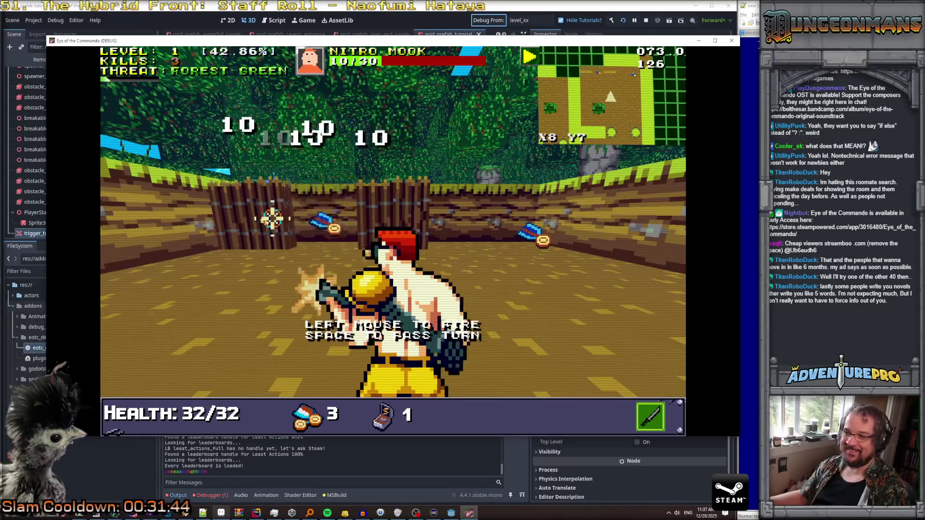
{"action": "left_click", "coordinate": [398, 236]}
{"action": "left_click", "coordinate": [282, 227]}
Step: Collect the ammo drops along the wall
{"action": "key", "text": "e"}
{"action": "key", "text": "e"}
{"action": "key", "text": "d"}
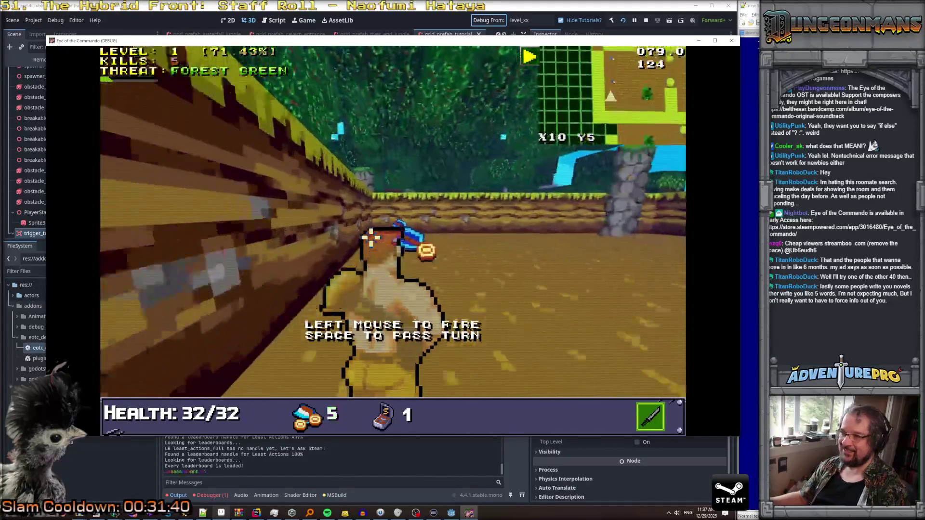
{"action": "key", "text": "w"}
{"action": "key", "text": "w"}
{"action": "key", "text": "w"}
{"action": "key", "text": "d"}
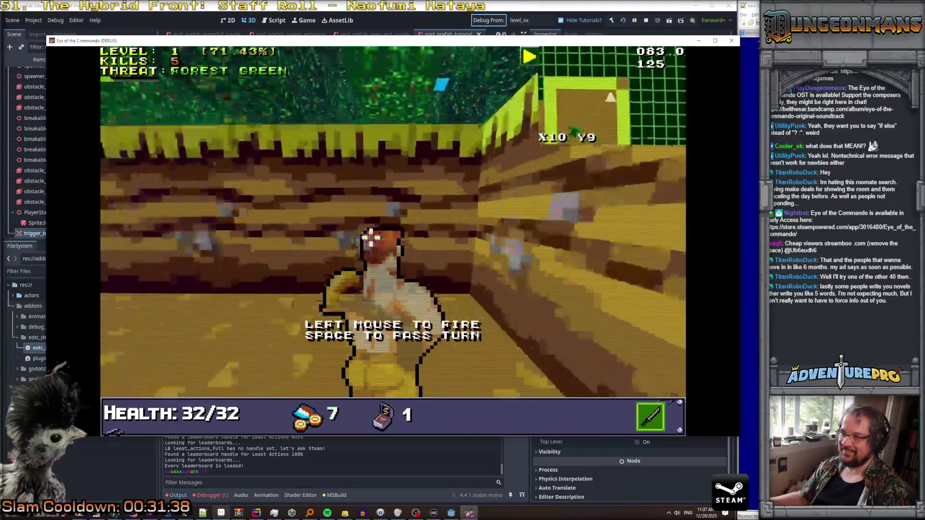
{"action": "key", "text": "w"}
Step: Enter the REVEALALL cheat in the in-game console
{"action": "key", "text": "grave"}
{"action": "type", "text": "REVEALALL"}
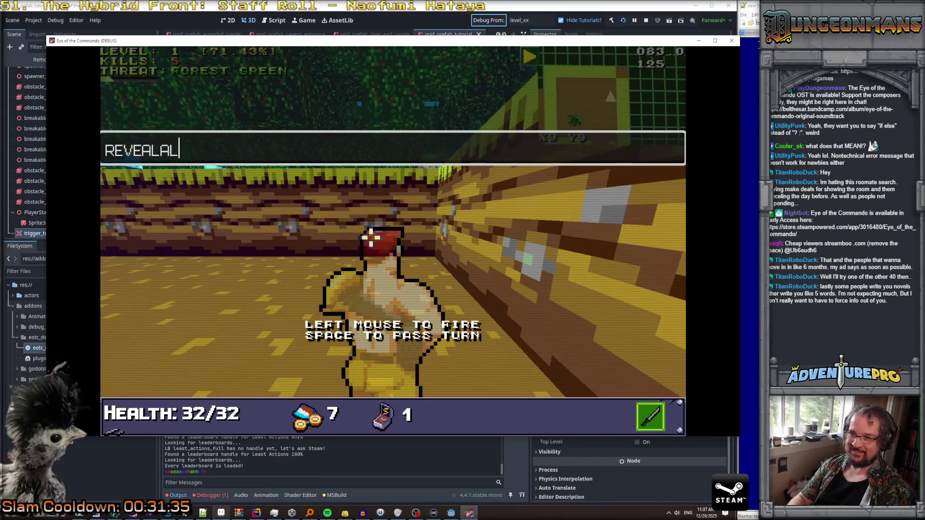
{"action": "key", "text": "Return"}
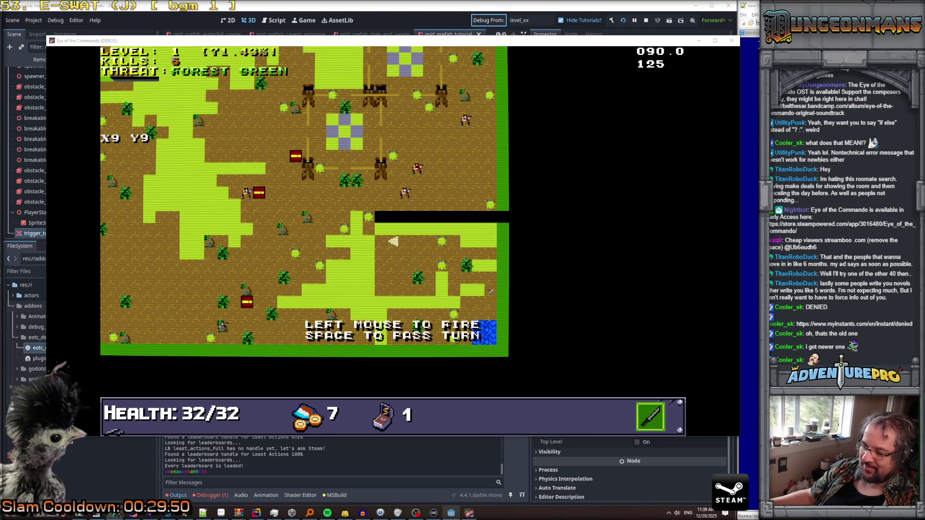
{"action": "left_click", "coordinate": [732, 41]}
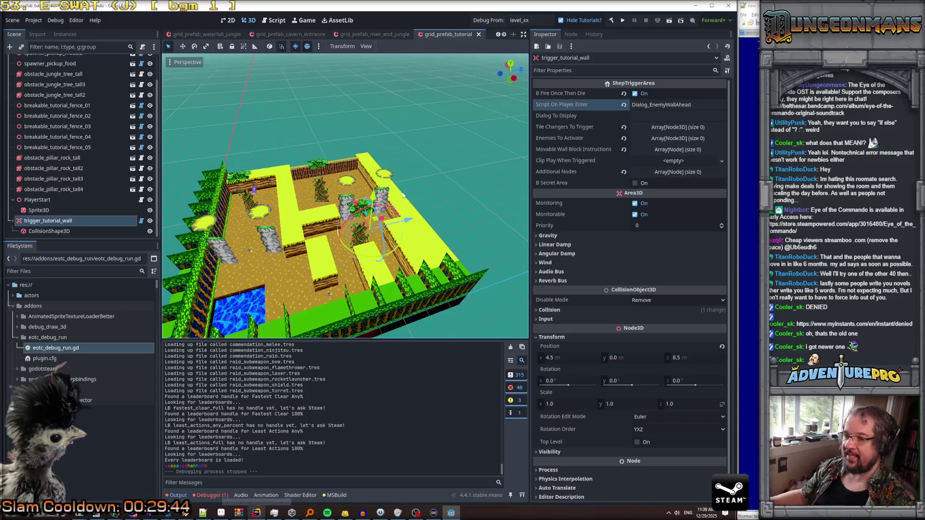
Step: Orbit the 3D viewport and focus the view on trigger_tutorial_wall
{"action": "scroll", "coordinate": [450, 193], "scroll_direction": "down", "scroll_amount": 3}
{"action": "scroll", "coordinate": [508, 213], "scroll_direction": "up", "scroll_amount": 2}
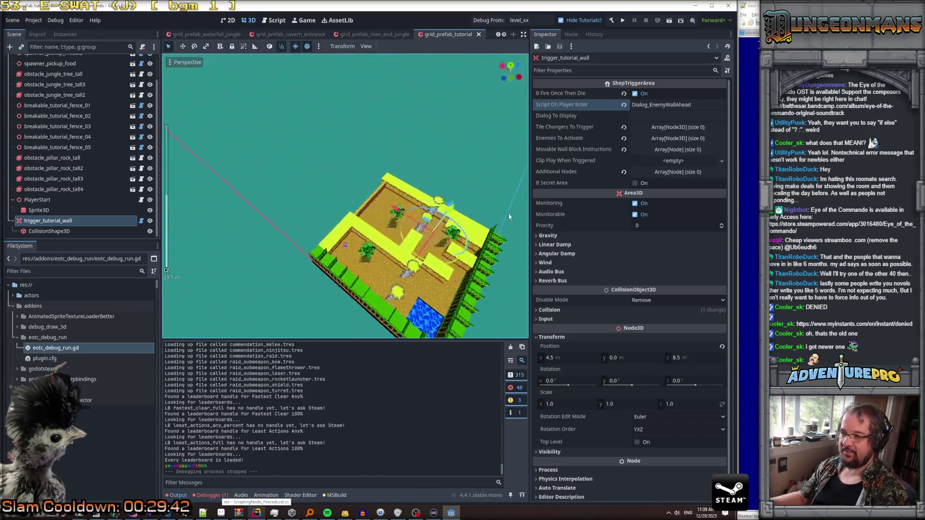
{"action": "mouse_move", "coordinate": [516, 208]}
{"action": "left_mouse_down"}
{"action": "mouse_move", "coordinate": [494, 248]}
{"action": "mouse_move", "coordinate": [385, 193]}
{"action": "mouse_move", "coordinate": [337, 183]}
{"action": "left_mouse_up"}
{"action": "key", "text": "f"}
Step: Select the grid_prefab_tutorial root node and view the level from the other side
{"action": "scroll", "coordinate": [73, 81], "scroll_direction": "up", "scroll_amount": 2}
{"action": "left_click", "coordinate": [43, 60]}
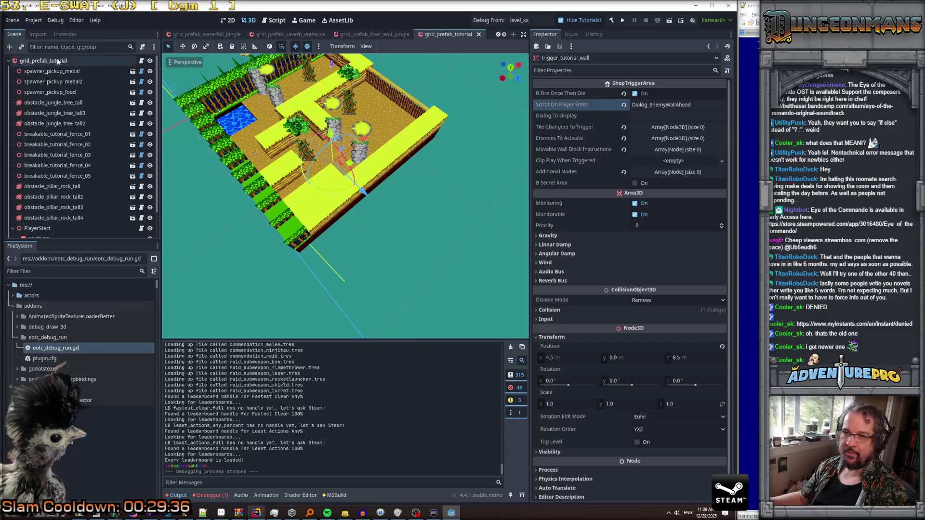
{"action": "scroll", "coordinate": [376, 270], "scroll_direction": "up", "scroll_amount": 3}
{"action": "mouse_move", "coordinate": [373, 272]}
{"action": "left_mouse_down"}
{"action": "mouse_move", "coordinate": [222, 263]}
{"action": "mouse_move", "coordinate": [260, 318]}
{"action": "mouse_move", "coordinate": [338, 270]}
{"action": "left_mouse_up"}
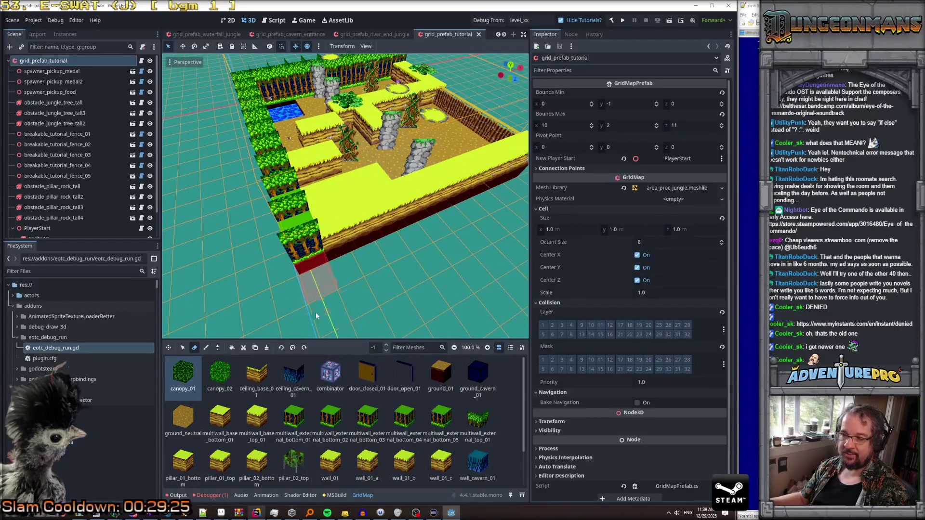
Step: Paint strips of ground_01 tiles along the level's lower and right edges
{"action": "left_click", "coordinate": [451, 380]}
{"action": "key", "text": "e"}
{"action": "left_click_drag", "start_coordinate": [333, 282], "coordinate": [516, 201]}
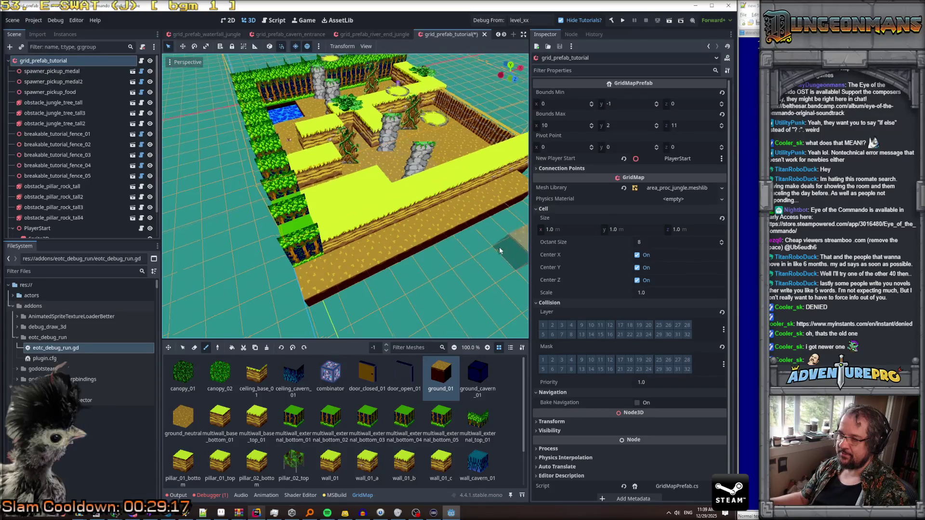
{"action": "left_click_drag", "start_coordinate": [285, 277], "coordinate": [353, 164]}
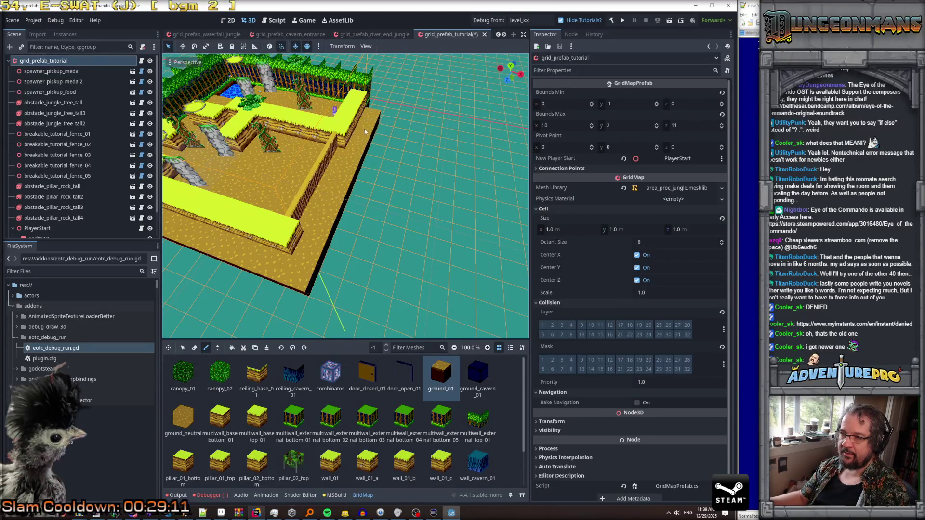
{"action": "mouse_move", "coordinate": [368, 120]}
{"action": "left_mouse_down"}
{"action": "mouse_move", "coordinate": [276, 158]}
{"action": "mouse_move", "coordinate": [275, 173]}
{"action": "left_mouse_up"}
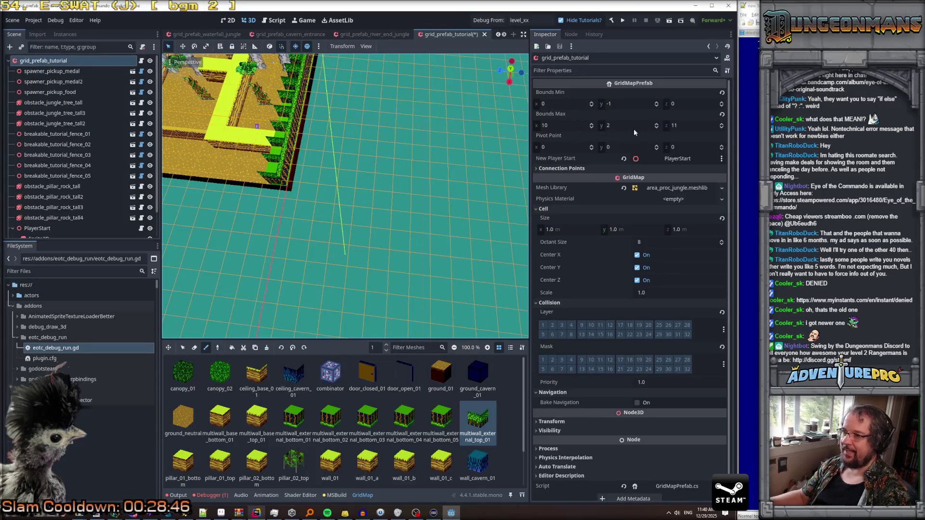
Step: Set the GridMap Bounds Max to 12, 2, 11 and save the scene
{"action": "left_click", "coordinate": [569, 125]}
{"action": "key", "text": "Tab"}
{"action": "key", "text": "Tab"}
{"action": "type", "text": "1"}
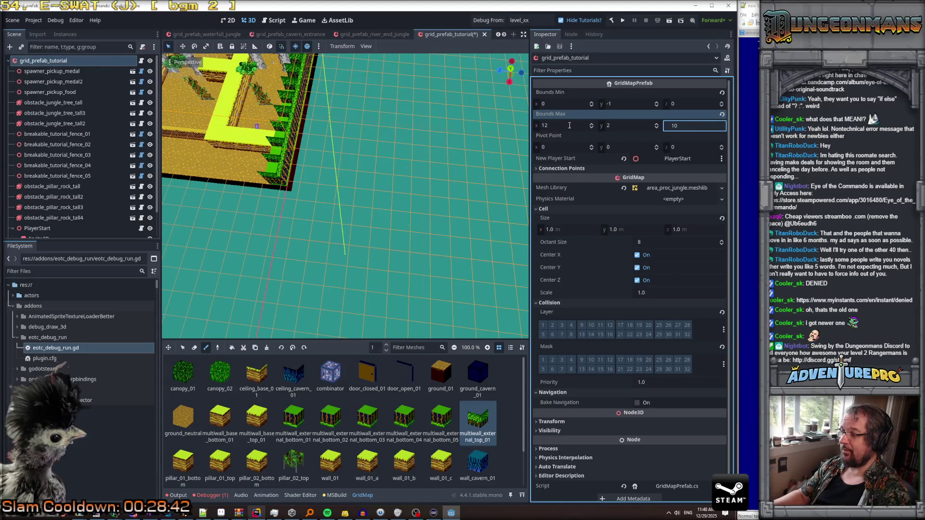
{"action": "key", "text": "ctrl+s"}
{"action": "mouse_move", "coordinate": [405, 241]}
{"action": "left_mouse_down"}
{"action": "mouse_move", "coordinate": [464, 231]}
{"action": "mouse_move", "coordinate": [448, 225]}
{"action": "mouse_move", "coordinate": [441, 238]}
{"action": "mouse_move", "coordinate": [465, 241]}
{"action": "left_mouse_up"}
{"action": "scroll", "coordinate": [415, 234], "scroll_direction": "down", "scroll_amount": 3}
{"action": "scroll", "coordinate": [464, 241], "scroll_direction": "down", "scroll_amount": 2}
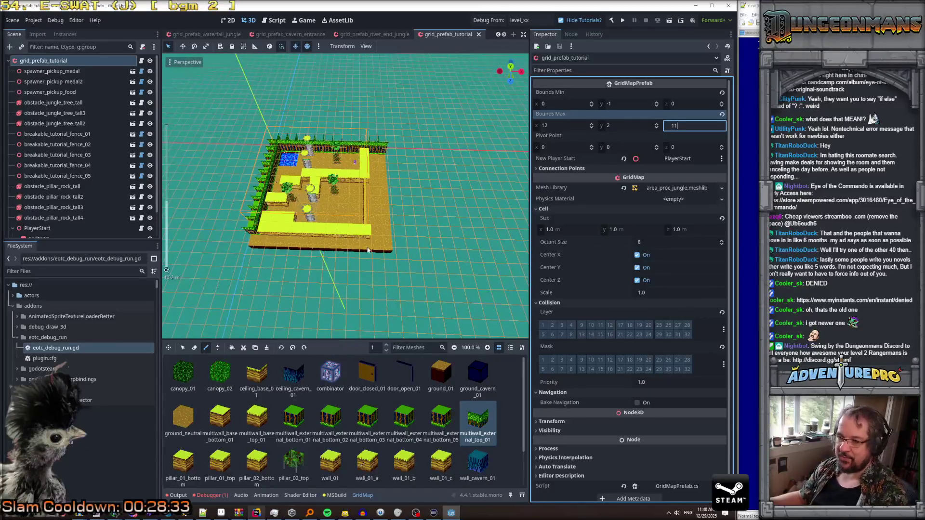
{"action": "scroll", "coordinate": [352, 226], "scroll_direction": "up", "scroll_amount": 2}
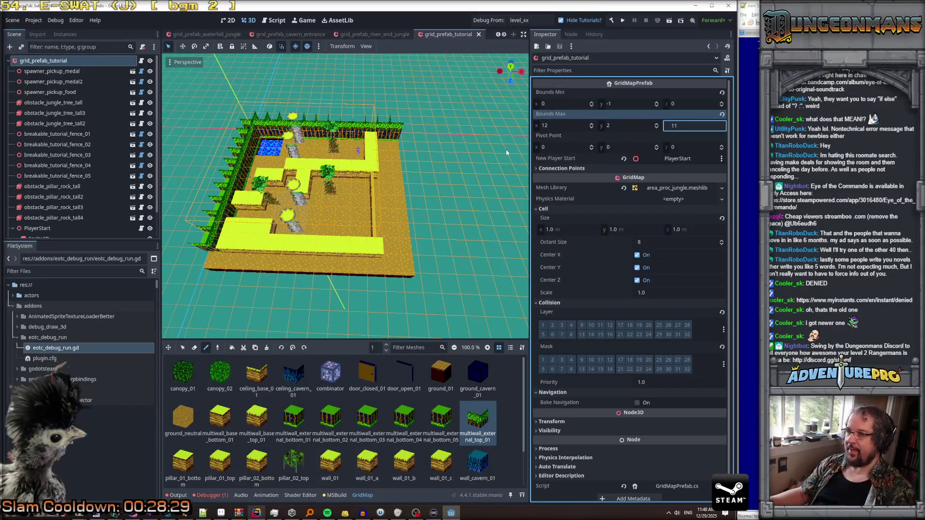
{"action": "key", "text": "Return"}
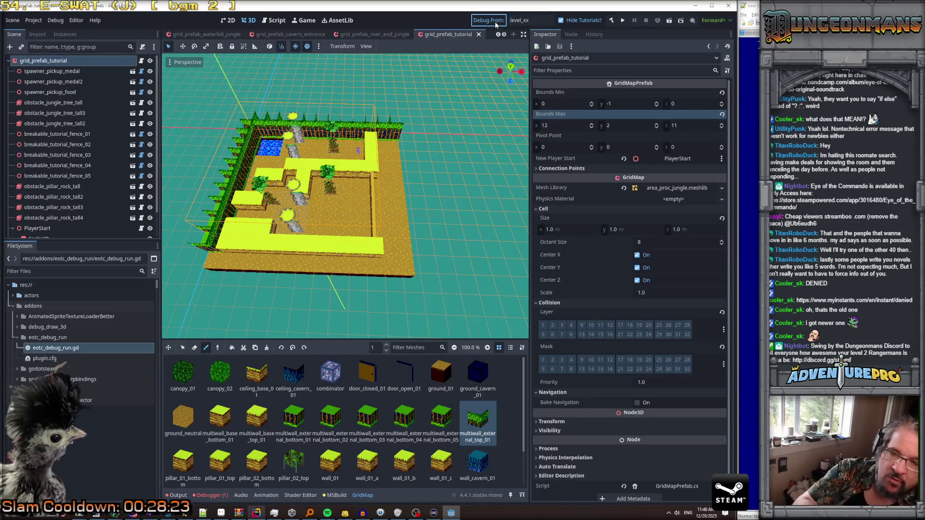
Step: Launch the level and reveal the map with the REVEALALL cheat
{"action": "key", "text": "ctrl+s"}
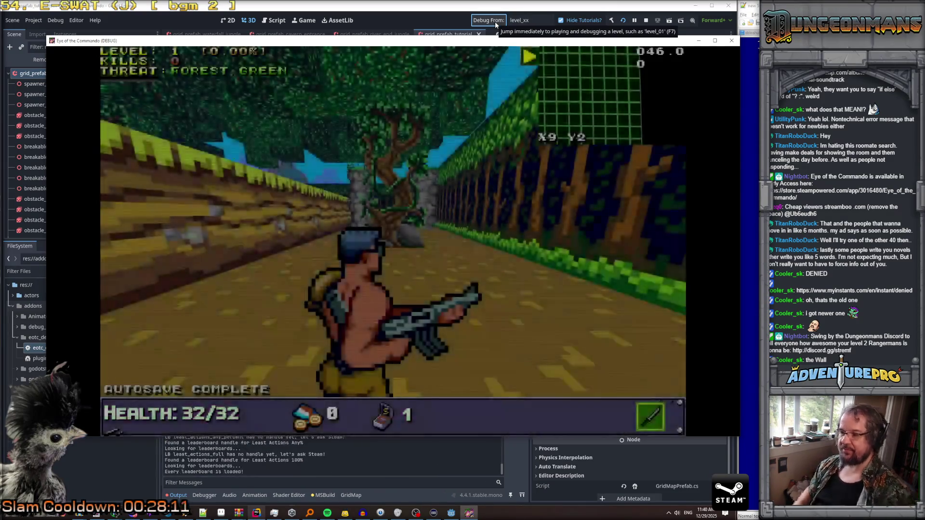
{"action": "key", "text": "w"}
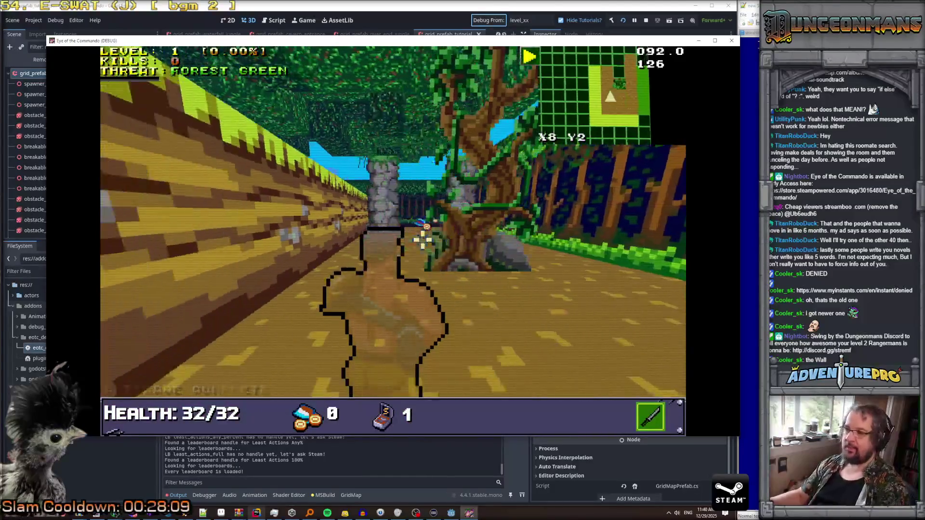
{"action": "key", "text": "grave"}
{"action": "type", "text": "REVEALALL"}
{"action": "key", "text": "Return"}
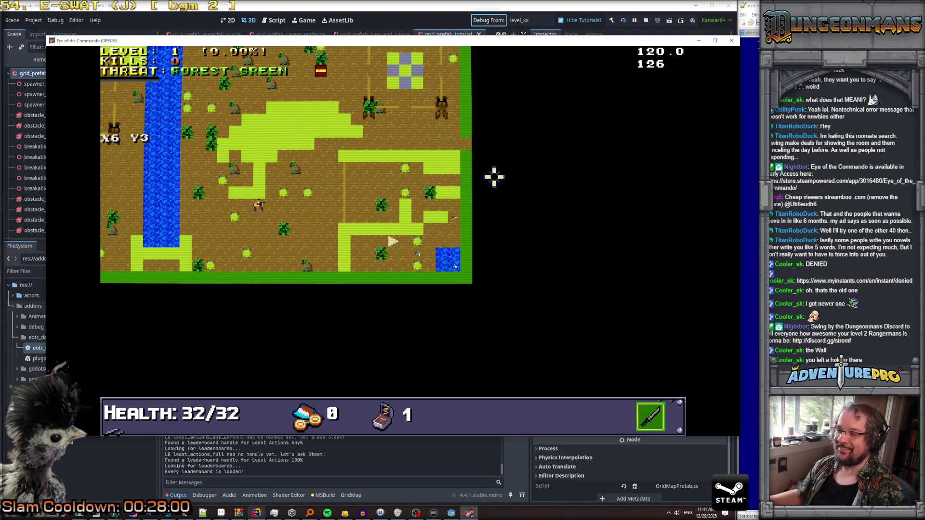
Step: Collect the Freedom Medal, then teleport near the fenced gate with TP 4 12
{"action": "key", "text": "w"}
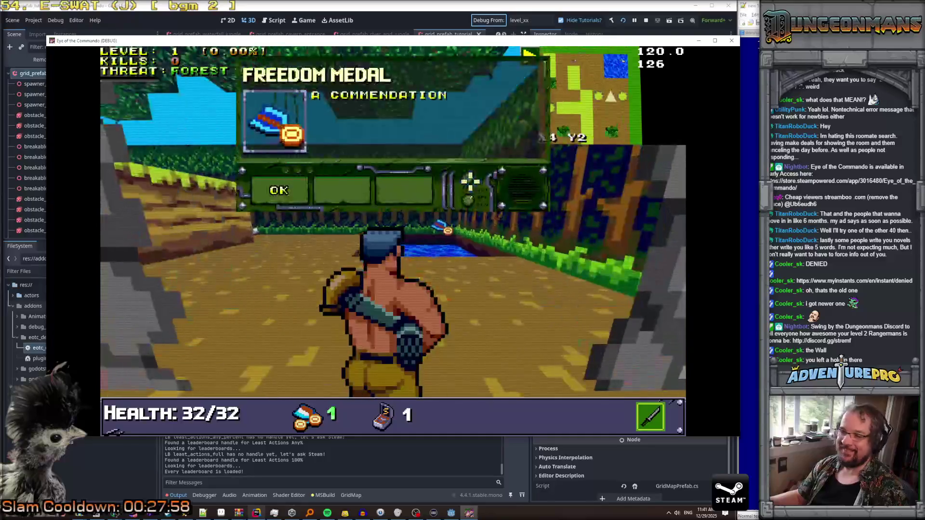
{"action": "left_click", "coordinate": [287, 193]}
{"action": "key", "text": "grave"}
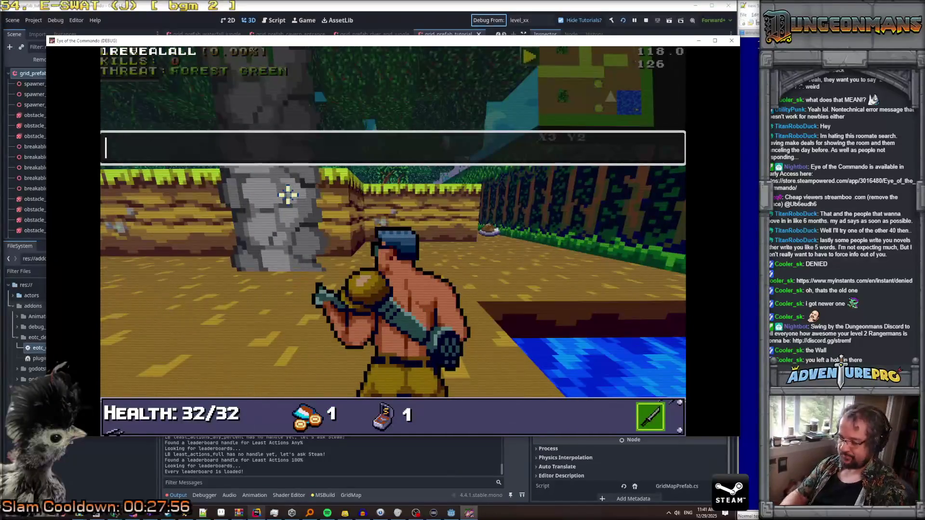
{"action": "type", "text": "TP 4 12"}
{"action": "key", "text": "Return"}
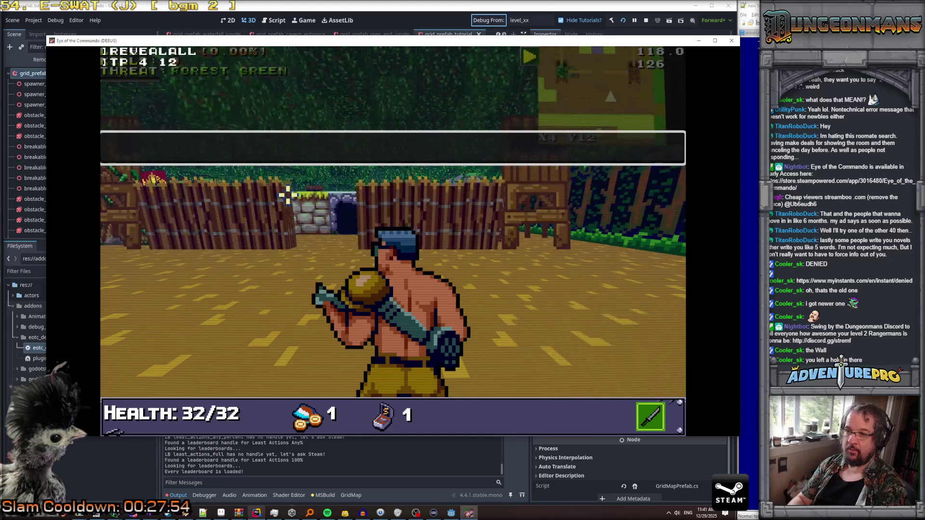
{"action": "key", "text": "grave"}
Step: Walk through the jungle corridor to face the fenced gate
{"action": "key", "text": "w"}
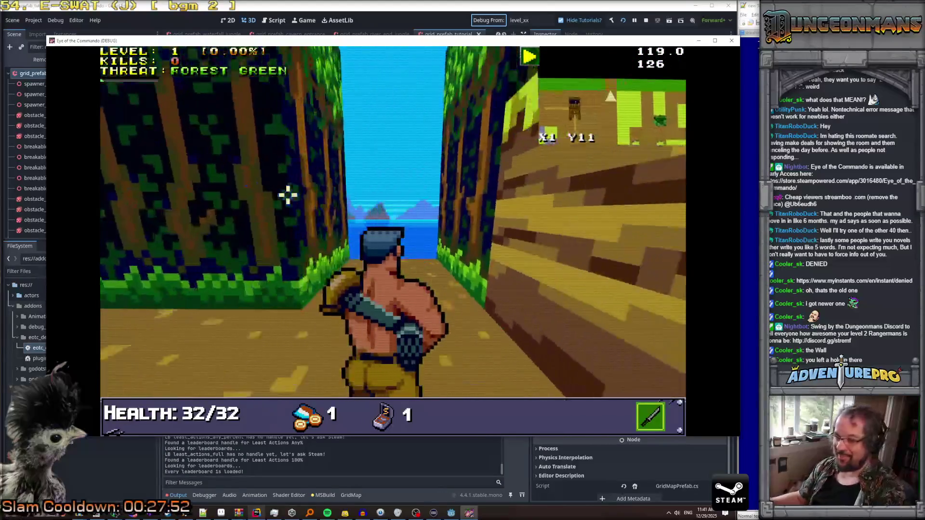
{"action": "key", "text": "a"}
{"action": "key", "text": "a"}
{"action": "key", "text": "q"}
{"action": "key", "text": "q"}
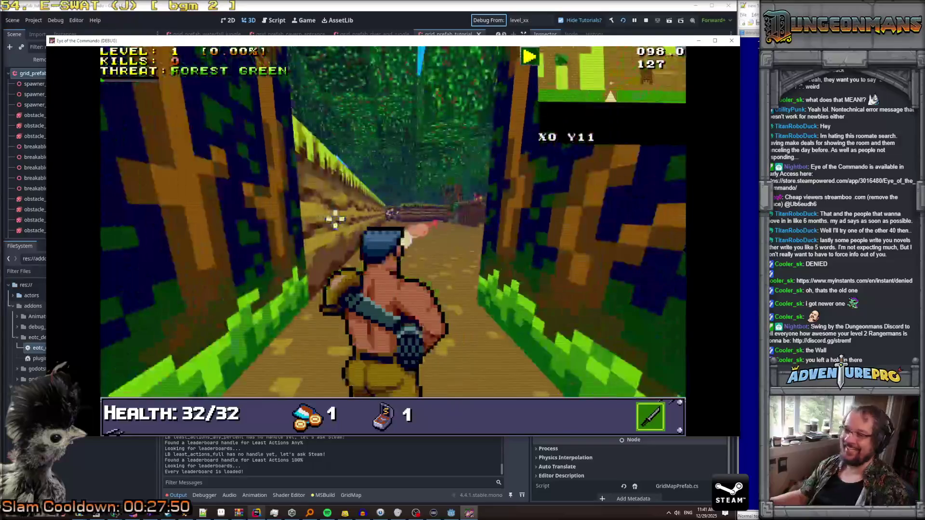
{"action": "key", "text": "w"}
{"action": "key", "text": "e"}
{"action": "key", "text": "e"}
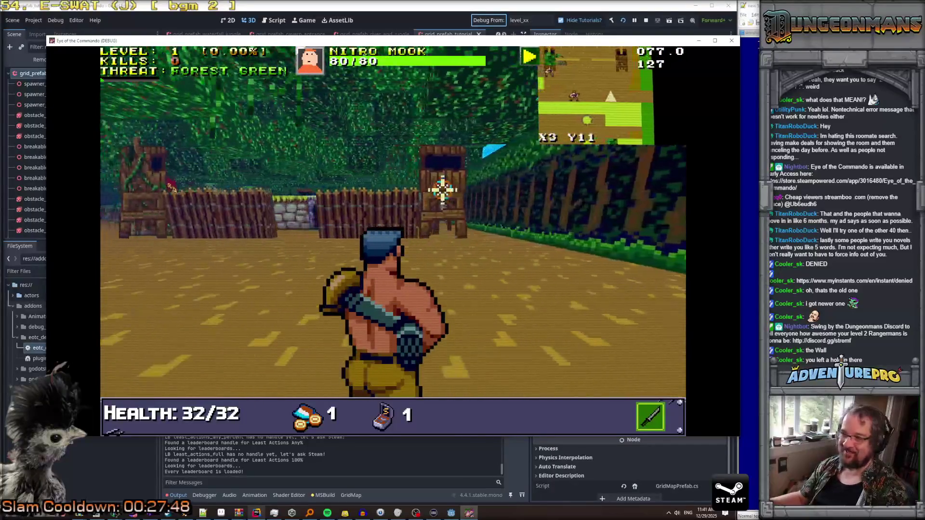
{"action": "key", "text": "w"}
{"action": "key", "text": "w"}
{"action": "key", "text": "w"}
Step: Shoot the Nitro Mook at the gate until Game Over, then stop the game
{"action": "left_click", "coordinate": [440, 181]}
{"action": "left_click", "coordinate": [446, 185]}
{"action": "left_click", "coordinate": [406, 212]}
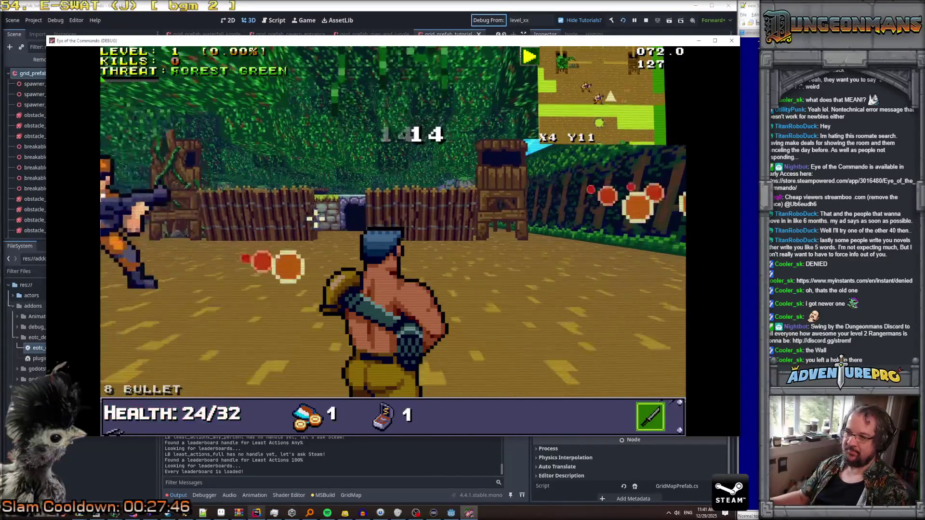
{"action": "key", "text": "d"}
{"action": "key", "text": "q"}
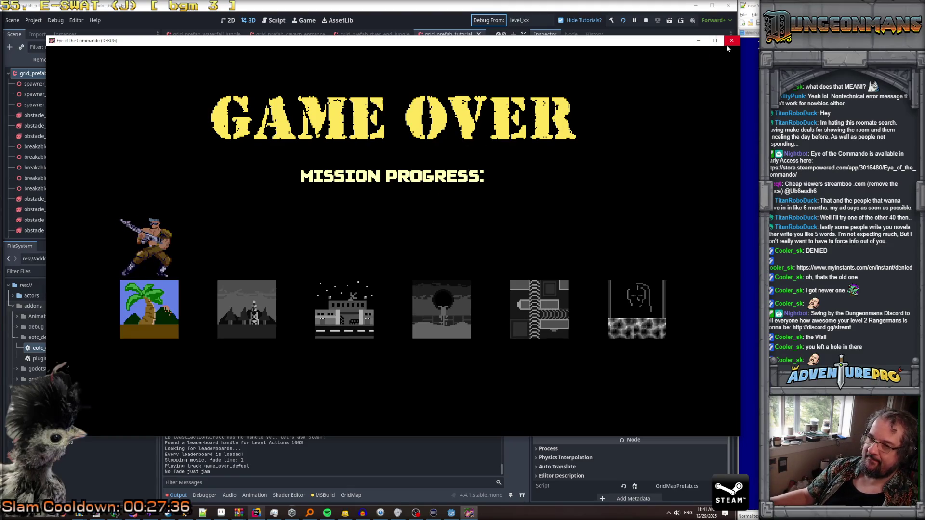
{"action": "left_click", "coordinate": [732, 41]}
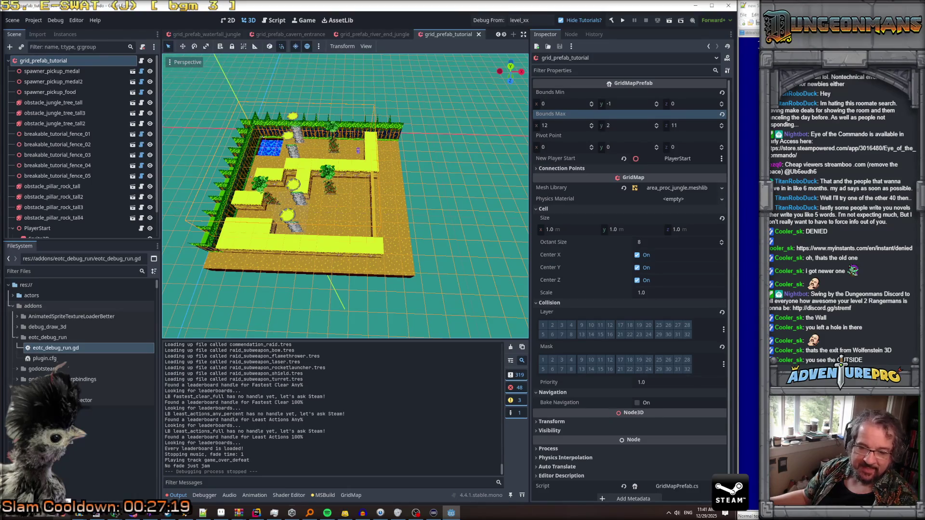
Step: Orbit the tutorial grid map and select its root to show the ground_01, wall_01 and multiwall palette
{"action": "scroll", "coordinate": [301, 269], "scroll_direction": "up", "scroll_amount": 3}
{"action": "scroll", "coordinate": [300, 270], "scroll_direction": "down", "scroll_amount": 3}
{"action": "scroll", "coordinate": [300, 270], "scroll_direction": "down", "scroll_amount": 3}
{"action": "left_click_drag", "start_coordinate": [301, 269], "coordinate": [208, 279]}
{"action": "scroll", "coordinate": [208, 280], "scroll_direction": "up", "scroll_amount": 3}
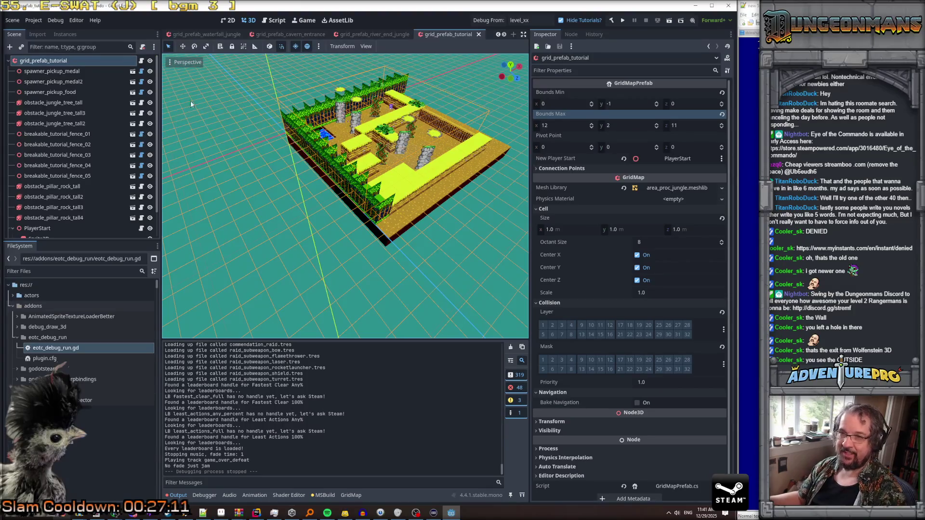
{"action": "left_click", "coordinate": [43, 61]}
Step: Pick multiwall_external_bottom_05 from the map, paint it into the outer wall's corner gap, and save
{"action": "key", "text": "r"}
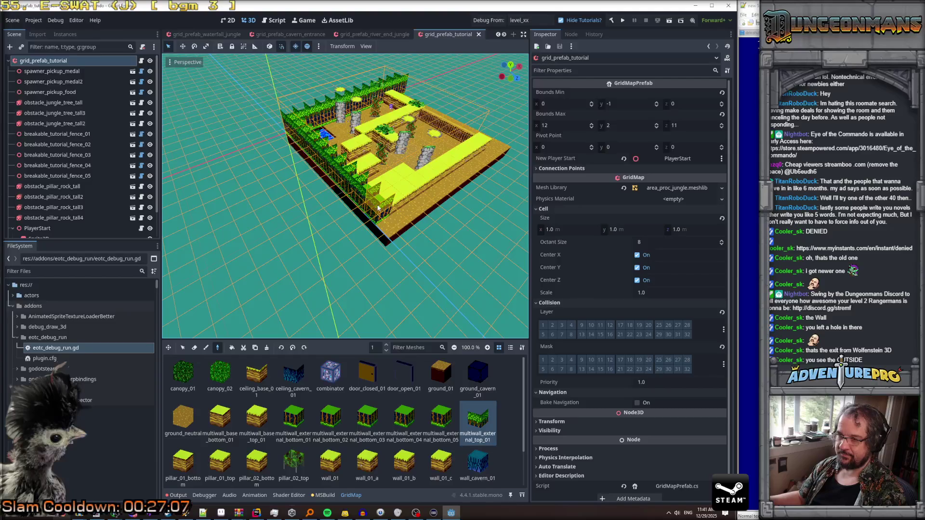
{"action": "key", "text": "e"}
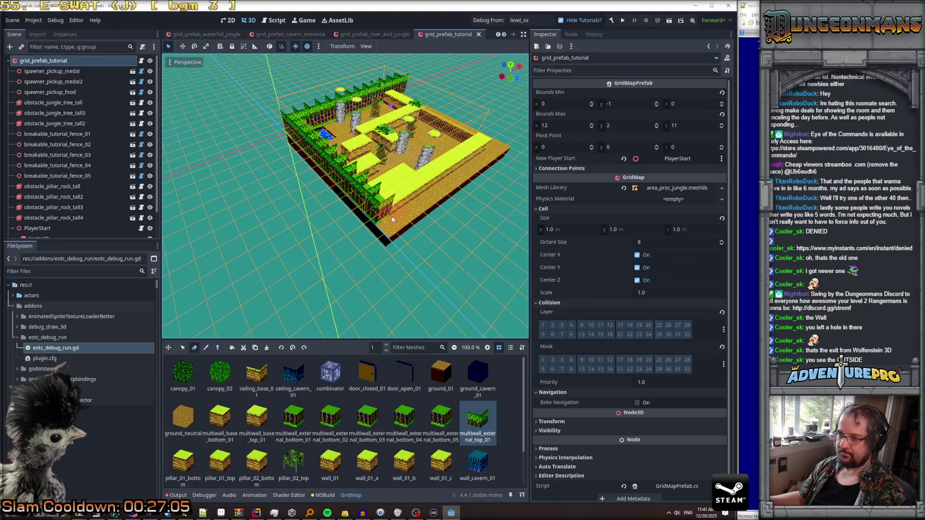
{"action": "left_click", "coordinate": [380, 217]}
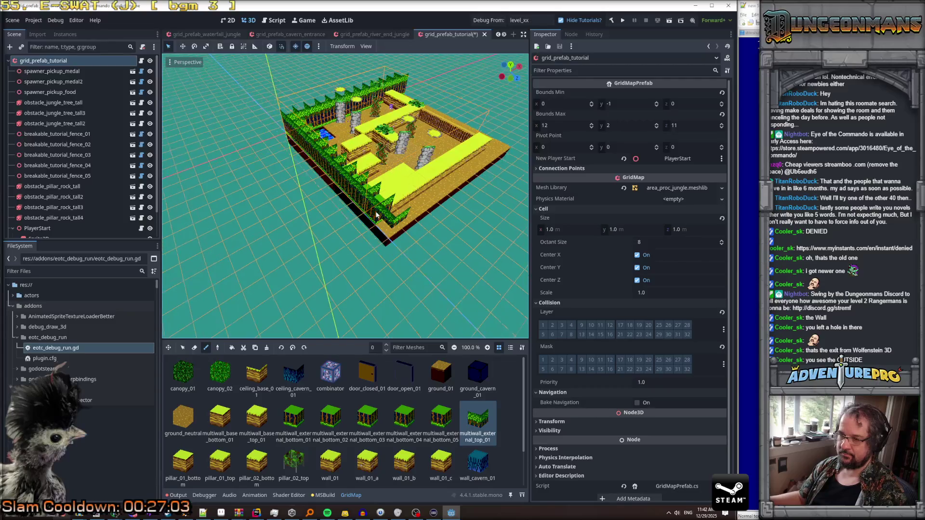
{"action": "key", "text": "r"}
{"action": "left_click", "coordinate": [388, 230]}
{"action": "key", "text": "e"}
{"action": "left_click", "coordinate": [388, 230]}
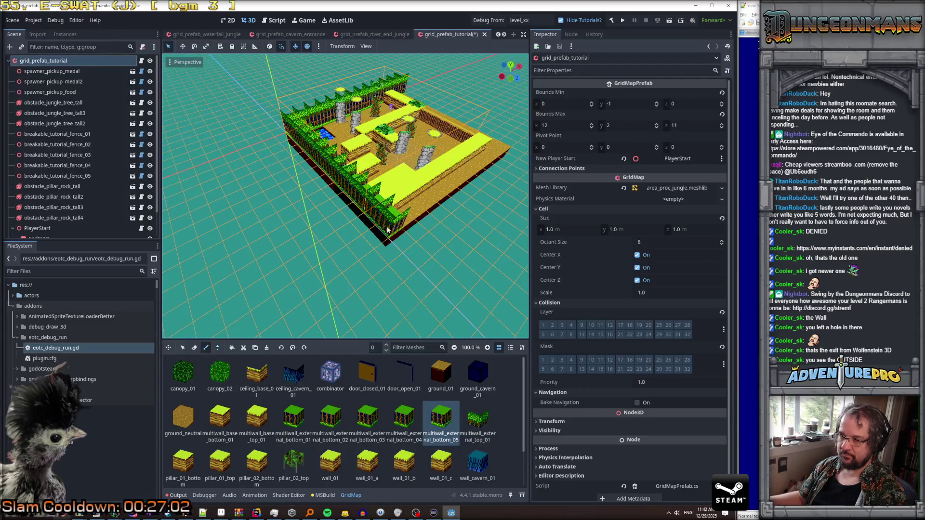
{"action": "key", "text": "ctrl+s"}
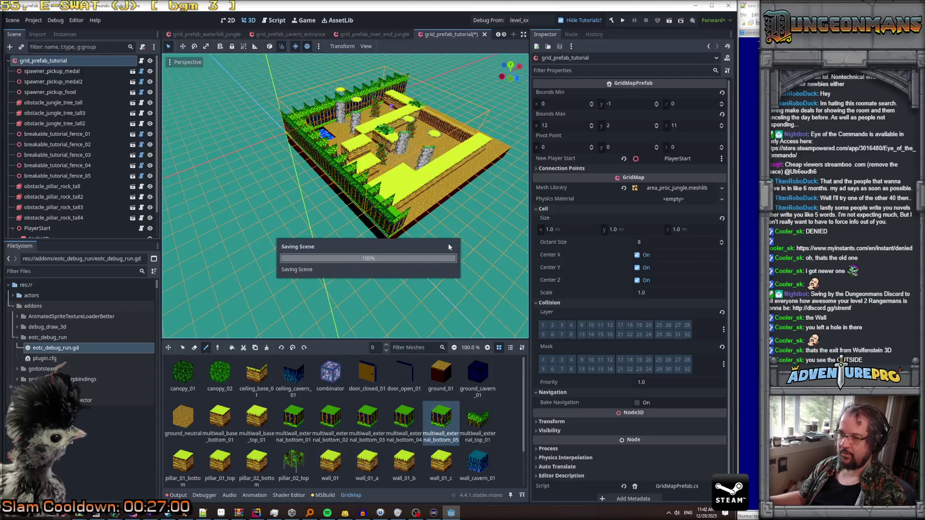
{"action": "mouse_move", "coordinate": [467, 242]}
{"action": "left_mouse_down"}
{"action": "mouse_move", "coordinate": [400, 248]}
{"action": "mouse_move", "coordinate": [375, 268]}
{"action": "left_mouse_up"}
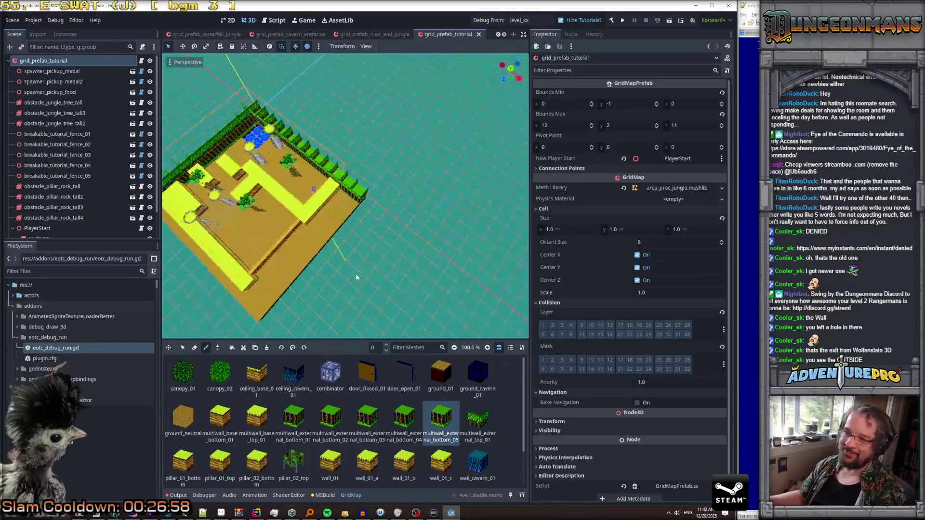
{"action": "scroll", "coordinate": [364, 271], "scroll_direction": "up", "scroll_amount": 4}
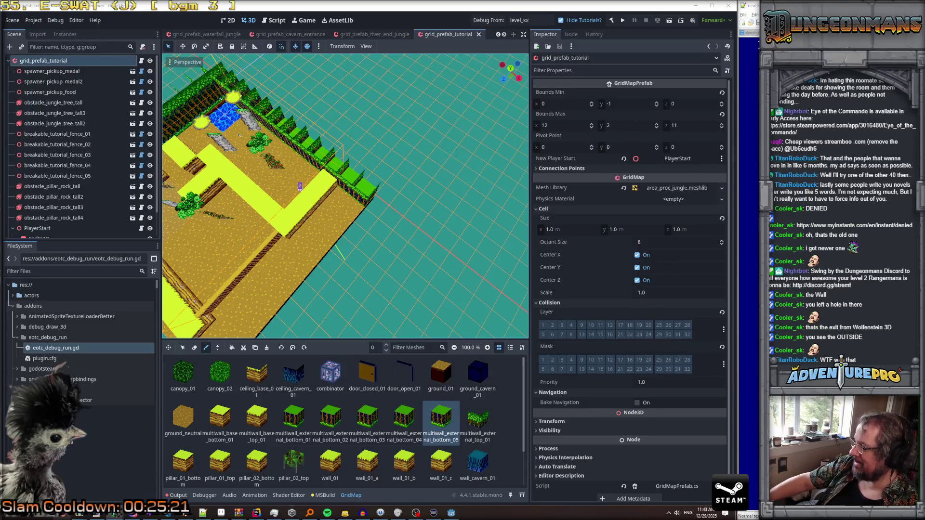
{"action": "scroll", "coordinate": [320, 242], "scroll_direction": "down", "scroll_amount": 5}
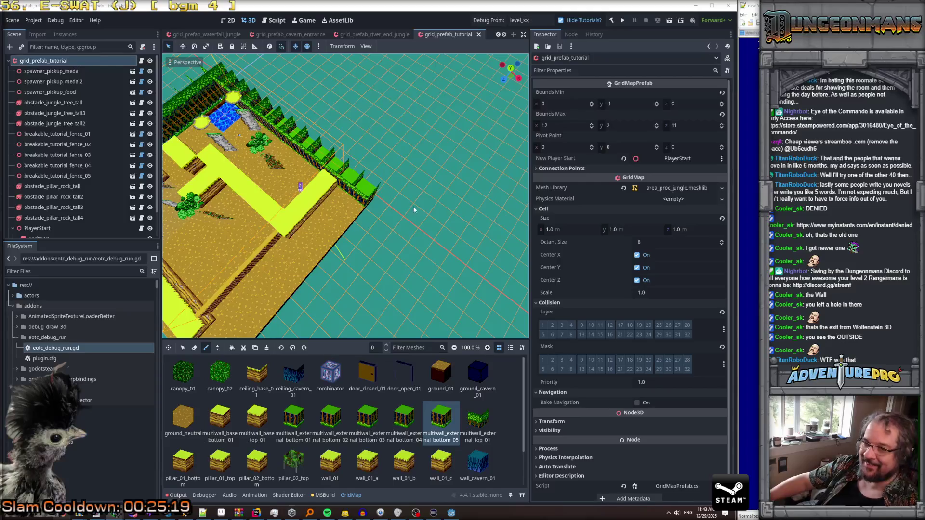
{"action": "left_click_drag", "start_coordinate": [467, 205], "coordinate": [504, 201]}
{"action": "scroll", "coordinate": [487, 217], "scroll_direction": "up", "scroll_amount": 3}
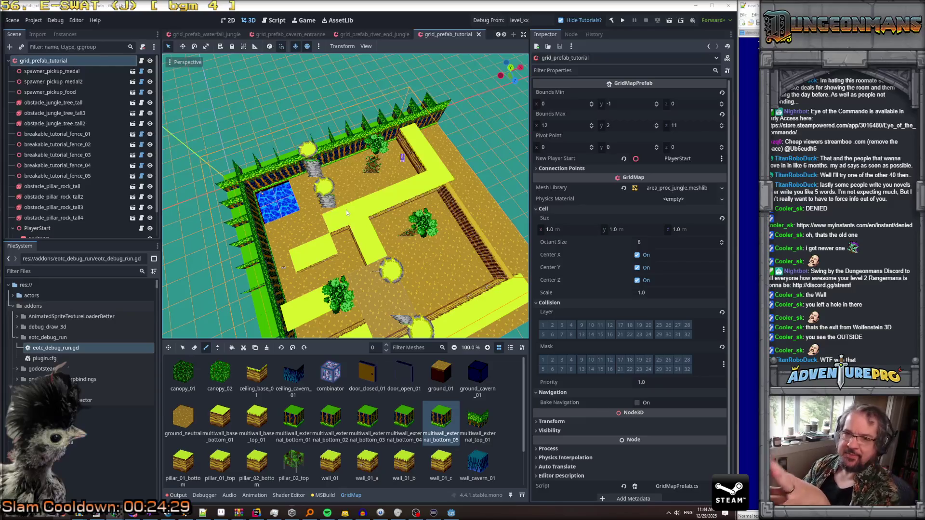
{"action": "scroll", "coordinate": [391, 231], "scroll_direction": "down", "scroll_amount": 3}
{"action": "scroll", "coordinate": [391, 231], "scroll_direction": "up", "scroll_amount": 3}
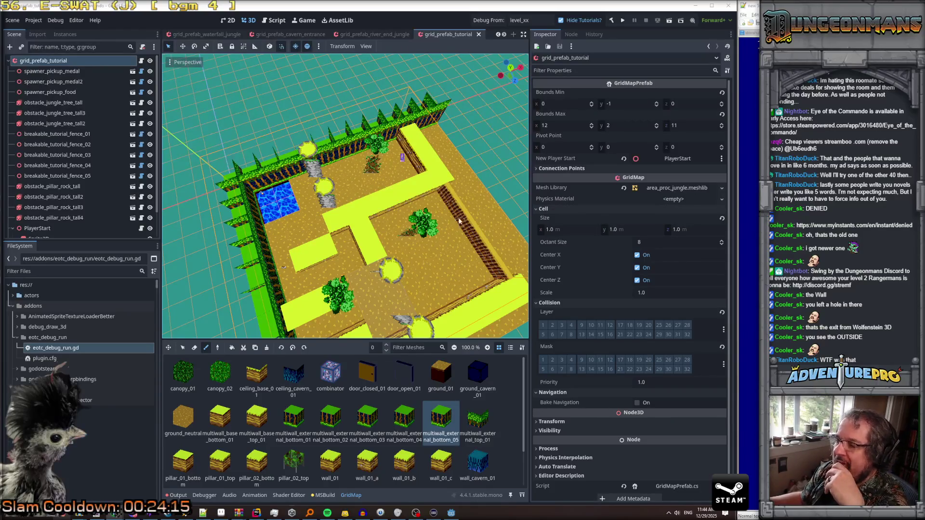
Step: Select breakable_tutorial_fence_05 and expand Death And Loot to show its DetonateEntryGate method
{"action": "left_click_drag", "start_coordinate": [464, 221], "coordinate": [386, 202]}
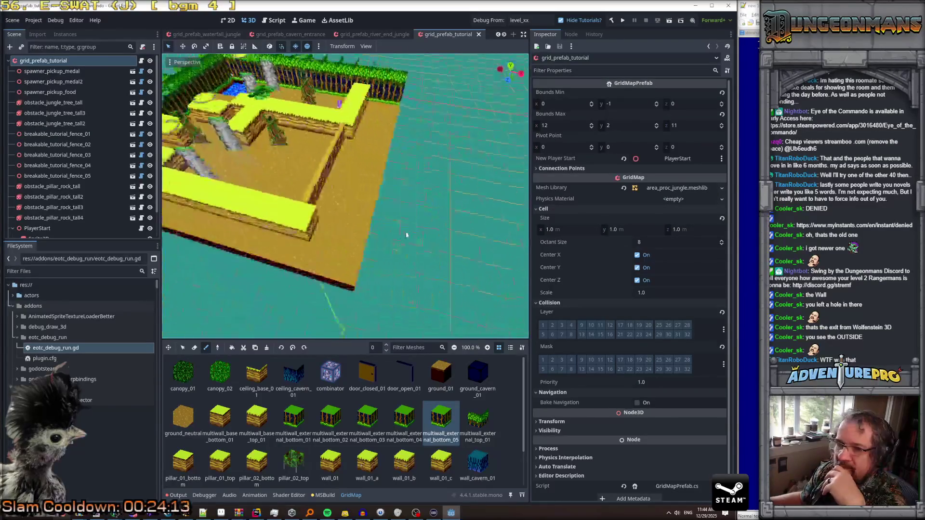
{"action": "scroll", "coordinate": [99, 192], "scroll_direction": "down", "scroll_amount": 1}
{"action": "scroll", "coordinate": [99, 190], "scroll_direction": "down", "scroll_amount": 1}
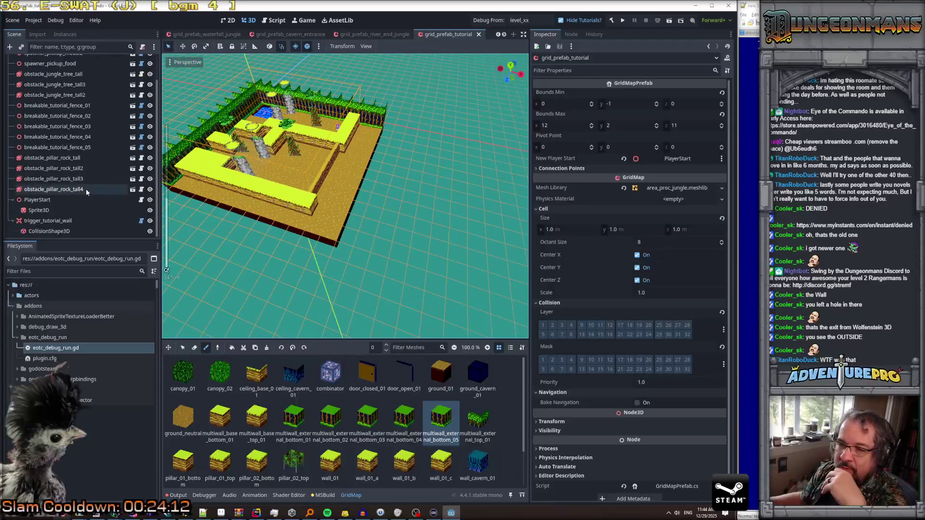
{"action": "left_click", "coordinate": [57, 159]}
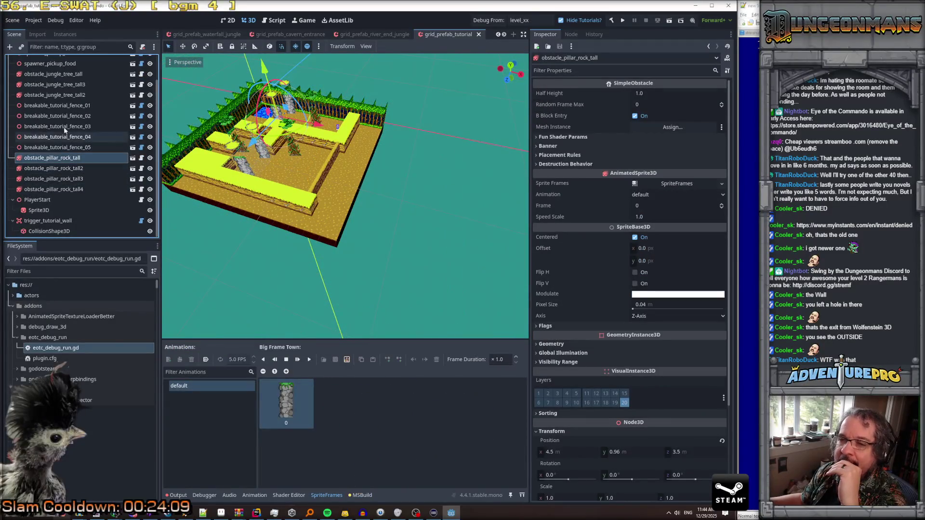
{"action": "double_click", "coordinate": [72, 116]}
{"action": "left_click", "coordinate": [72, 137]}
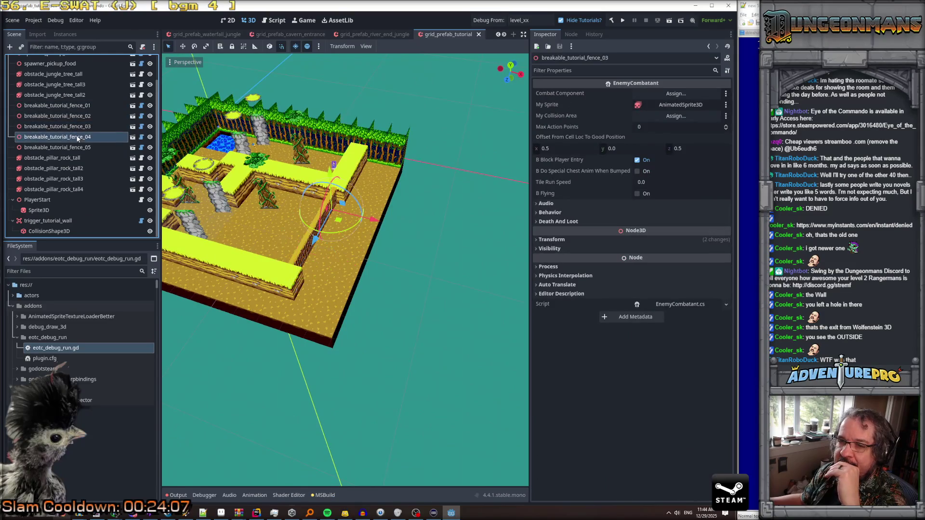
{"action": "left_click", "coordinate": [72, 148]}
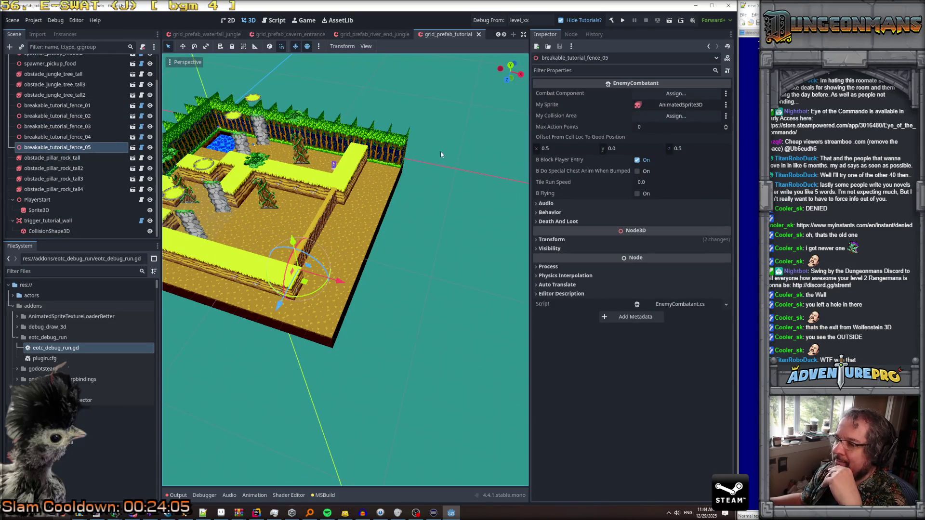
{"action": "left_click", "coordinate": [572, 222]}
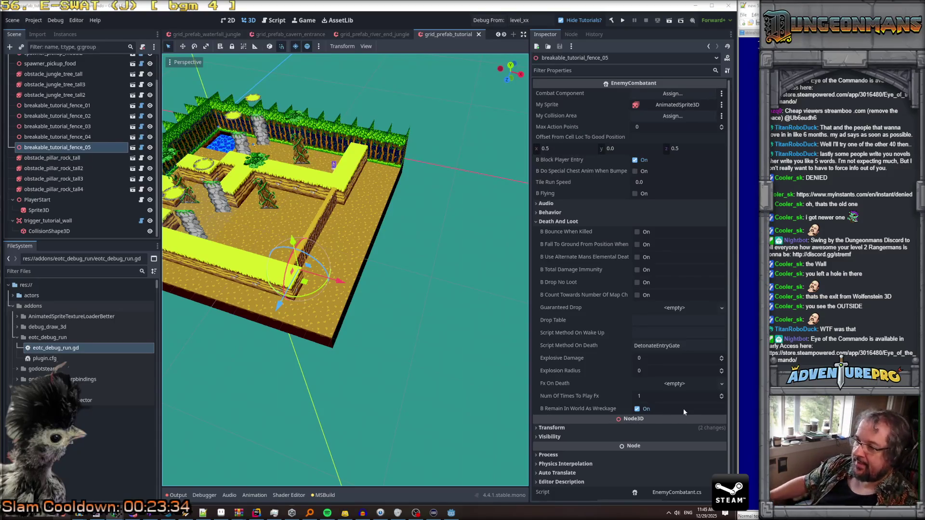
Step: Check fence_05's Script Method On Death field, then select breakable_tutorial_fence_01 in the Scene dock
{"action": "left_click", "coordinate": [683, 345]}
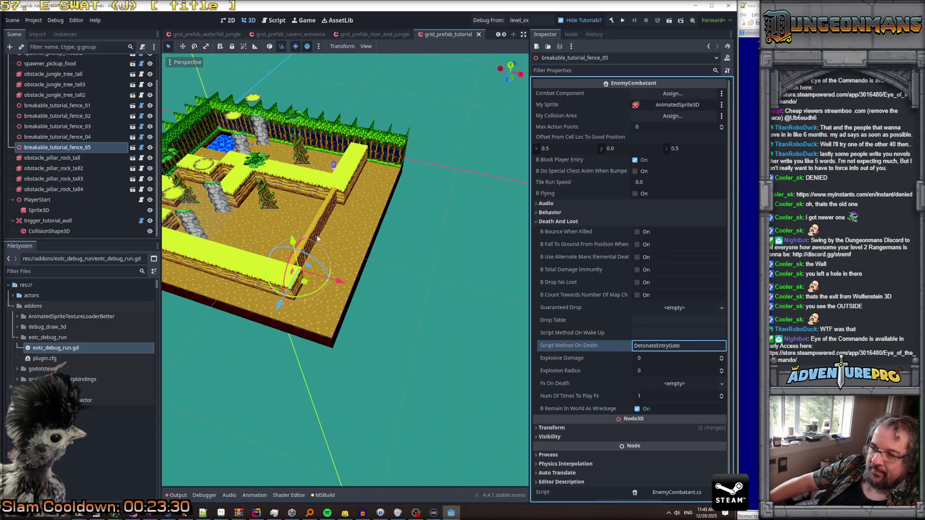
{"action": "scroll", "coordinate": [91, 163], "scroll_direction": "up", "scroll_amount": 2}
{"action": "scroll", "coordinate": [91, 164], "scroll_direction": "down", "scroll_amount": 2}
{"action": "scroll", "coordinate": [89, 164], "scroll_direction": "up", "scroll_amount": 2}
{"action": "scroll", "coordinate": [88, 164], "scroll_direction": "down", "scroll_amount": 2}
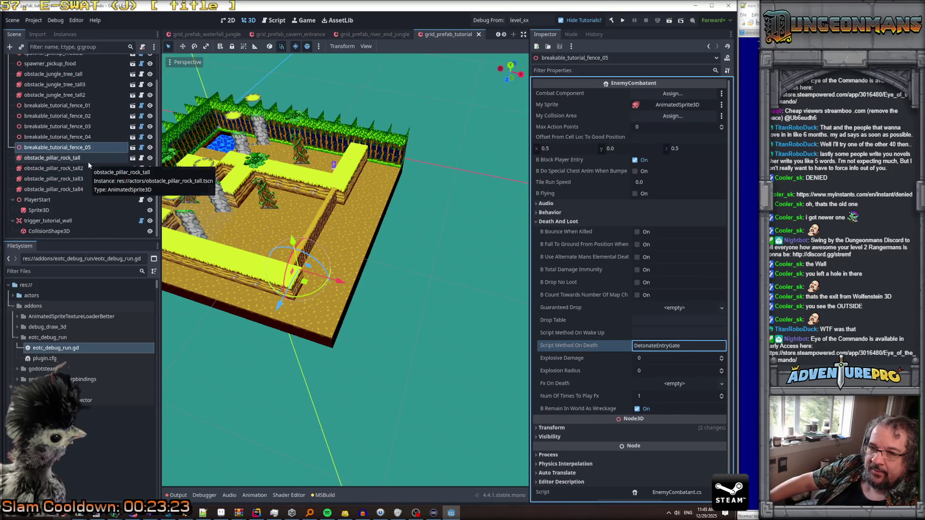
{"action": "left_click", "coordinate": [87, 108]}
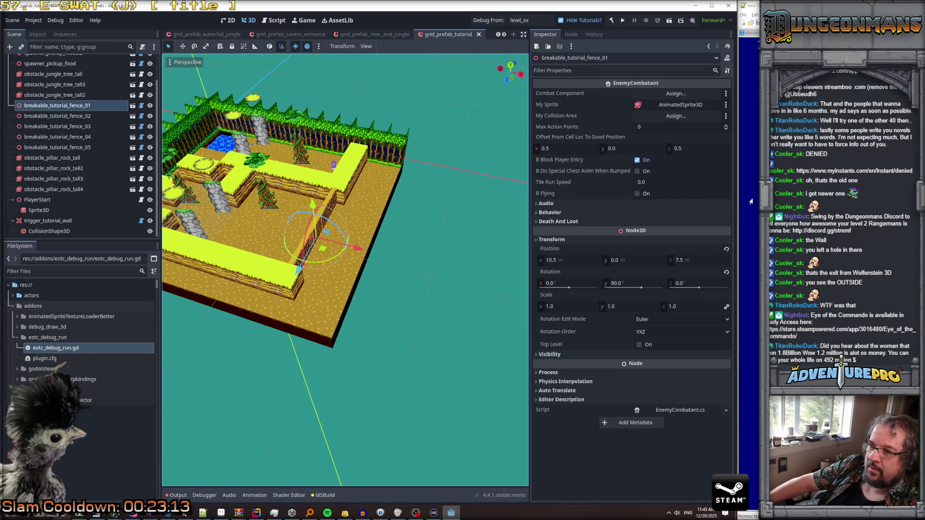
{"action": "left_click_drag", "start_coordinate": [482, 231], "coordinate": [508, 240]}
{"action": "scroll", "coordinate": [98, 137], "scroll_direction": "up", "scroll_amount": 2}
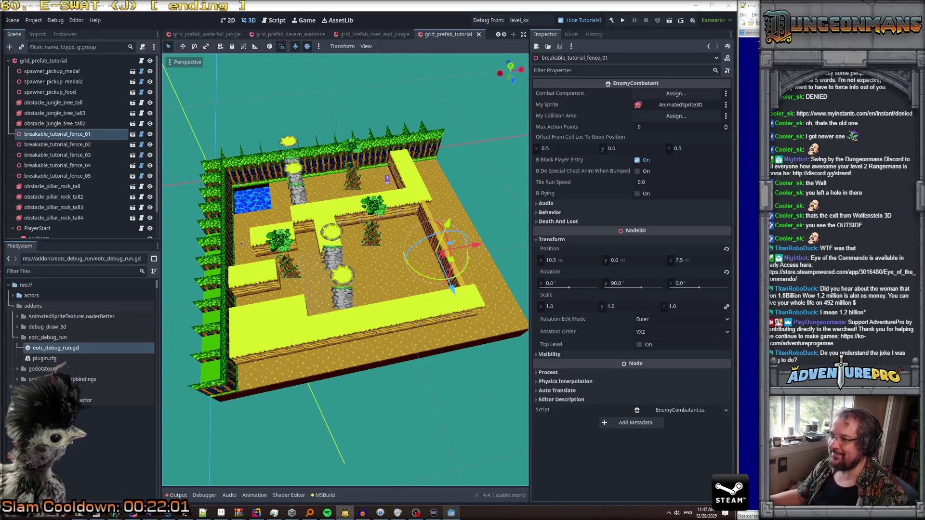
{"action": "scroll", "coordinate": [71, 149], "scroll_direction": "down", "scroll_amount": 2}
{"action": "scroll", "coordinate": [71, 149], "scroll_direction": "up", "scroll_amount": 2}
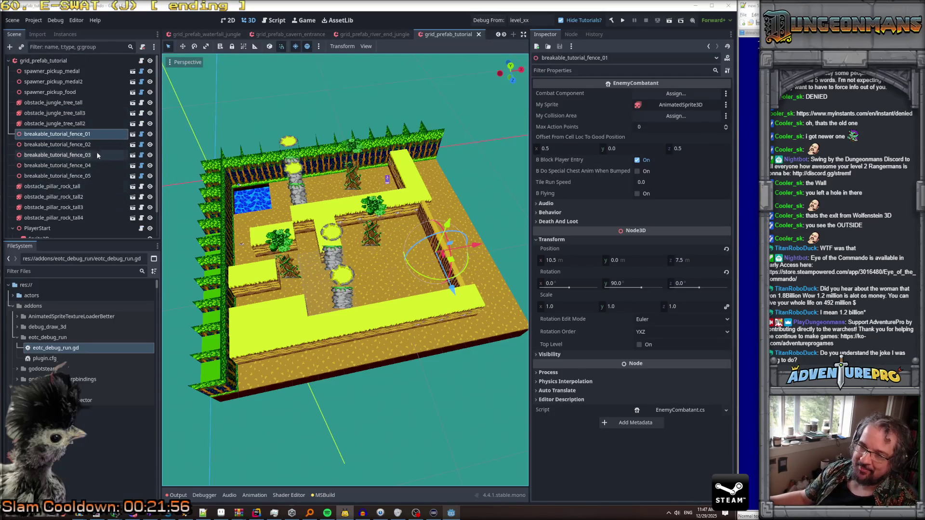
{"action": "left_click", "coordinate": [91, 155]}
{"action": "left_click", "coordinate": [90, 175]}
{"action": "left_click", "coordinate": [90, 154]}
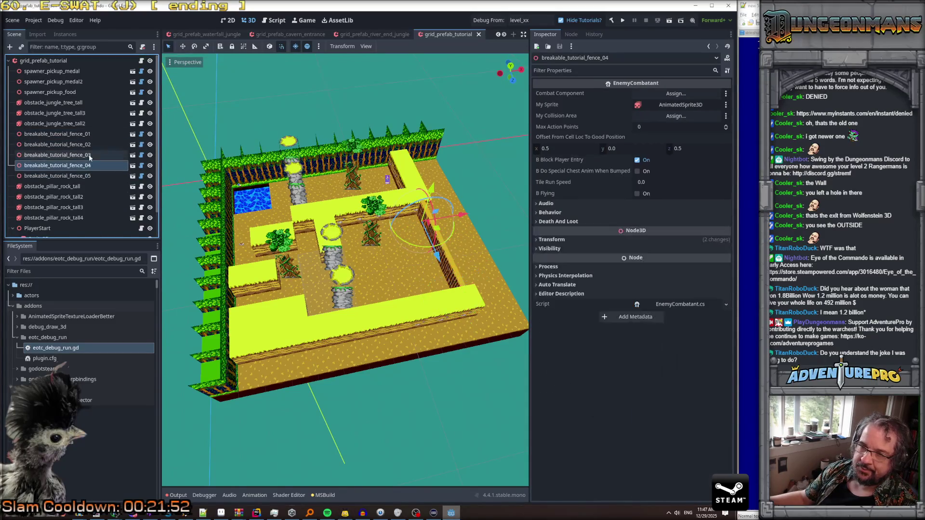
{"action": "left_click", "coordinate": [90, 139]}
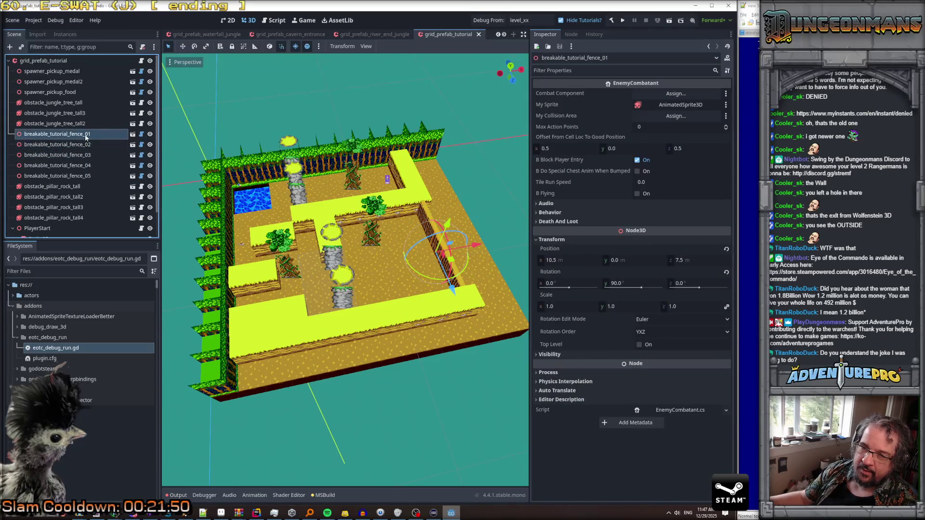
{"action": "left_click", "coordinate": [86, 137]}
{"action": "key", "text": "Escape"}
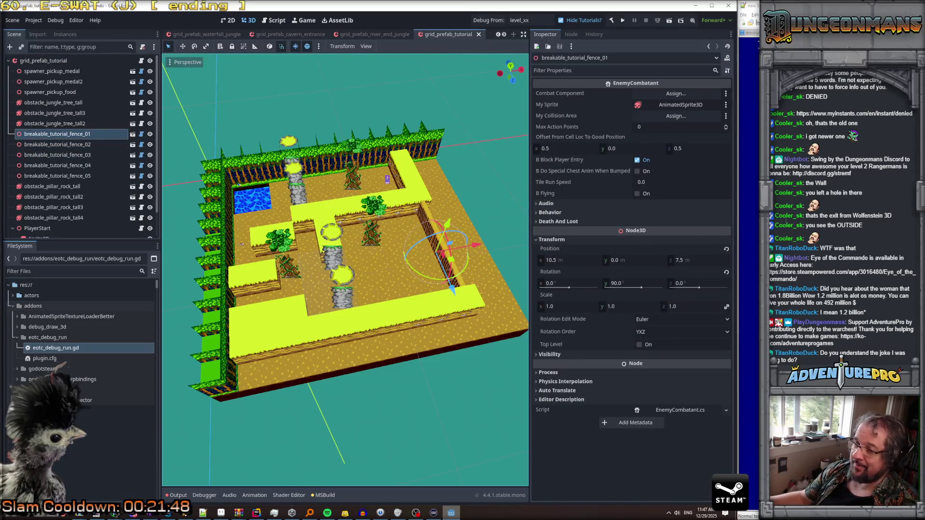
{"action": "left_click", "coordinate": [108, 134]}
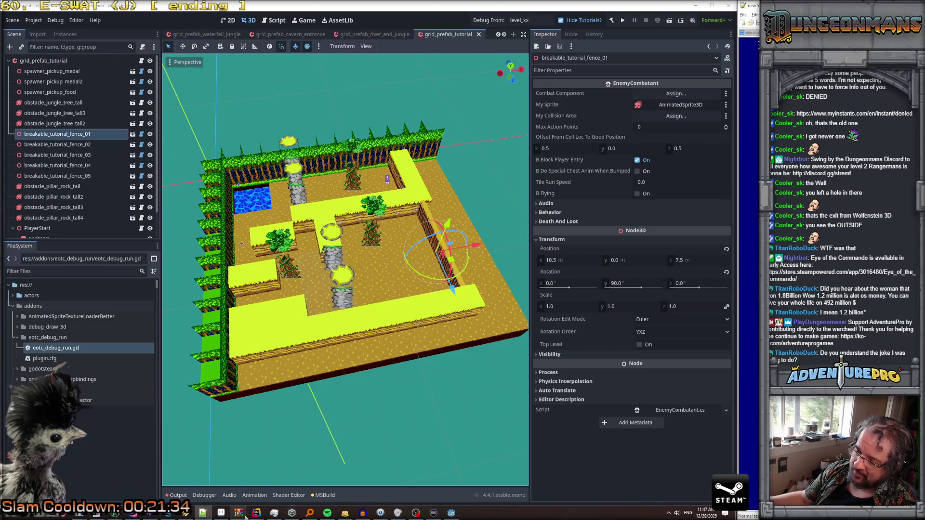
{"action": "left_click", "coordinate": [257, 513]}
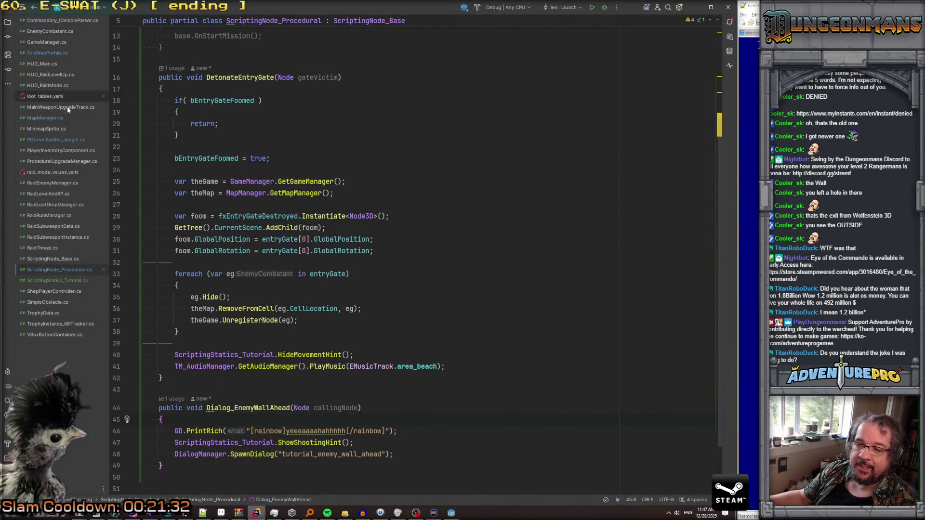
Step: In PGLevelBuilder_Jungle.cs, add 'var sn = MapManager.GetLevelScriptingNode()' after the ProtectCellList call
{"action": "scroll", "coordinate": [281, 258], "scroll_direction": "up", "scroll_amount": 5}
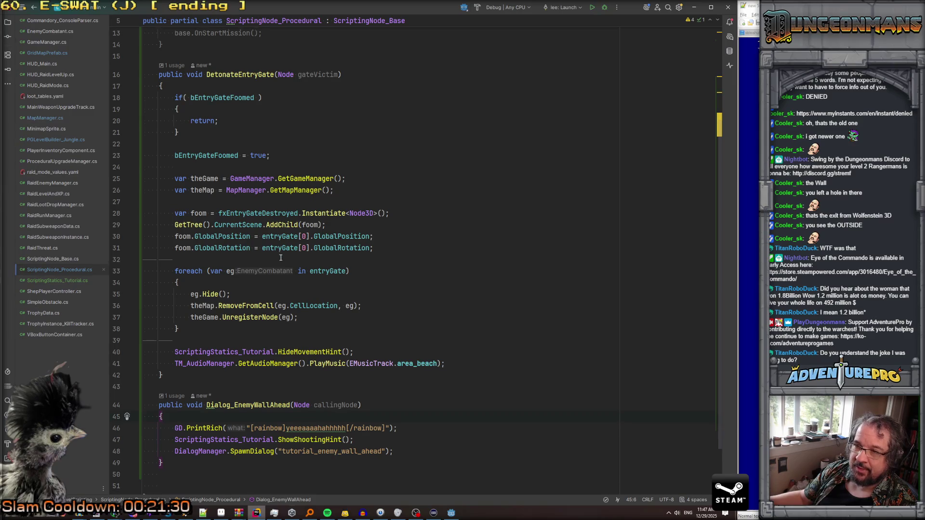
{"action": "scroll", "coordinate": [281, 257], "scroll_direction": "down", "scroll_amount": 5}
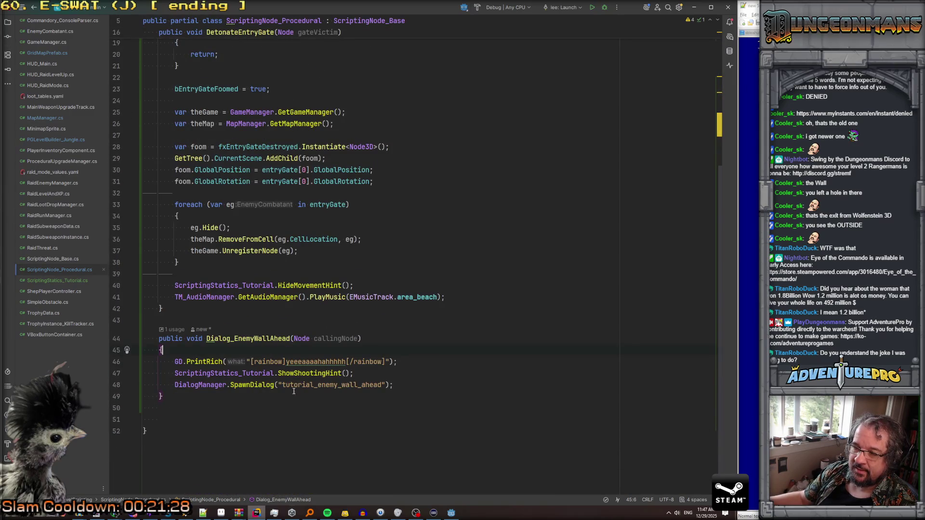
{"action": "scroll", "coordinate": [294, 391], "scroll_direction": "up", "scroll_amount": 10}
{"action": "left_click", "coordinate": [66, 139]}
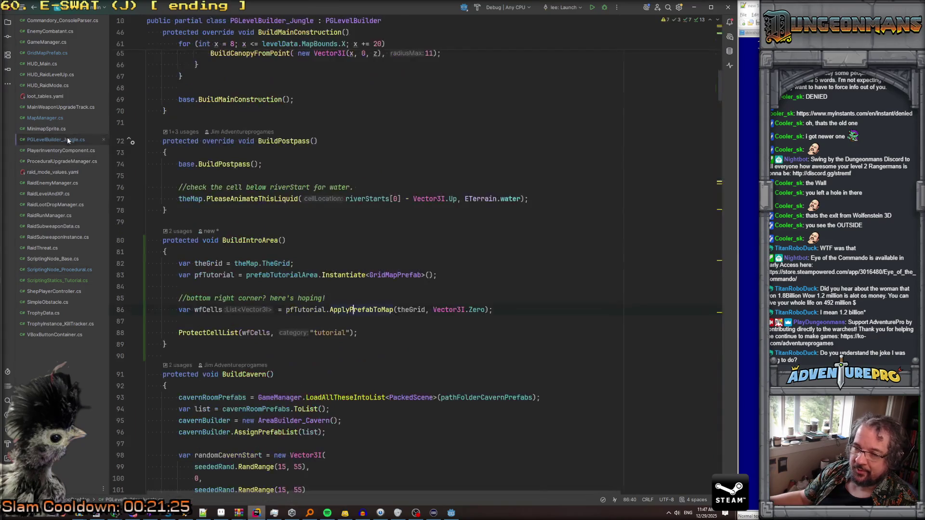
{"action": "scroll", "coordinate": [279, 179], "scroll_direction": "up", "scroll_amount": 2}
{"action": "scroll", "coordinate": [279, 180], "scroll_direction": "down", "scroll_amount": 3}
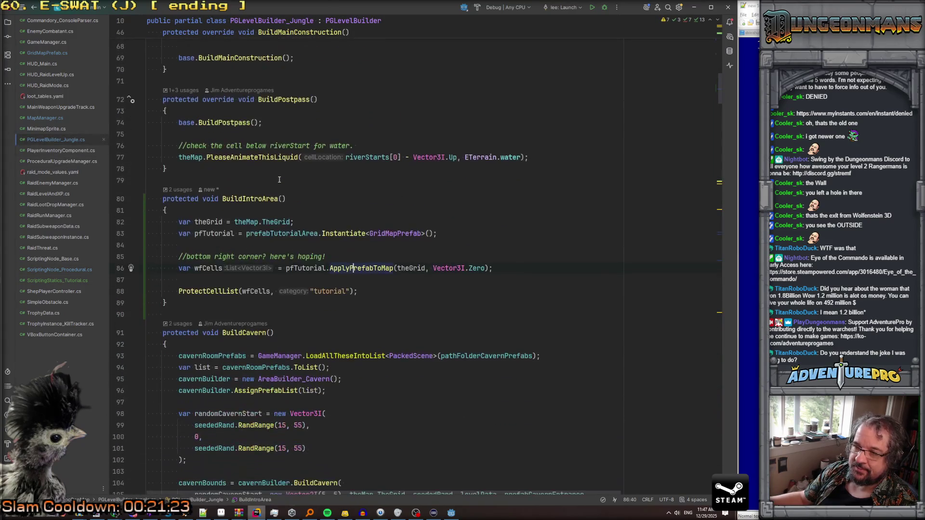
{"action": "left_click", "coordinate": [370, 288]}
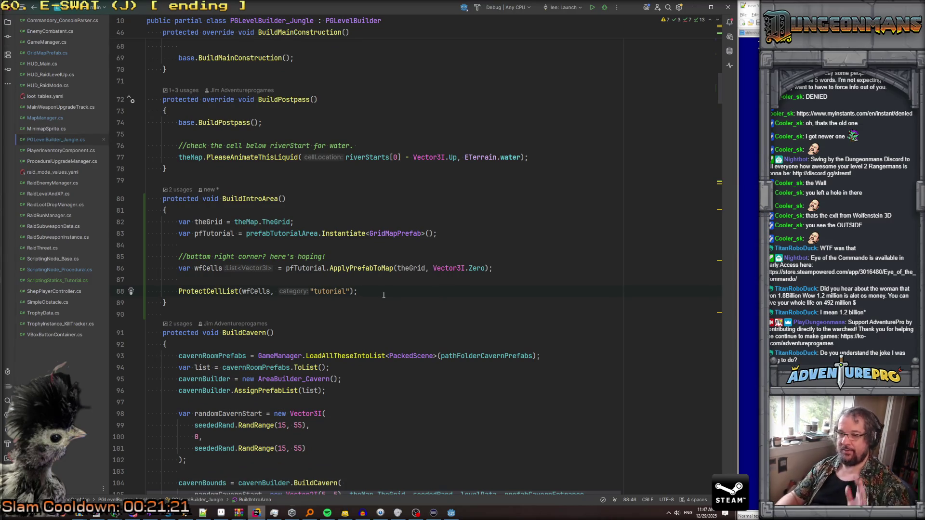
{"action": "key", "text": "Return"}
{"action": "key", "text": "Return"}
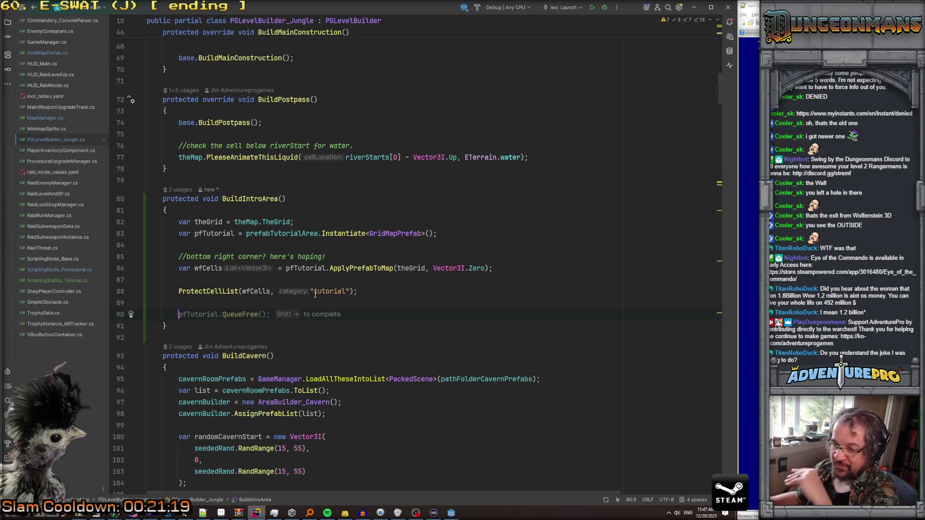
{"action": "type", "text": "var sn ="}
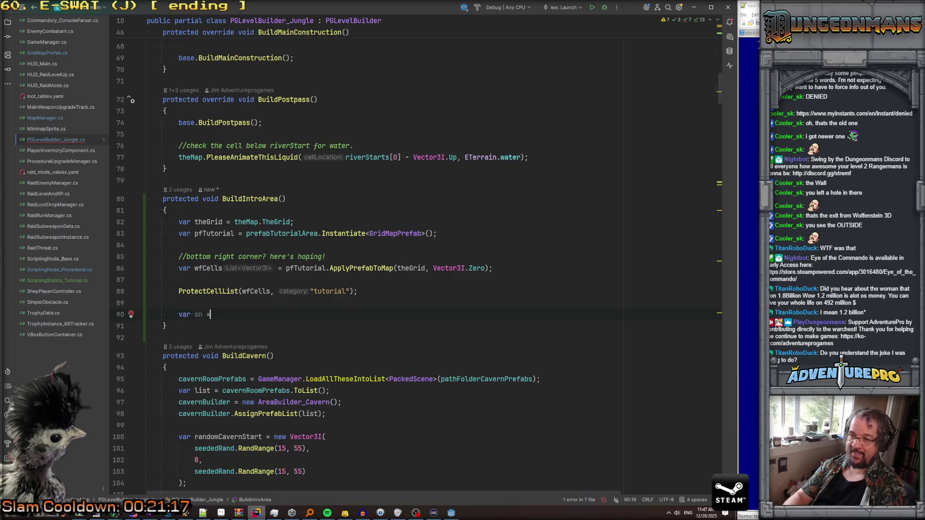
{"action": "type", "text": " MapManager.scrip"}
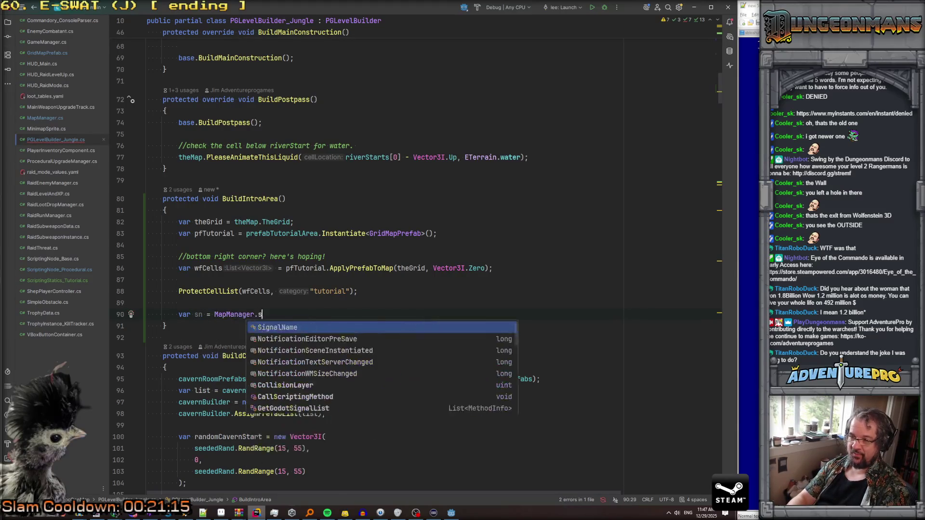
{"action": "key", "text": "Down"}
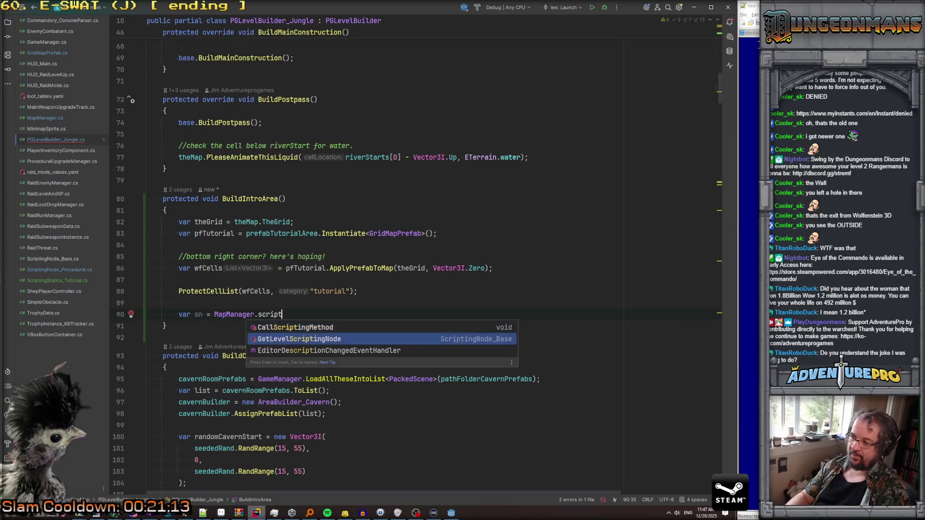
{"action": "key", "text": "Return"}
Step: Finish the statement with the cast 'as ScriptingNode_Procedural;'
{"action": "type", "text": "as Scr"}
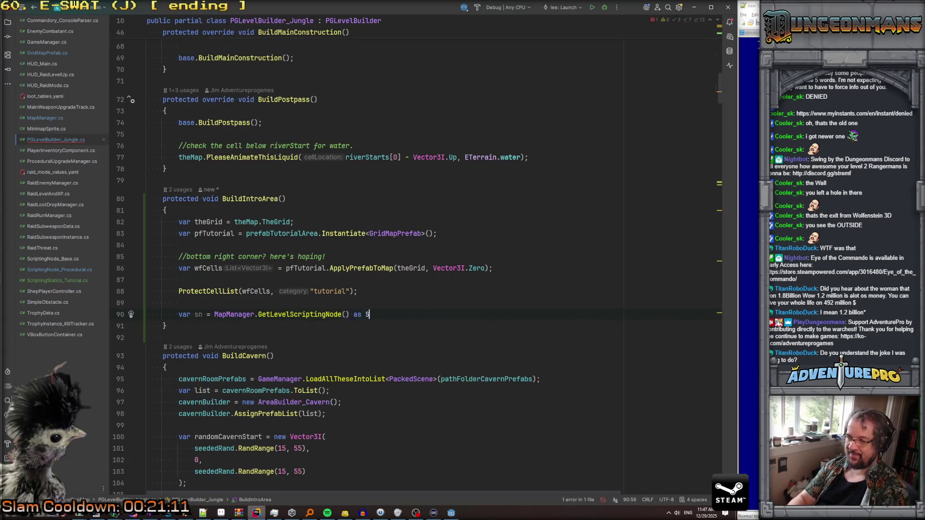
{"action": "key", "text": "Return"}
{"action": "key", "text": "BackSpace"}
{"action": "key", "text": "BackSpace"}
{"action": "key", "text": "BackSpace"}
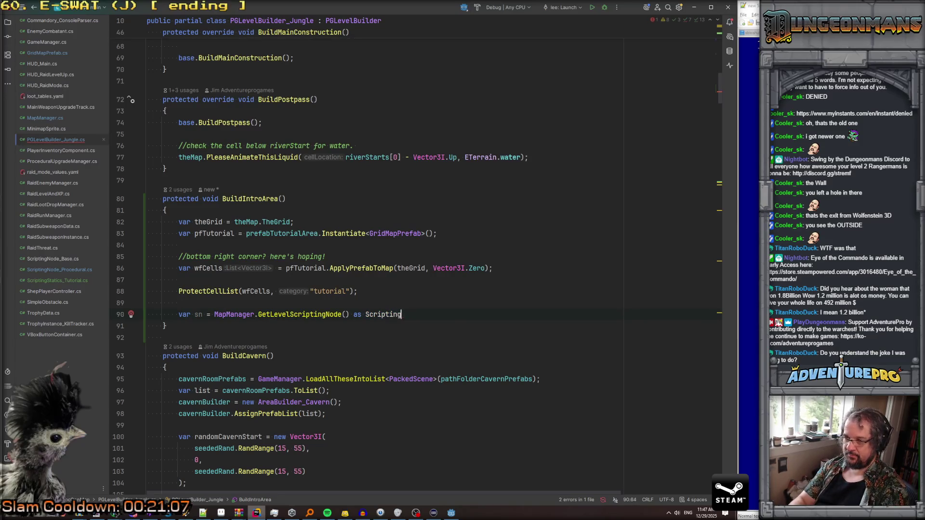
{"action": "key", "text": "BackSpace"}
{"action": "type", "text": "No"}
{"action": "key", "text": "Down"}
{"action": "key", "text": "Down"}
{"action": "key", "text": "Down"}
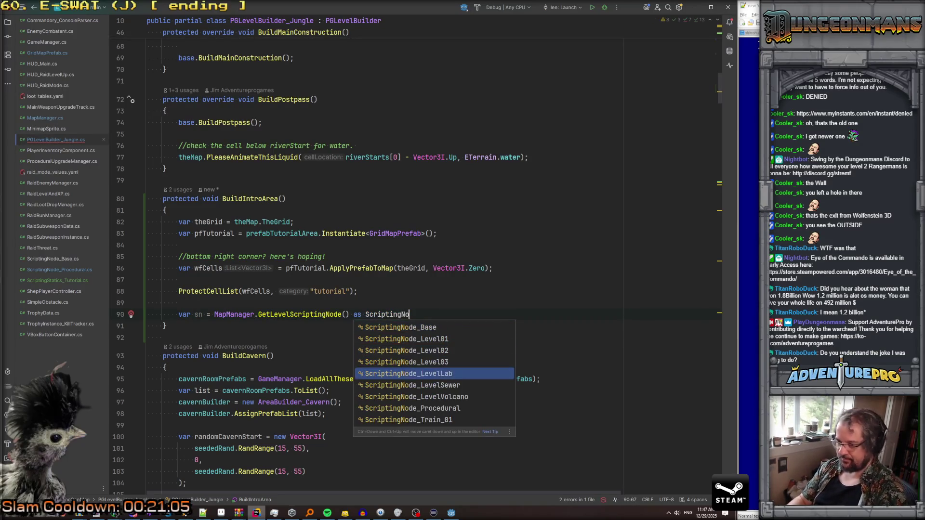
{"action": "key", "text": "Return"}
{"action": "type", "text": ";"}
{"action": "key", "text": "Return"}
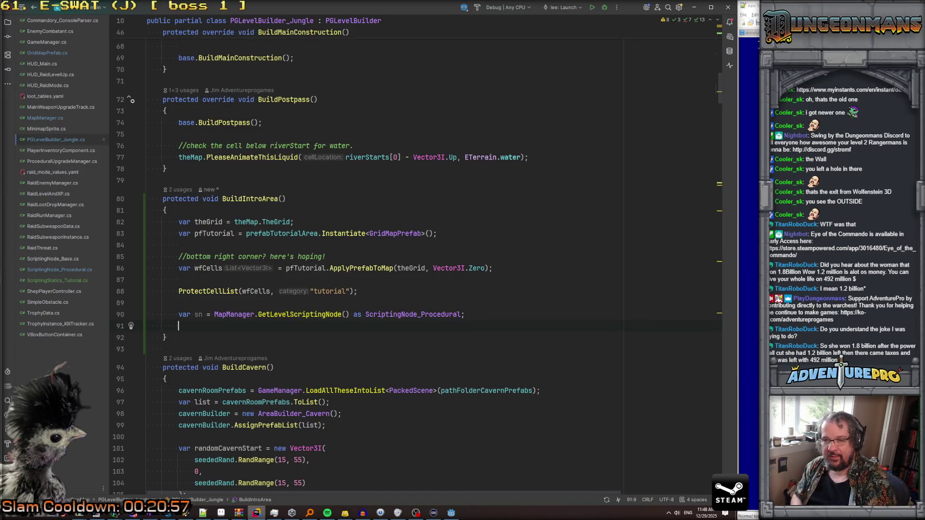
{"action": "key", "text": "XF86AudioPlay"}
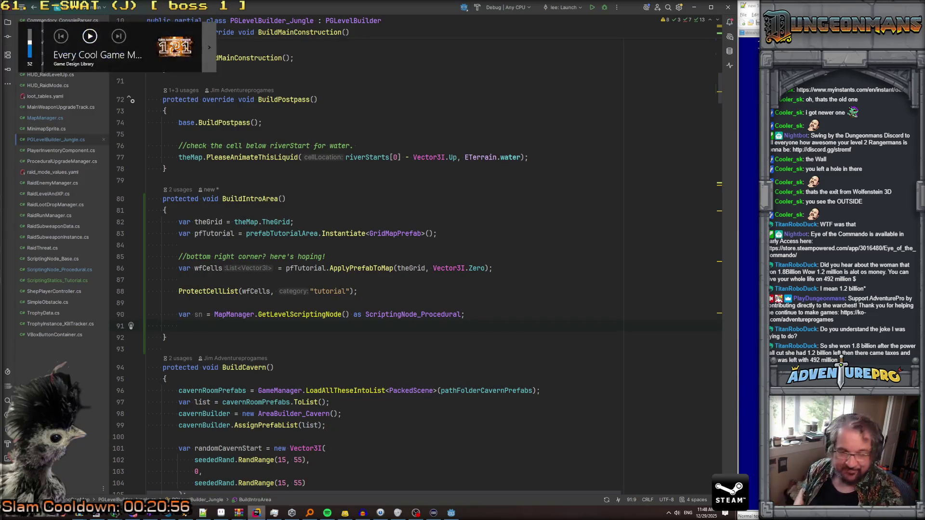
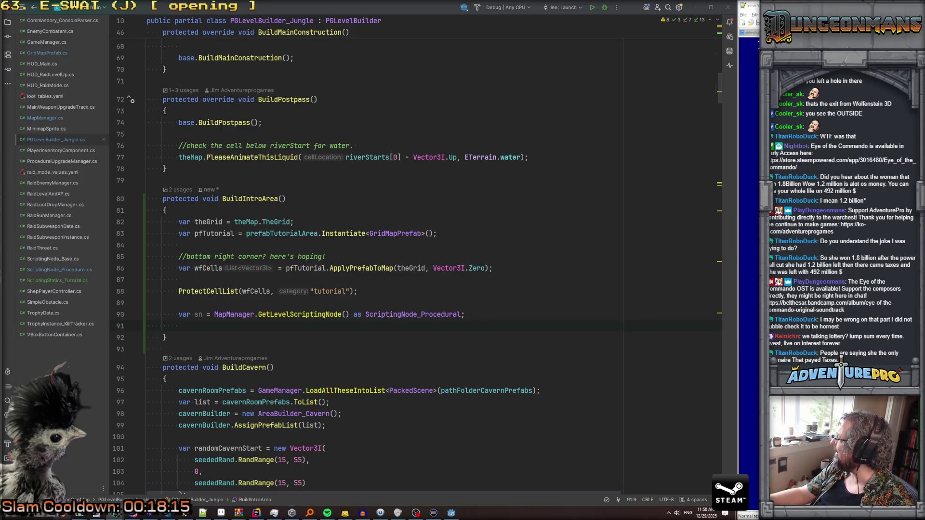
Step: Check the $502M lump sum and $1.074B annuity net payouts in the Powerball article
{"action": "key", "text": "alt+Tab"}
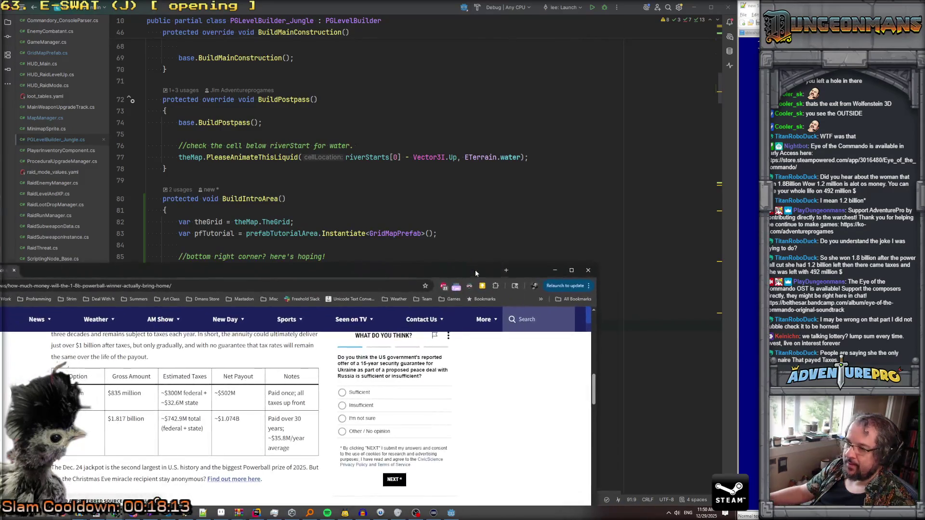
{"action": "scroll", "coordinate": [178, 354], "scroll_direction": "up", "scroll_amount": 3}
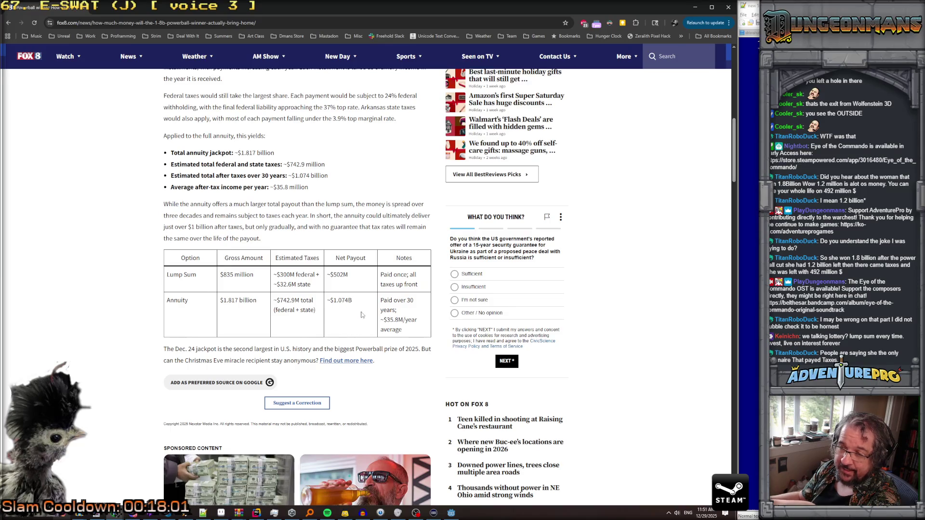
{"action": "left_click_drag", "start_coordinate": [330, 274], "coordinate": [348, 274]}
{"action": "key", "text": "alt+Tab"}
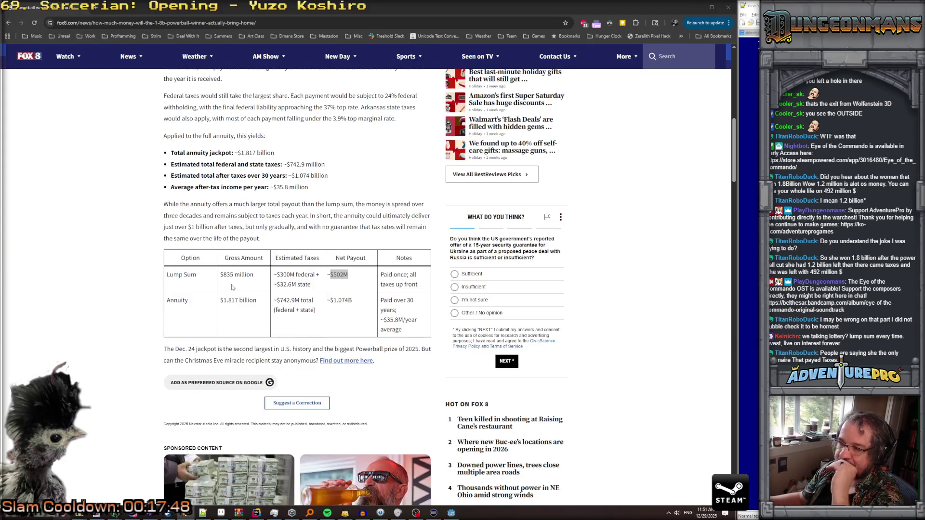
{"action": "left_click", "coordinate": [359, 282]}
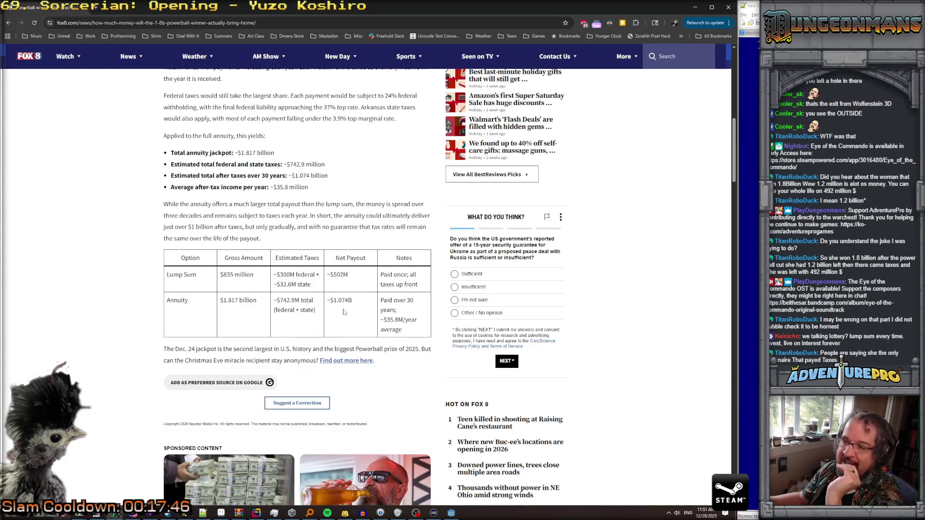
{"action": "left_click_drag", "start_coordinate": [349, 275], "coordinate": [330, 276]}
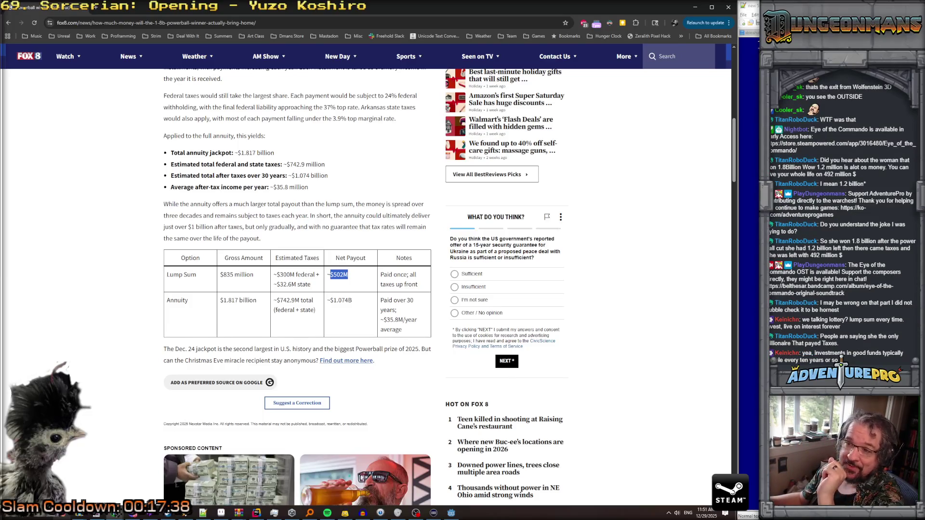
{"action": "left_click_drag", "start_coordinate": [367, 303], "coordinate": [331, 302]}
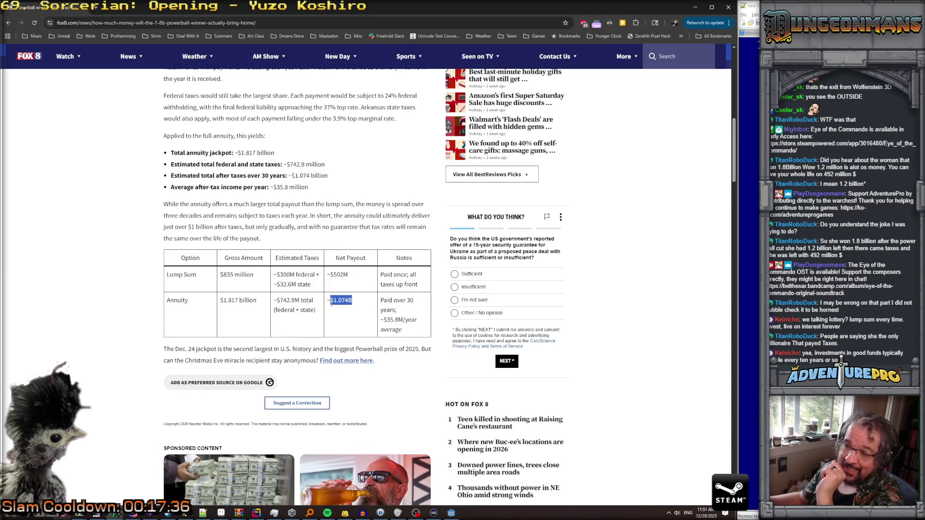
{"action": "left_click", "coordinate": [361, 304]}
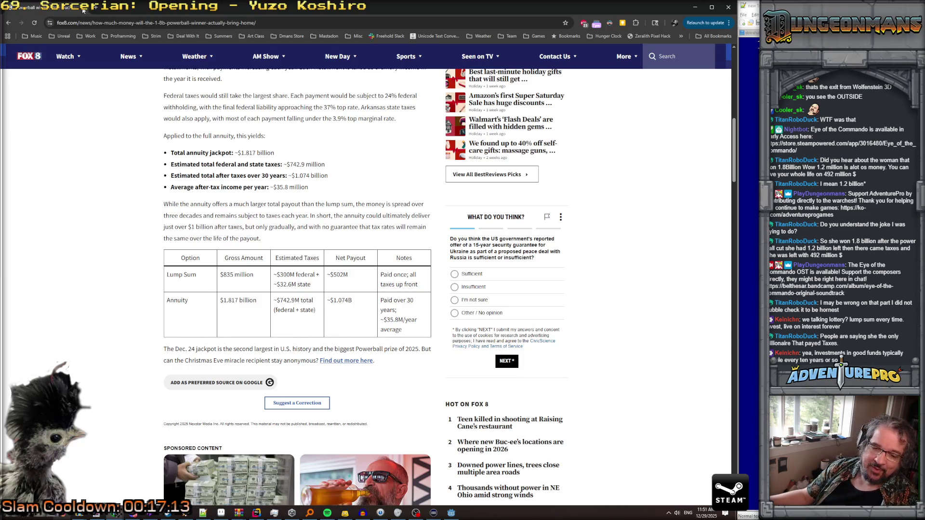
Step: Add an sn.BuildEntryGate() call in BuildIntroArea and generate its stub in ScriptingNode_Procedural
{"action": "key", "text": "alt+Tab"}
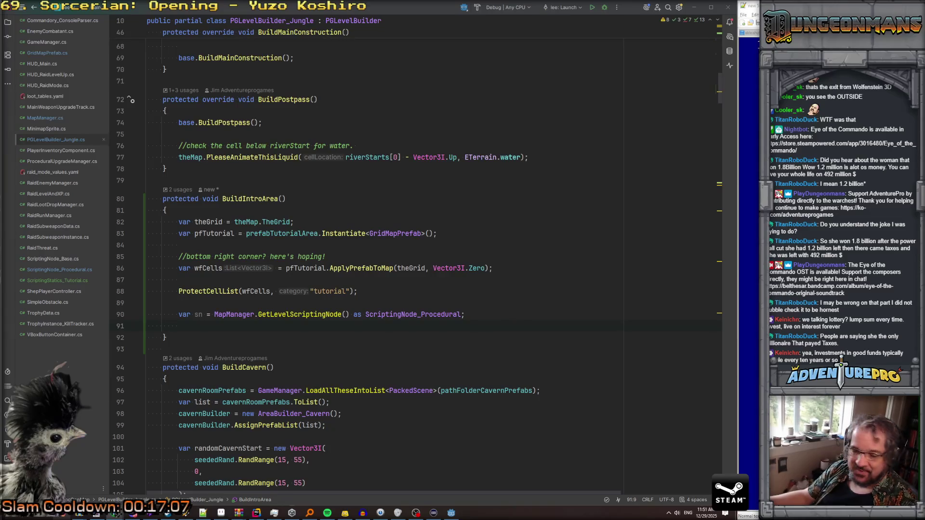
{"action": "left_click", "coordinate": [479, 279]}
{"action": "scroll", "coordinate": [479, 284], "scroll_direction": "down", "scroll_amount": 1}
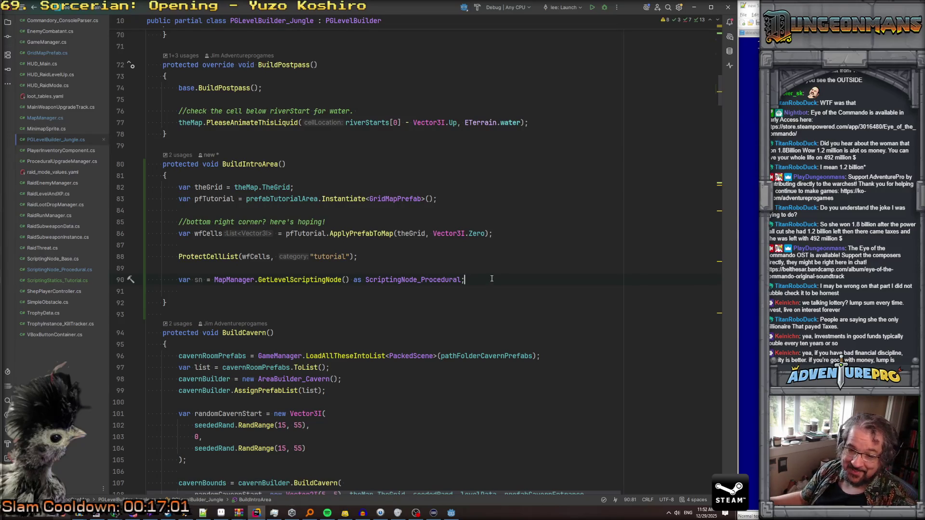
{"action": "key", "text": "Return"}
{"action": "type", "text": "sn."}
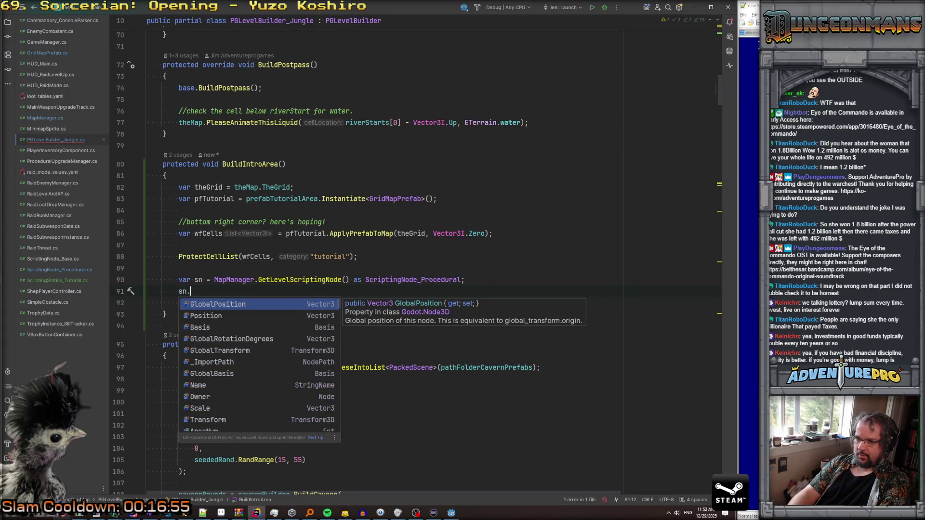
{"action": "type", "text": "BuildEntryGate();"}
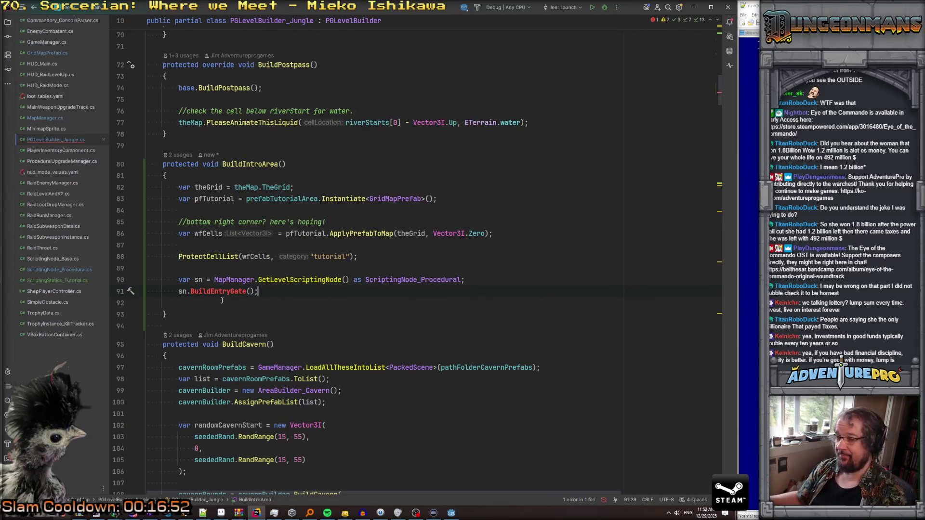
{"action": "left_click", "coordinate": [207, 301]}
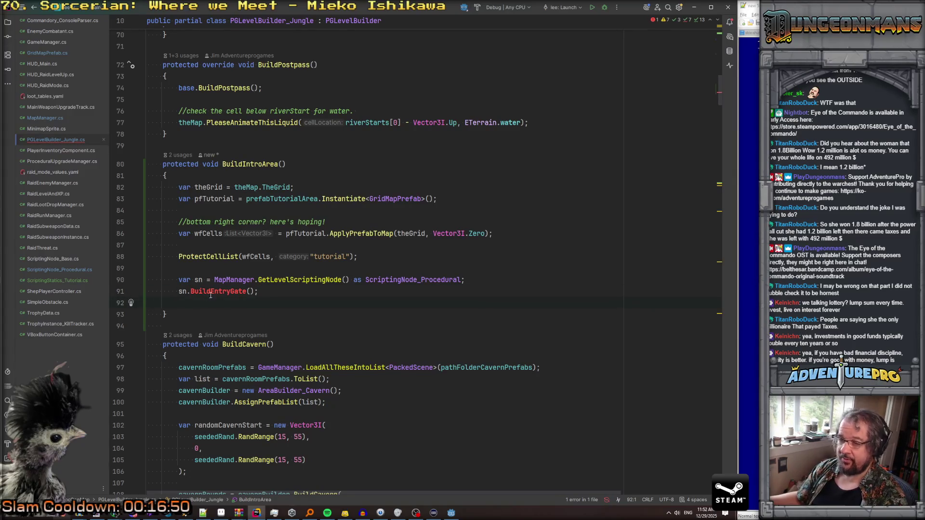
{"action": "key", "text": "alt+Return"}
{"action": "key", "text": "Return"}
{"action": "scroll", "coordinate": [193, 298], "scroll_direction": "up", "scroll_amount": 6}
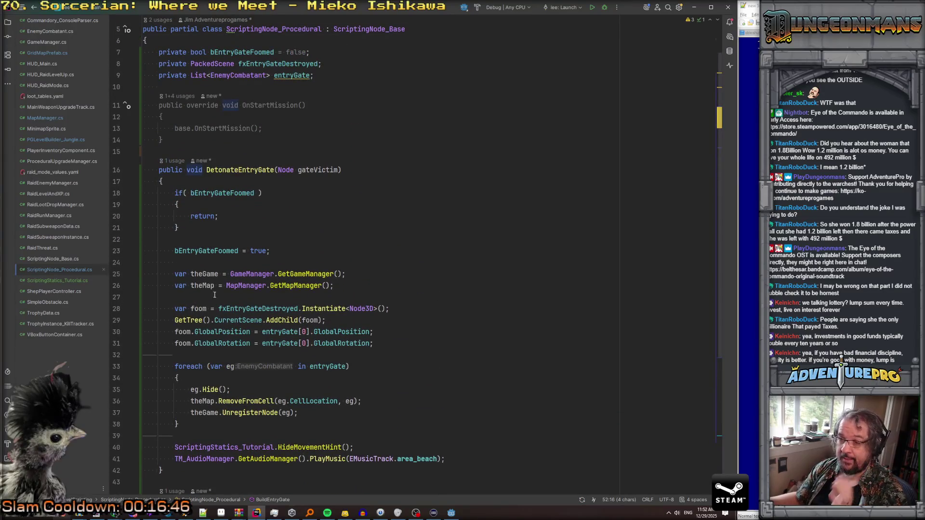
Step: Replace the NotImplementedException throw with the copied map and game manager lookup lines
{"action": "mouse_move", "coordinate": [337, 286]}
{"action": "left_mouse_down"}
{"action": "mouse_move", "coordinate": [174, 286]}
{"action": "mouse_move", "coordinate": [191, 274]}
{"action": "mouse_move", "coordinate": [379, 286]}
{"action": "left_mouse_up"}
{"action": "key", "text": "ctrl+c"}
{"action": "scroll", "coordinate": [380, 286], "scroll_direction": "down", "scroll_amount": 1}
{"action": "scroll", "coordinate": [379, 286], "scroll_direction": "down", "scroll_amount": 6}
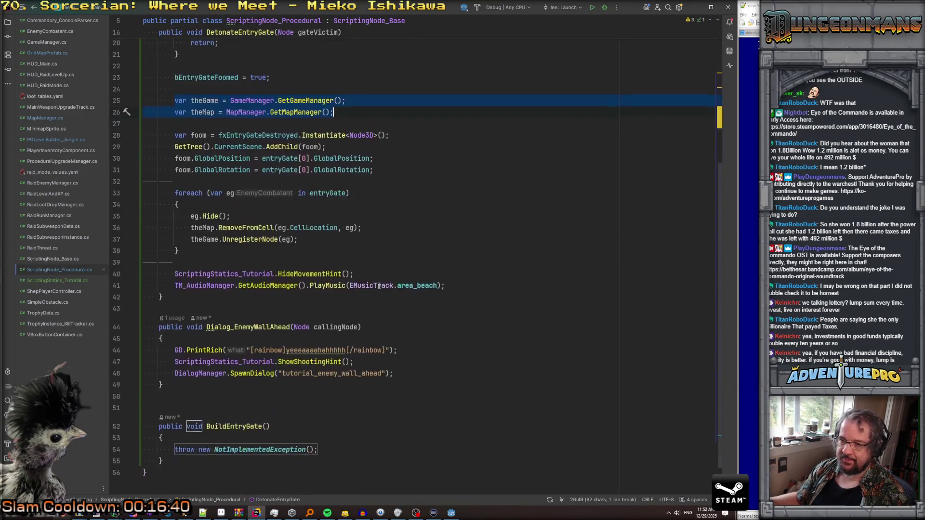
{"action": "left_click", "coordinate": [176, 407]}
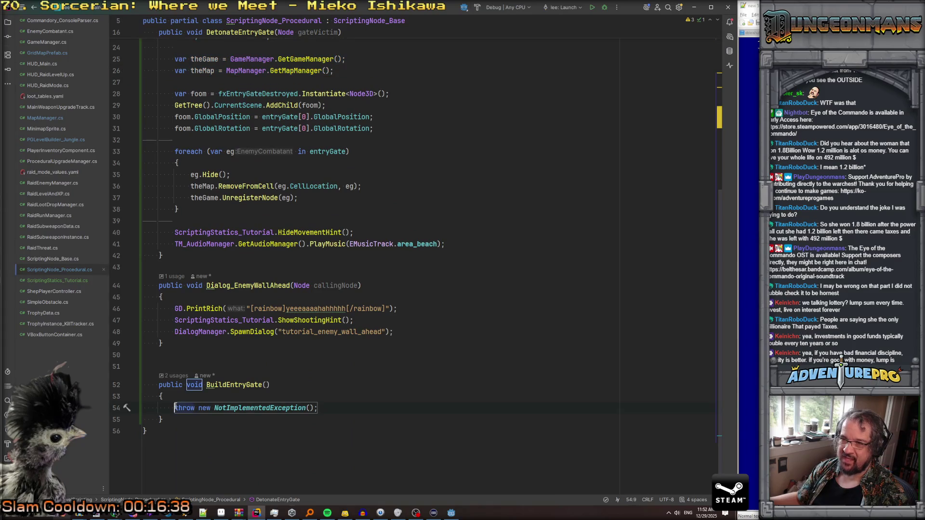
{"action": "left_click_drag", "start_coordinate": [175, 407], "coordinate": [347, 411]}
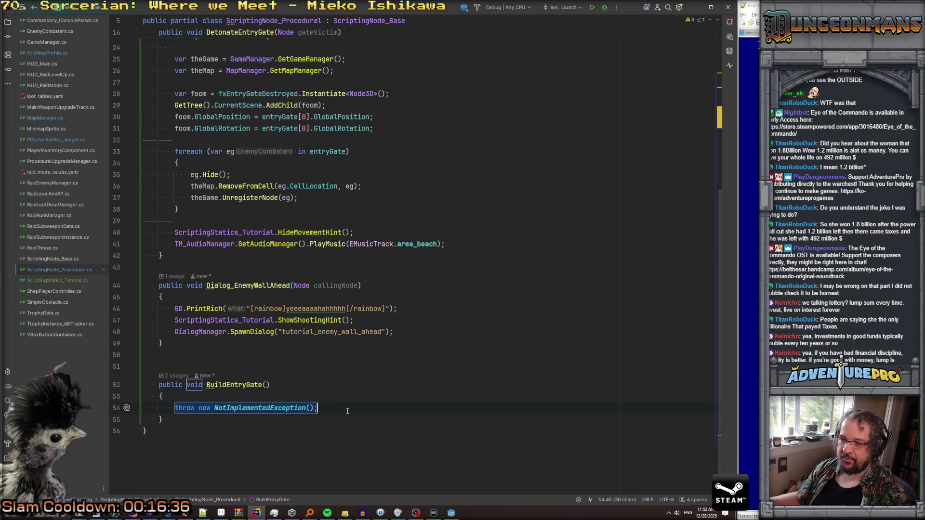
{"action": "key", "text": "ctrl+v"}
{"action": "scroll", "coordinate": [291, 122], "scroll_direction": "up", "scroll_amount": 8}
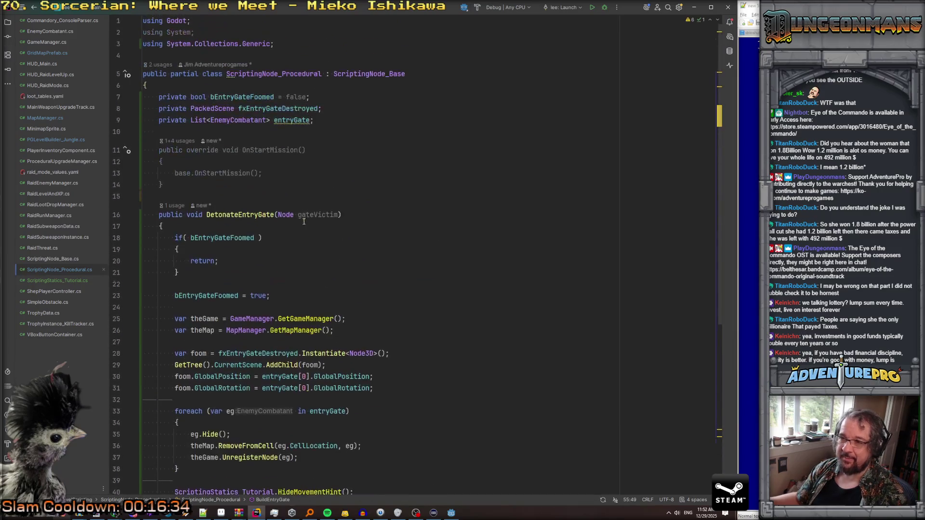
{"action": "scroll", "coordinate": [291, 122], "scroll_direction": "down", "scroll_amount": 8}
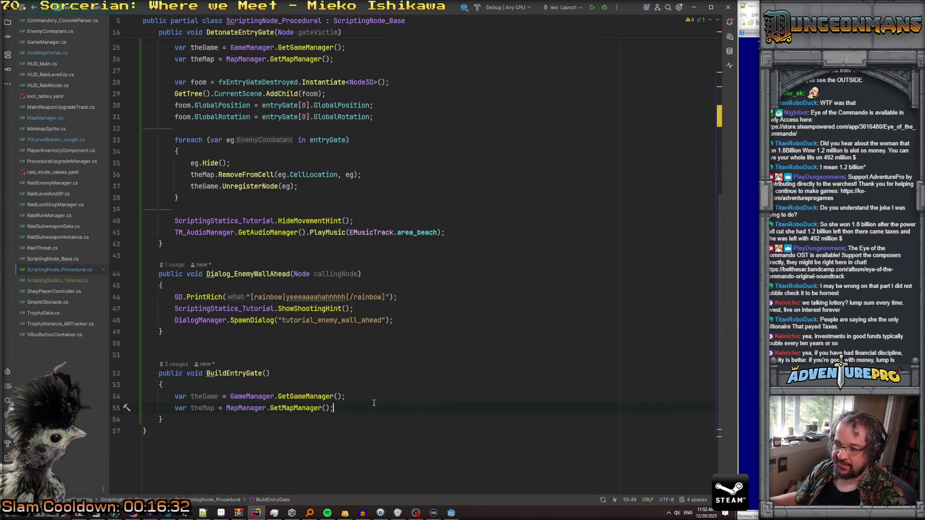
Step: Add a foreach over GetAllEnemyCombatants() printing "Found EC: " with each ec.GetName()
{"action": "key", "text": "Return"}
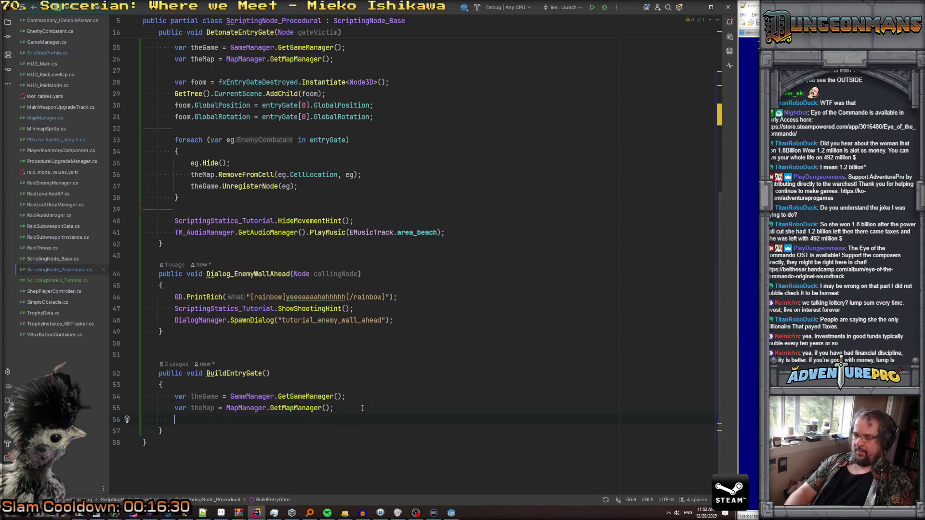
{"action": "type", "text": "foreach"}
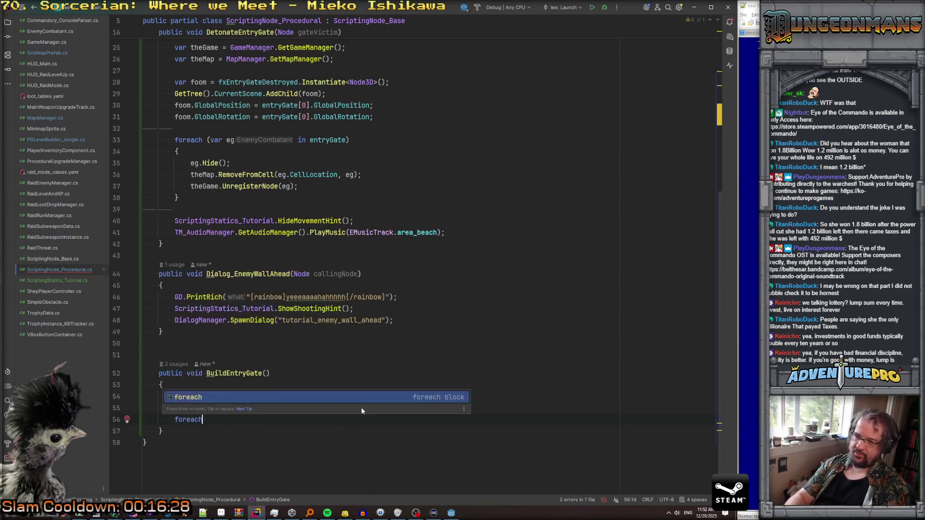
{"action": "type", "text": ") var e"}
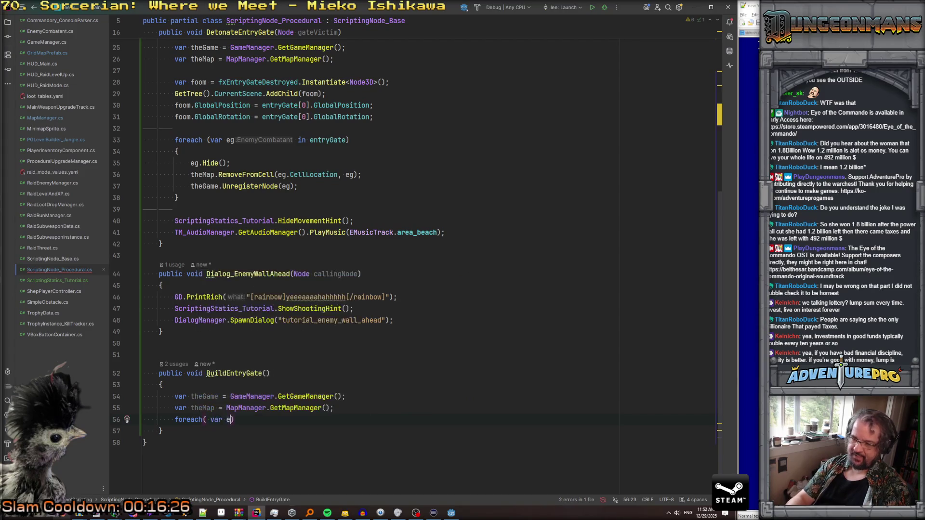
{"action": "key", "text": "BackSpace"}
{"action": "key", "text": "BackSpace"}
{"action": "type", "text": "c in theGame.enem"}
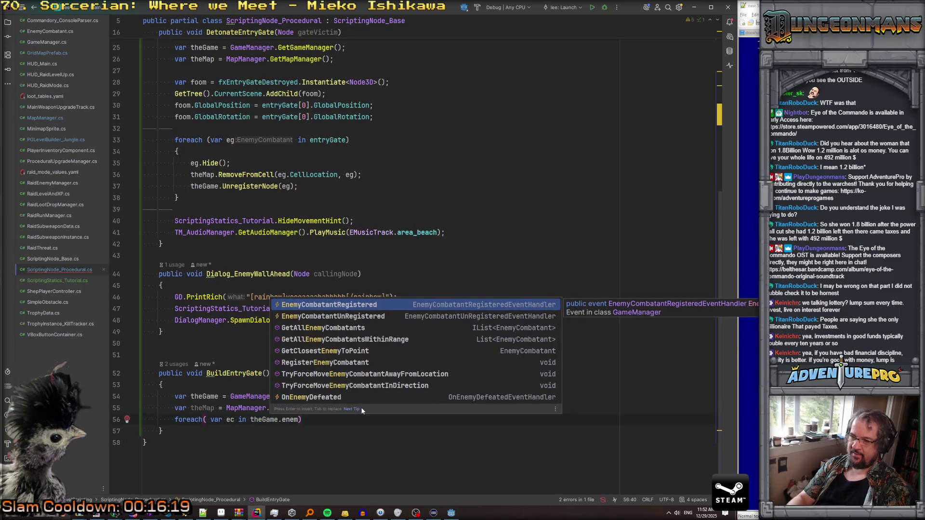
{"action": "key", "text": "Down"}
{"action": "key", "text": "Down"}
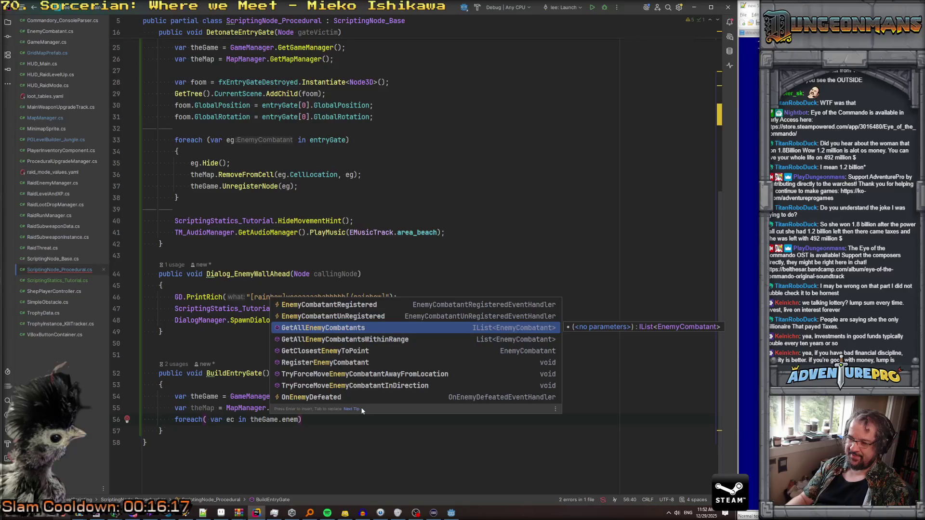
{"action": "key", "text": "Return"}
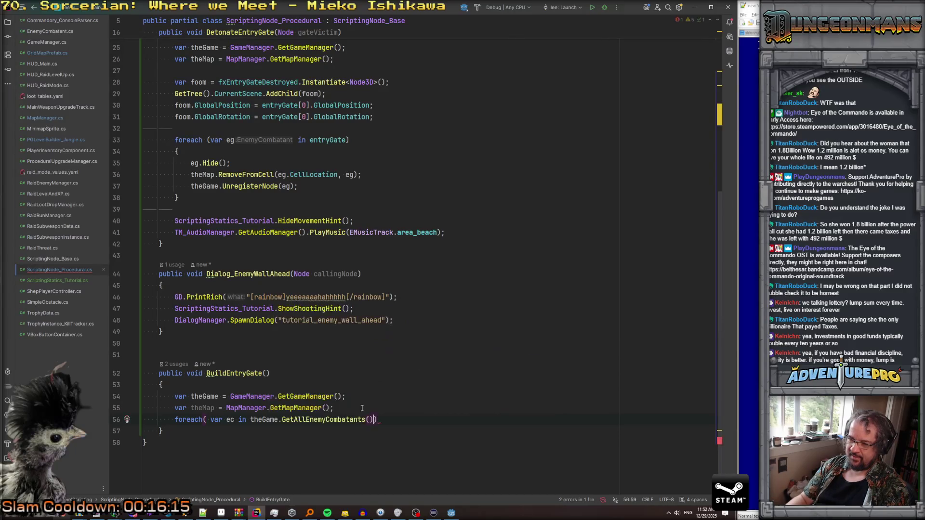
{"action": "key", "text": "End"}
{"action": "key", "text": "Return"}
{"action": "type", "text": "{"}
{"action": "key", "text": "Return"}
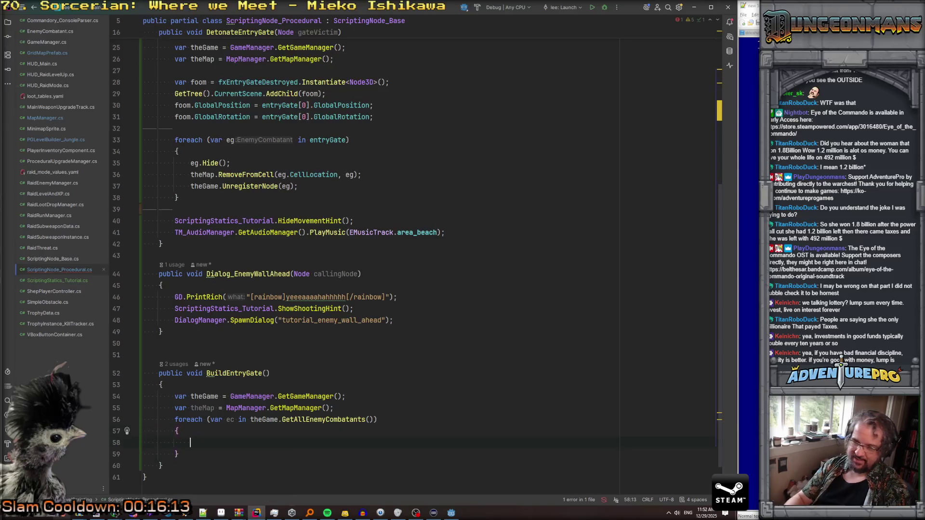
{"action": "type", "text": "GD.P"}
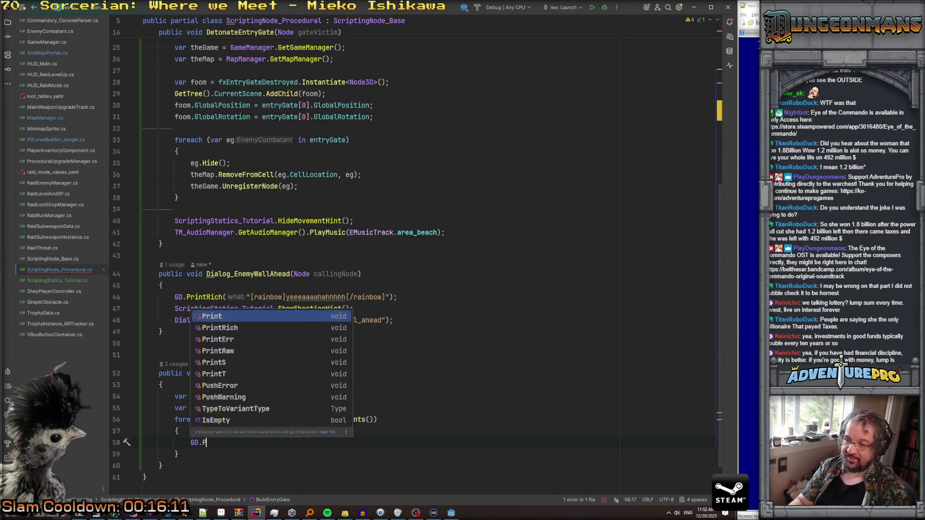
{"action": "type", "text": "rint(\"Found EC"}
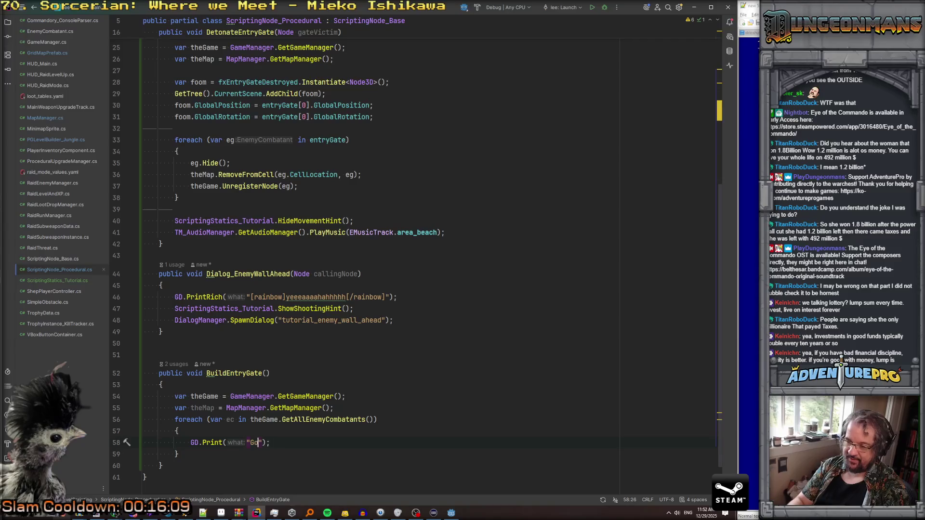
{"action": "type", "text": ": "}
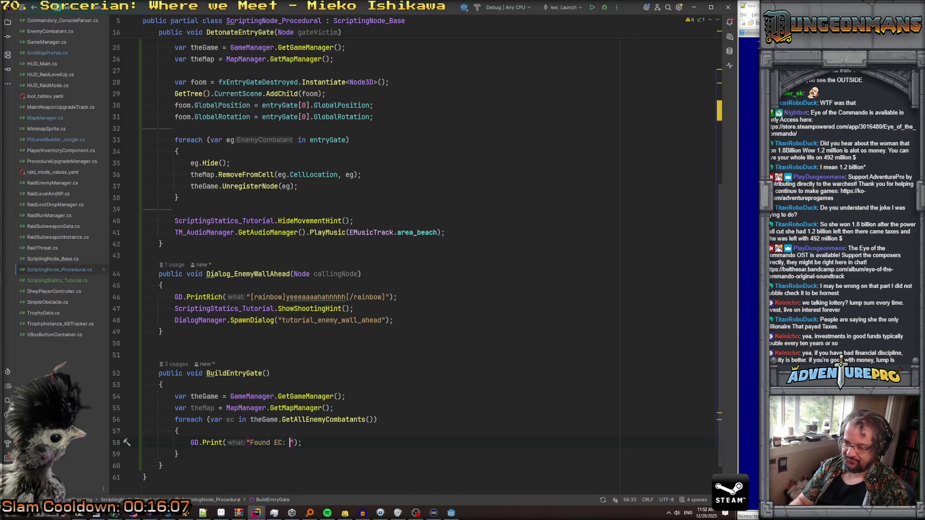
{"action": "type", "text": "{ec.na"}
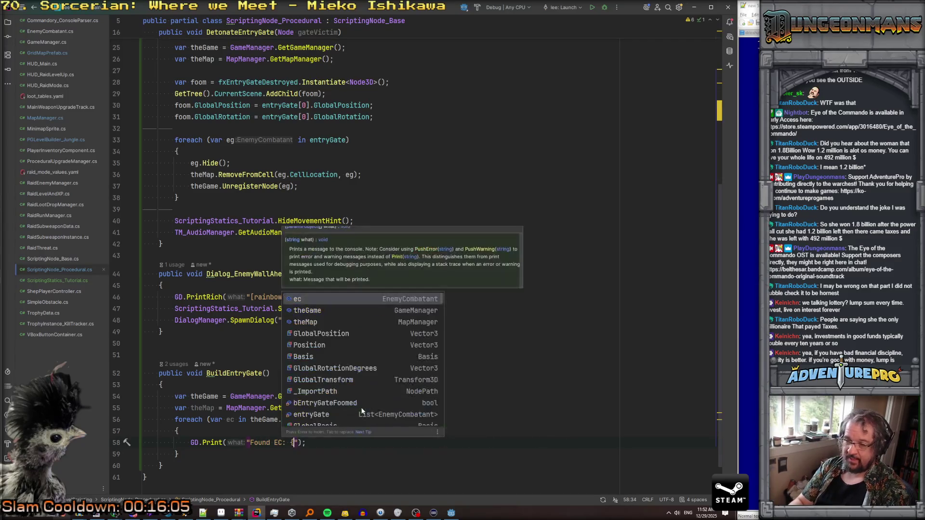
{"action": "type", "text": "m"}
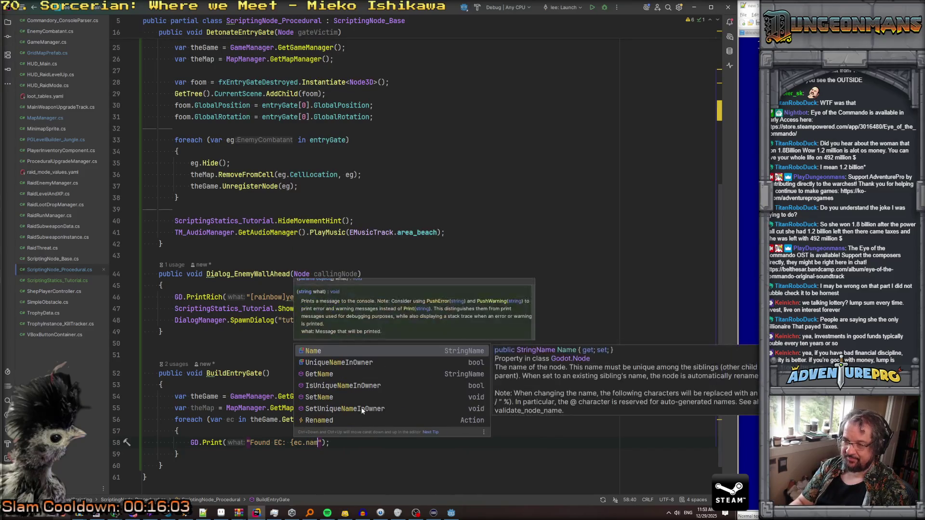
{"action": "key", "text": "Down"}
{"action": "key", "text": "Down"}
{"action": "key", "text": "Return"}
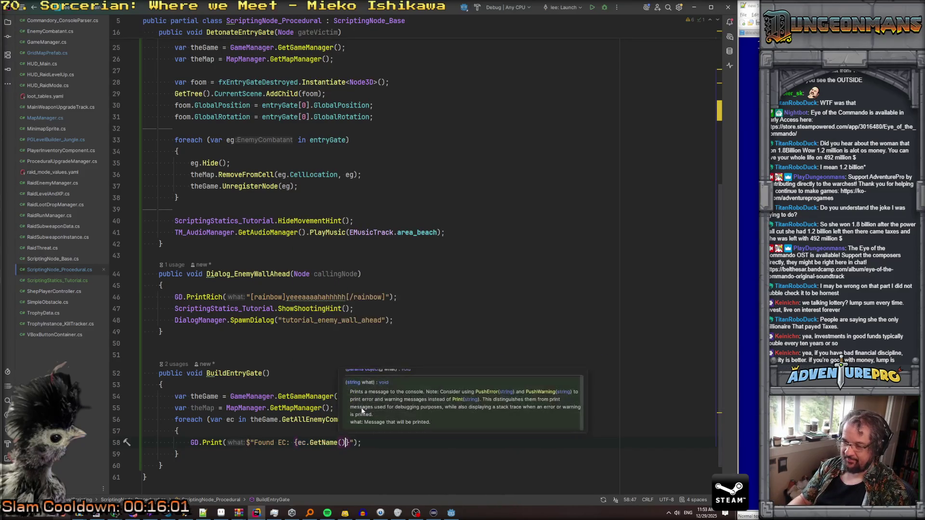
Step: Cut the unused theMap declaration line from BuildEntryGate
{"action": "key", "text": "Down"}
{"action": "key", "text": "Home"}
{"action": "key", "text": "Home"}
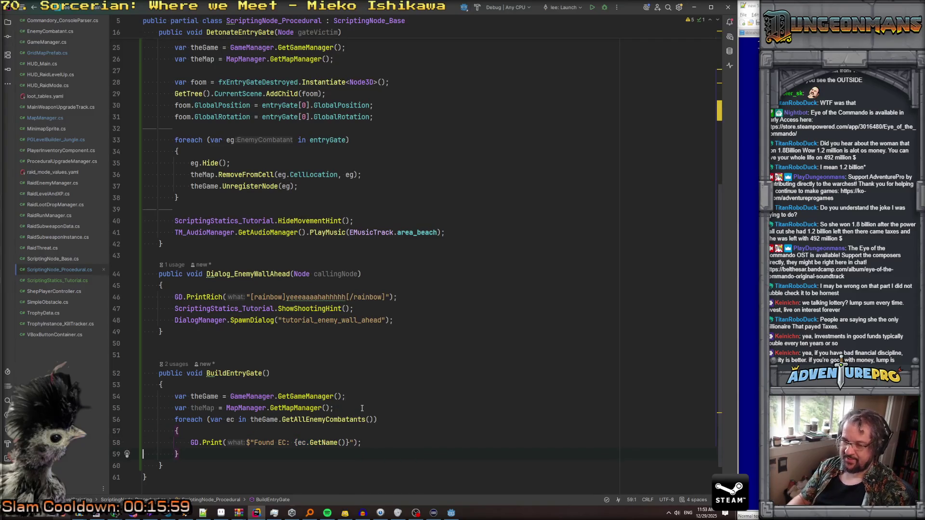
{"action": "key", "text": "Up"}
{"action": "key", "text": "Up"}
{"action": "key", "text": "Up"}
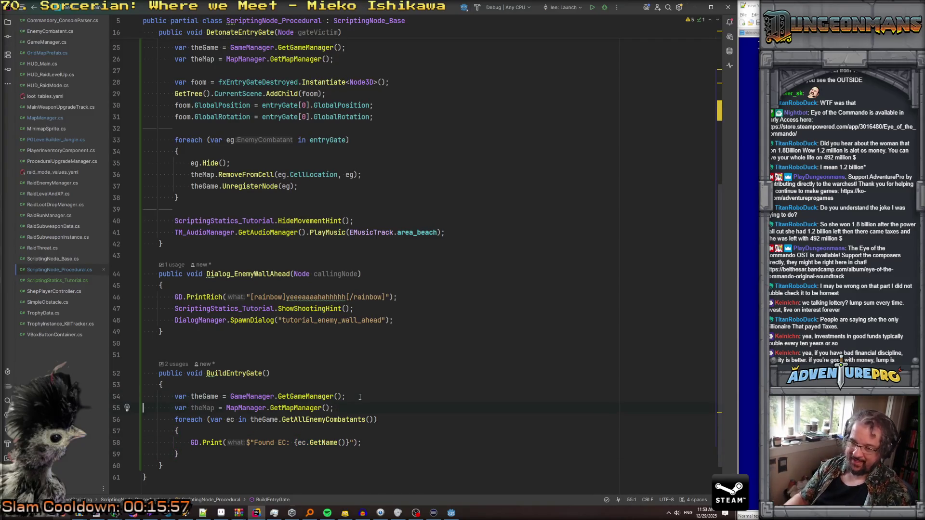
{"action": "key", "text": "ctrl+x"}
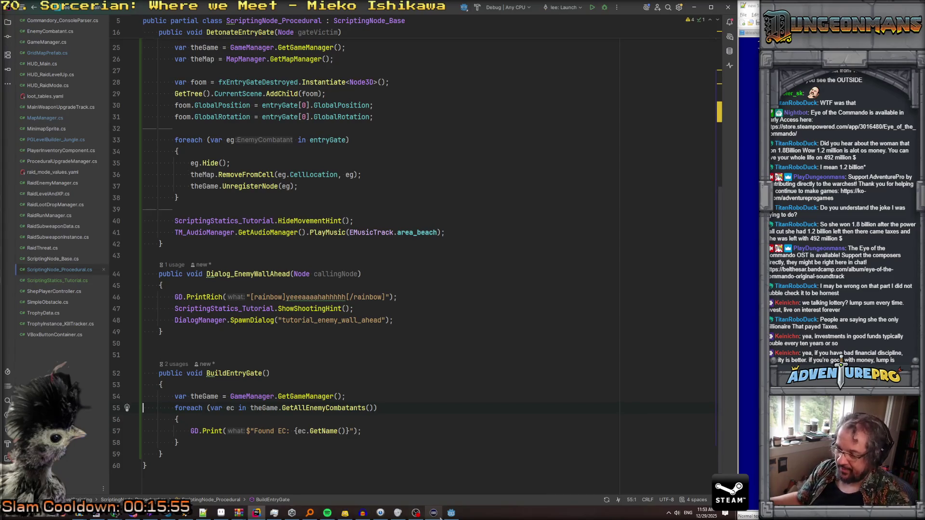
{"action": "left_click", "coordinate": [451, 513]}
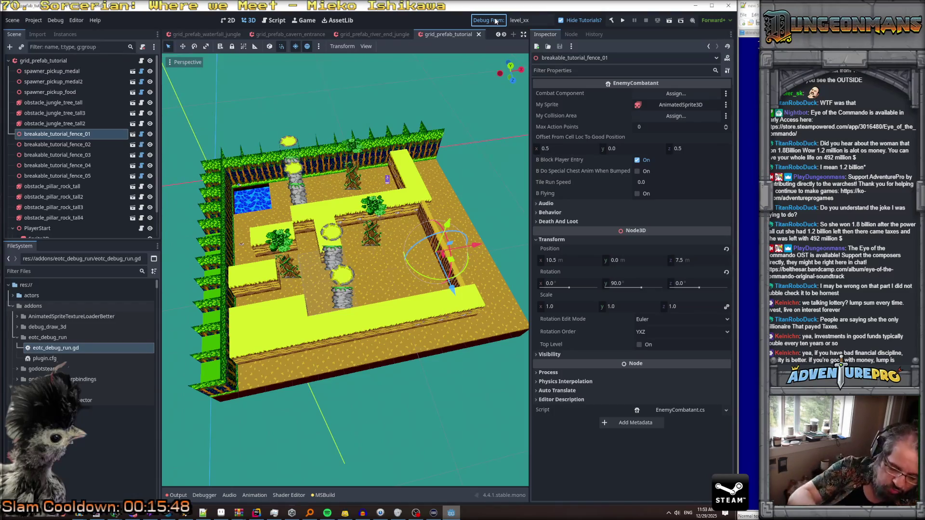
Step: Test-run the tutorial scene, close the game, and scroll back through the Output log
{"action": "key", "text": "ctrl+s"}
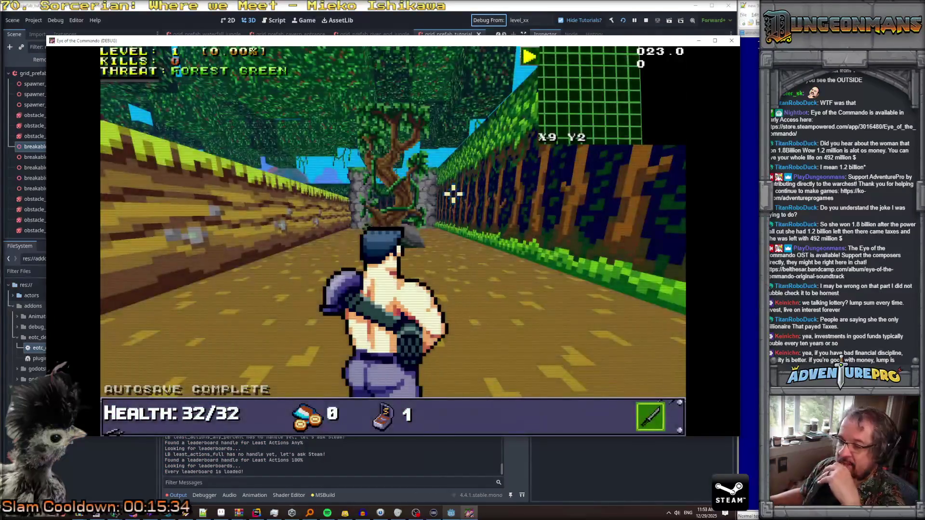
{"action": "key", "text": "F8"}
{"action": "scroll", "coordinate": [279, 417], "scroll_direction": "up", "scroll_amount": 3}
{"action": "scroll", "coordinate": [279, 417], "scroll_direction": "up", "scroll_amount": 10}
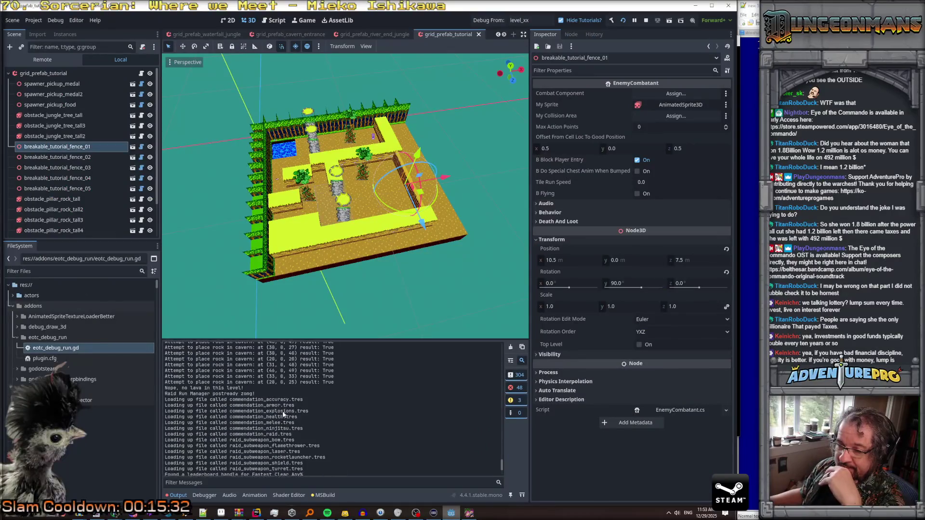
{"action": "scroll", "coordinate": [283, 414], "scroll_direction": "up", "scroll_amount": 10}
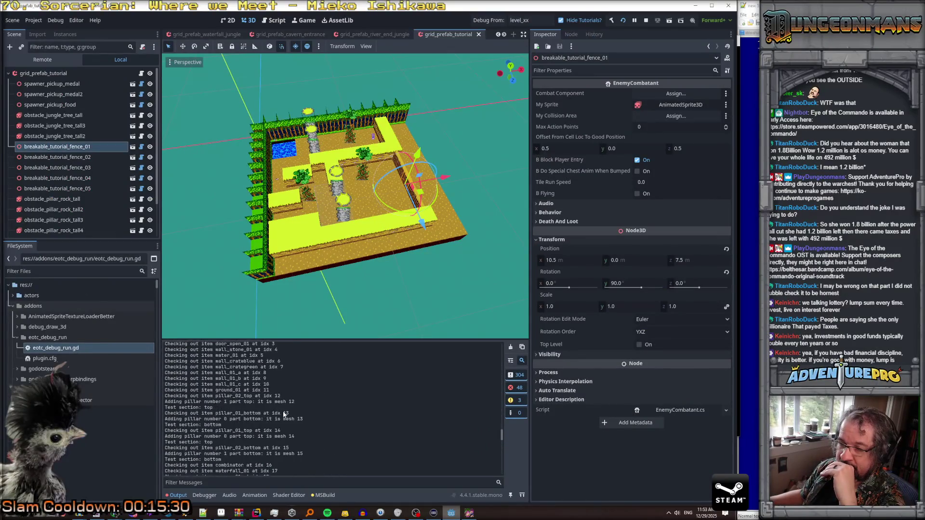
{"action": "scroll", "coordinate": [282, 411], "scroll_direction": "up", "scroll_amount": 10}
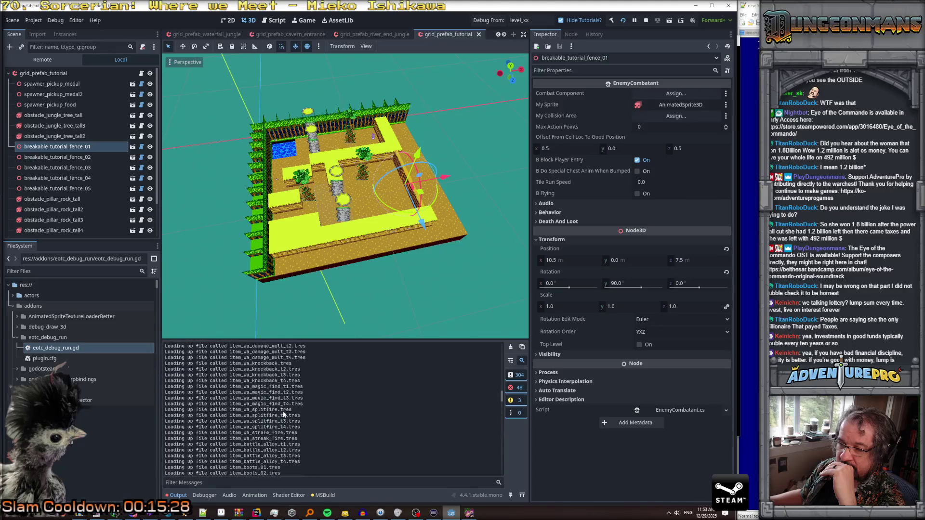
{"action": "scroll", "coordinate": [283, 414], "scroll_direction": "up", "scroll_amount": 3}
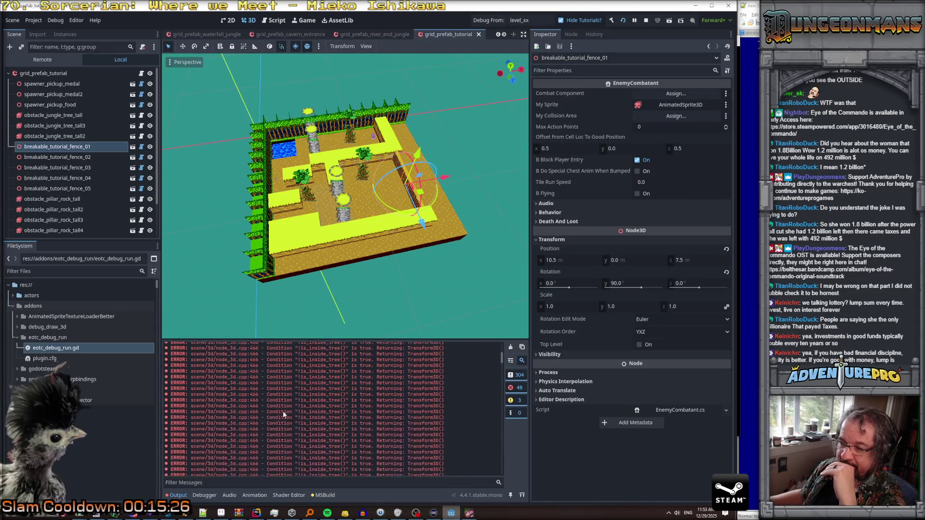
{"action": "left_click", "coordinate": [179, 495]}
{"action": "left_click", "coordinate": [179, 496]}
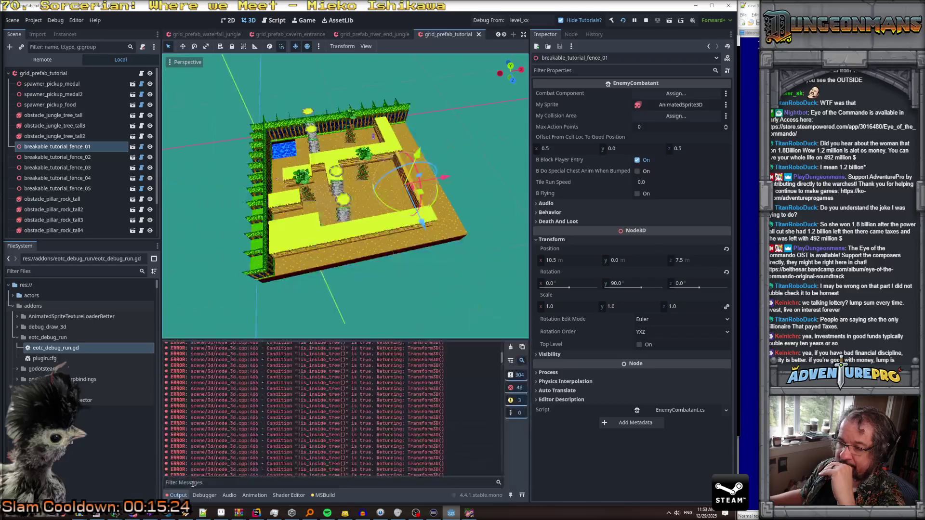
{"action": "mouse_move", "coordinate": [502, 359]}
{"action": "left_mouse_down"}
{"action": "mouse_move", "coordinate": [502, 348]}
{"action": "mouse_move", "coordinate": [508, 467]}
{"action": "left_mouse_up"}
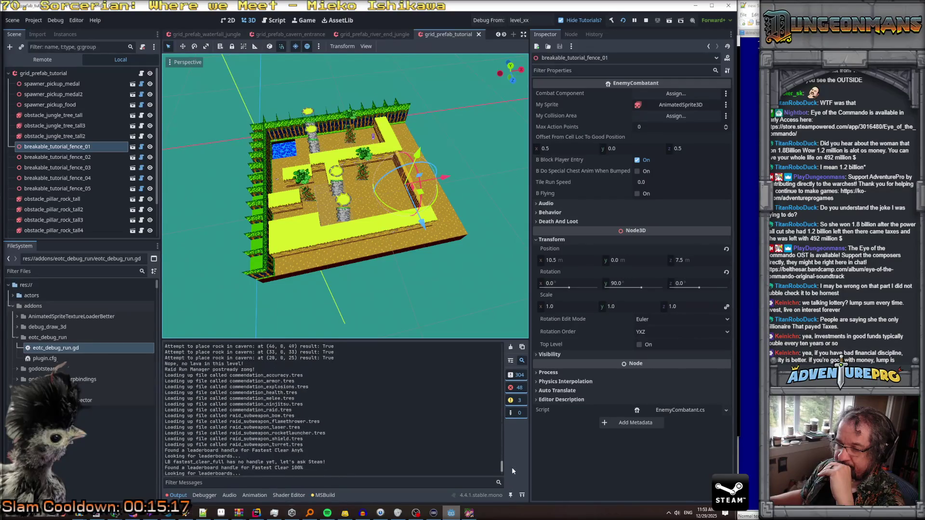
{"action": "mouse_move", "coordinate": [512, 465]}
{"action": "left_mouse_down"}
{"action": "mouse_move", "coordinate": [510, 414]}
{"action": "mouse_move", "coordinate": [512, 475]}
{"action": "left_mouse_up"}
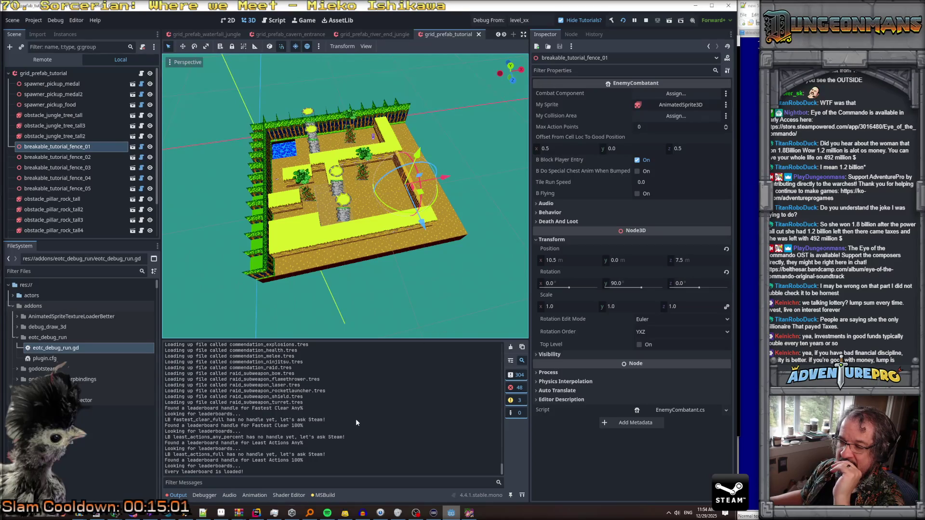
Step: Check the Debugger's Errors list, then make the output log taller and review it
{"action": "left_click", "coordinate": [205, 496]}
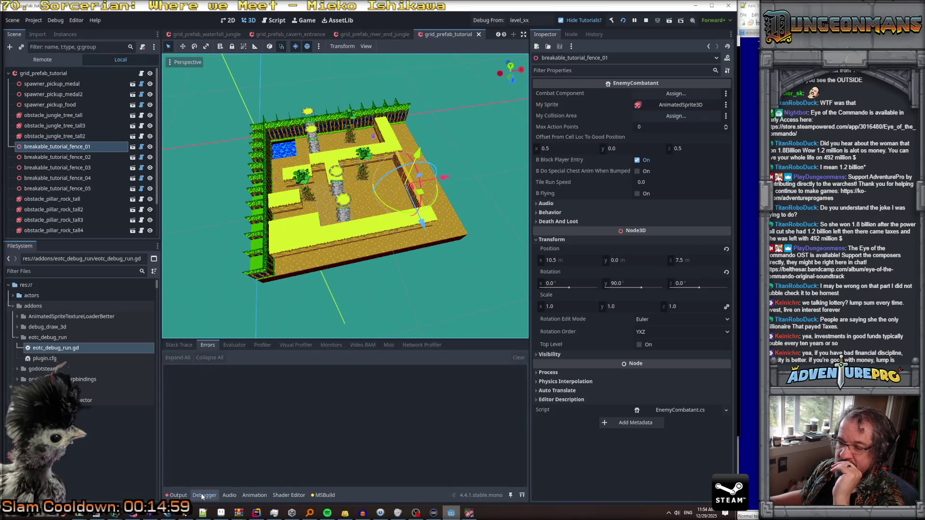
{"action": "left_click", "coordinate": [183, 496]}
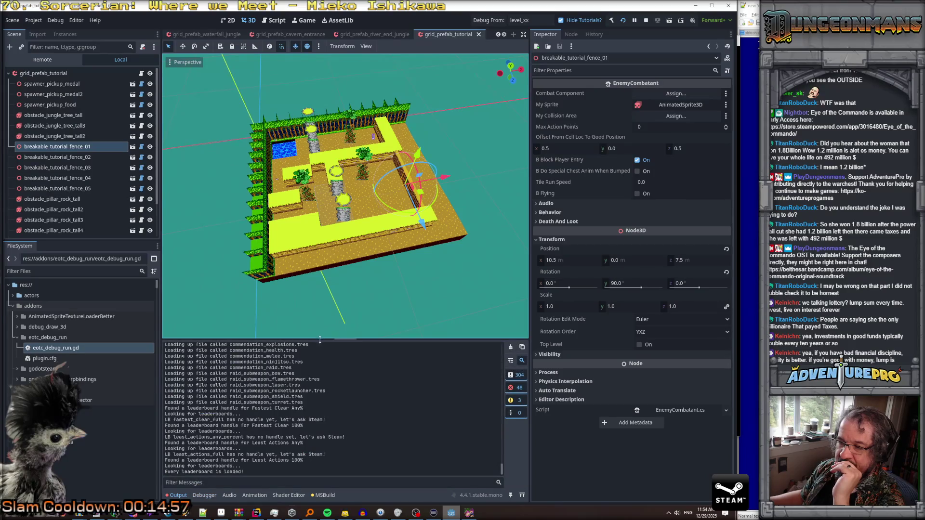
{"action": "left_click_drag", "start_coordinate": [323, 337], "coordinate": [323, 292]}
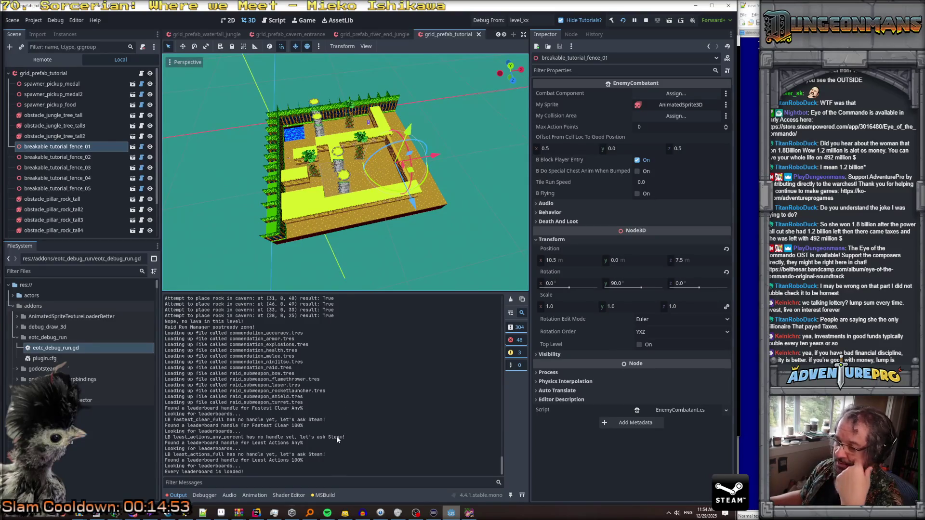
{"action": "scroll", "coordinate": [339, 436], "scroll_direction": "up", "scroll_amount": 15}
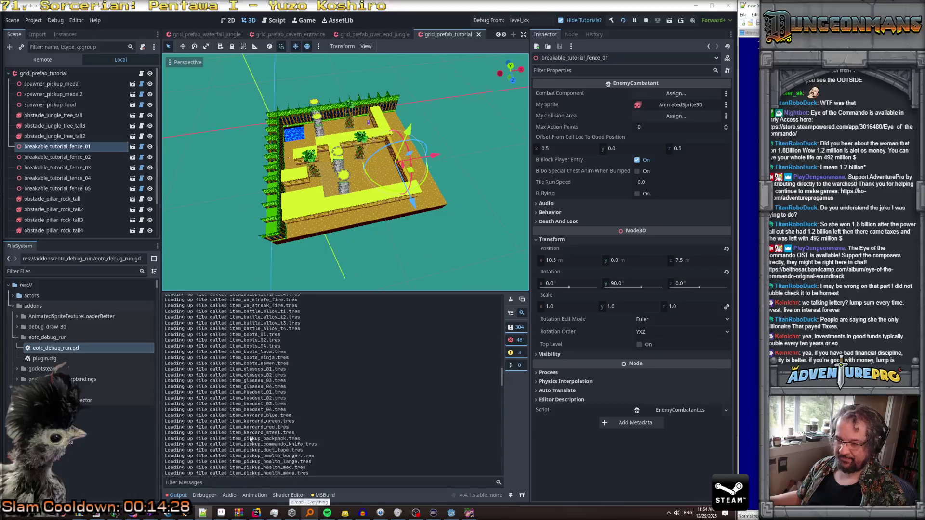
{"action": "left_click", "coordinate": [257, 514]}
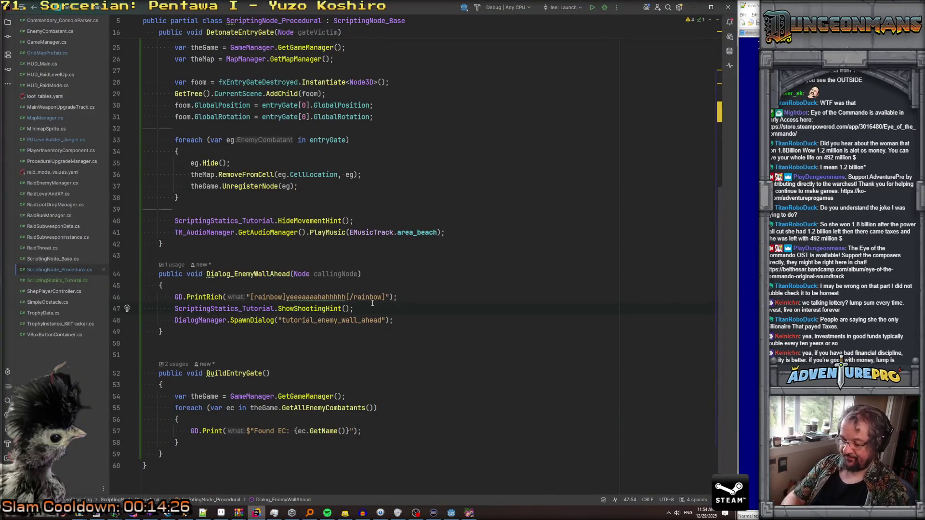
Step: Comment out the "Loading up file called" GD.Print line in GameManager.cs
{"action": "key", "text": "ctrl+shift+f"}
{"action": "type", "text": "loading up fil"}
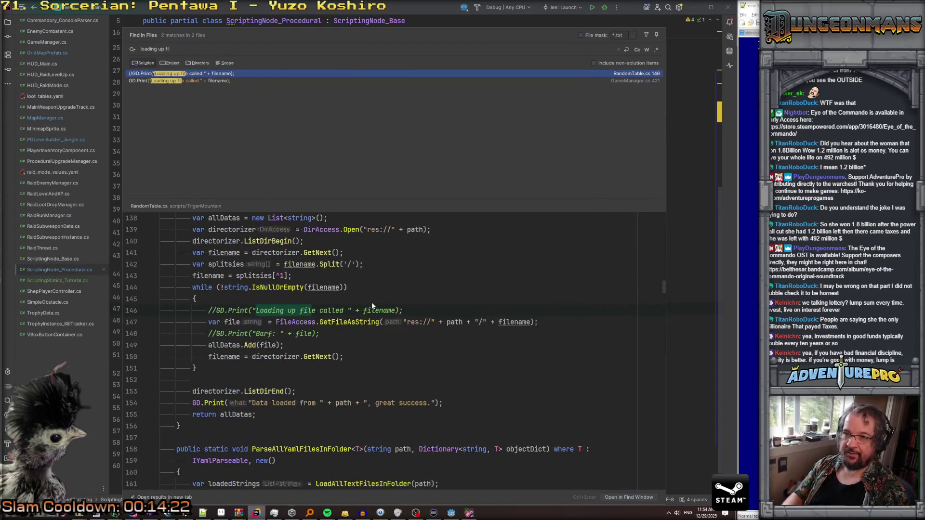
{"action": "key", "text": "Down"}
{"action": "key", "text": "Return"}
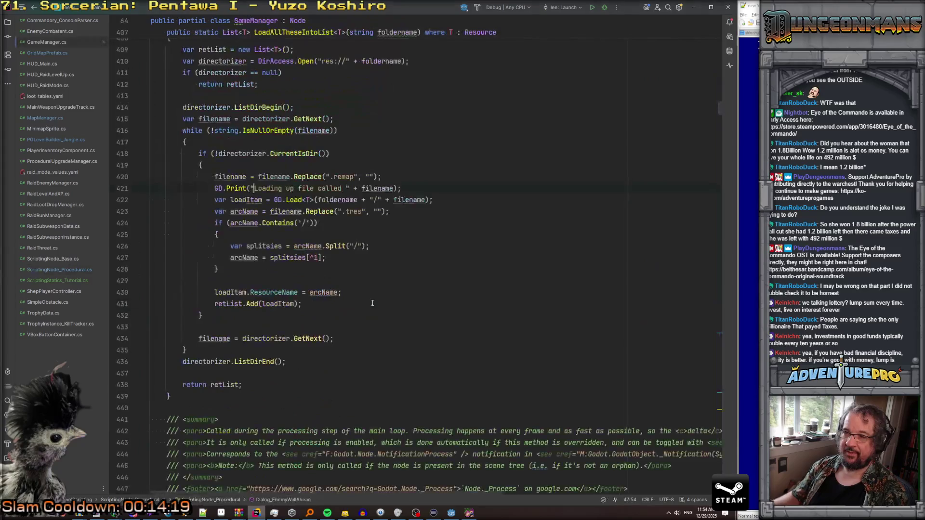
{"action": "key", "text": "Home"}
{"action": "type", "text": "//"}
{"action": "scroll", "coordinate": [347, 260], "scroll_direction": "down", "scroll_amount": 7}
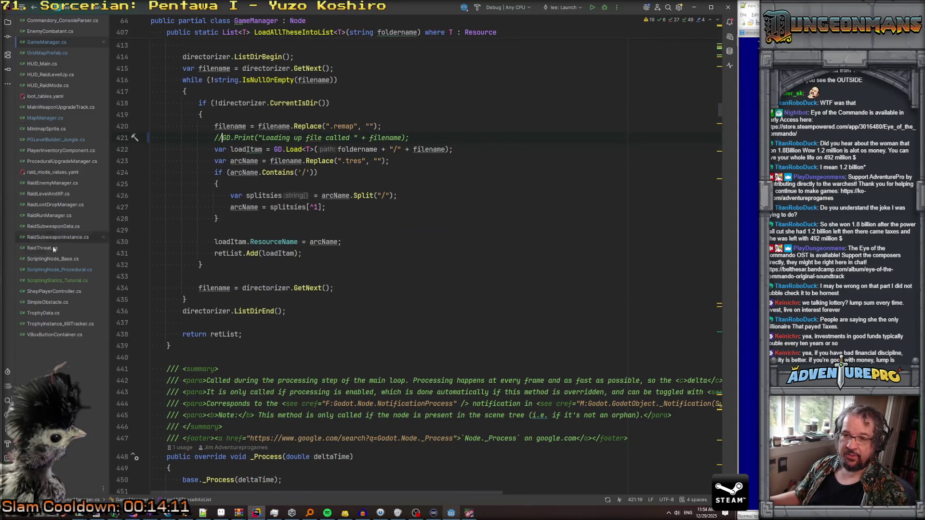
Step: Jump from the BuildIntroArea call in PGLevelBuilder_Jungle.cs to the BuildEntryGate declaration
{"action": "left_click", "coordinate": [57, 269]}
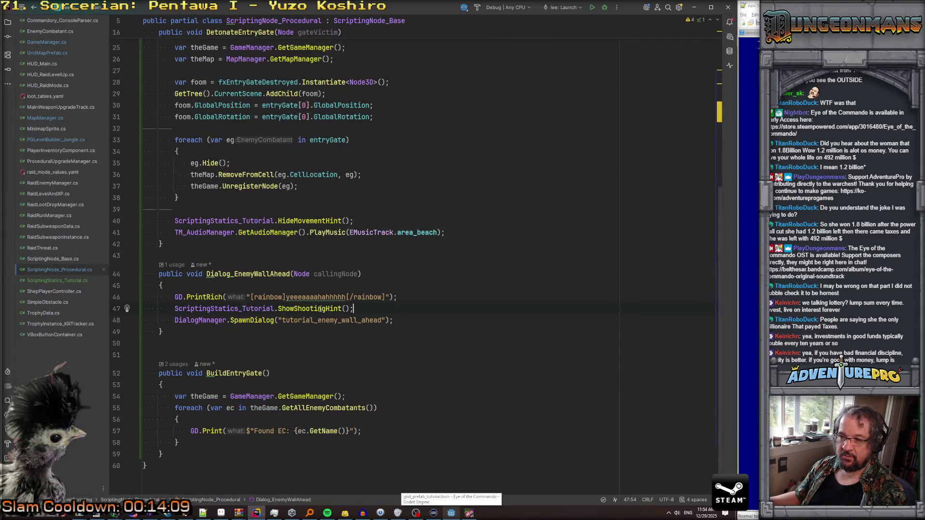
{"action": "left_click", "coordinate": [56, 140]}
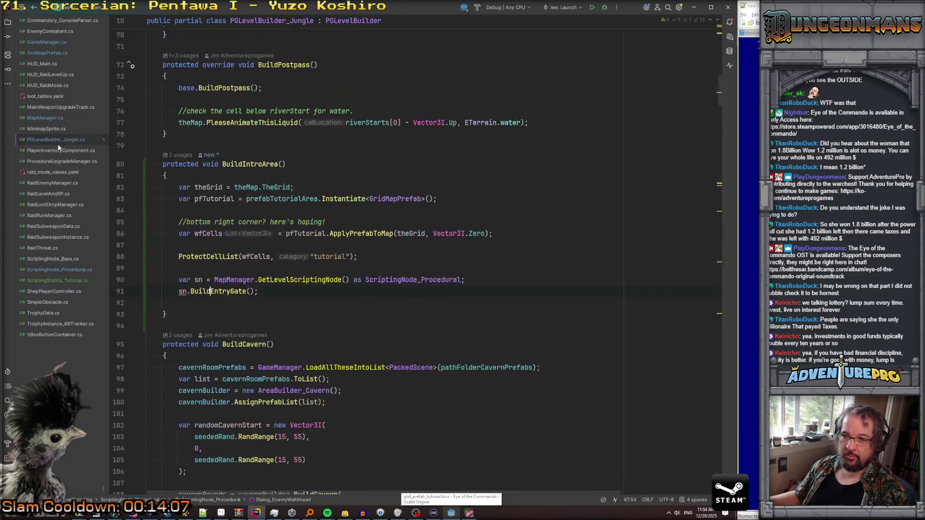
{"action": "left_click", "coordinate": [222, 292]}
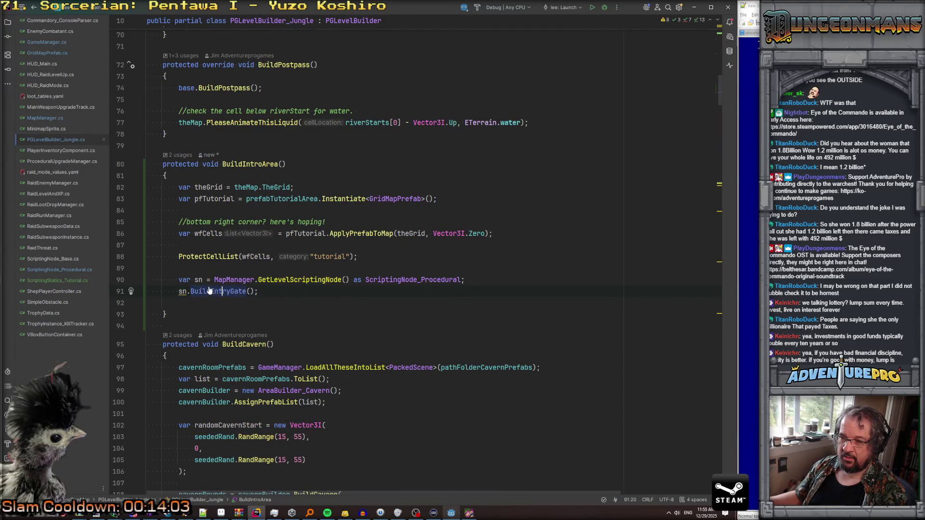
{"action": "key", "text": "ctrl+b"}
{"action": "left_click", "coordinate": [371, 355]}
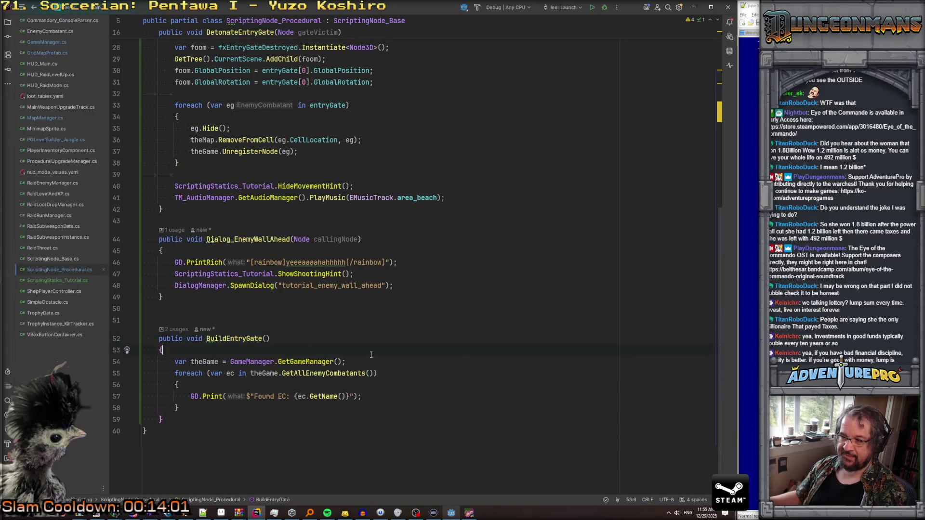
Step: Add GD.Print("Building entry gate"); as the first line of BuildEntryGate
{"action": "left_click", "coordinate": [379, 357]}
{"action": "key", "text": "Up"}
{"action": "key", "text": "Return"}
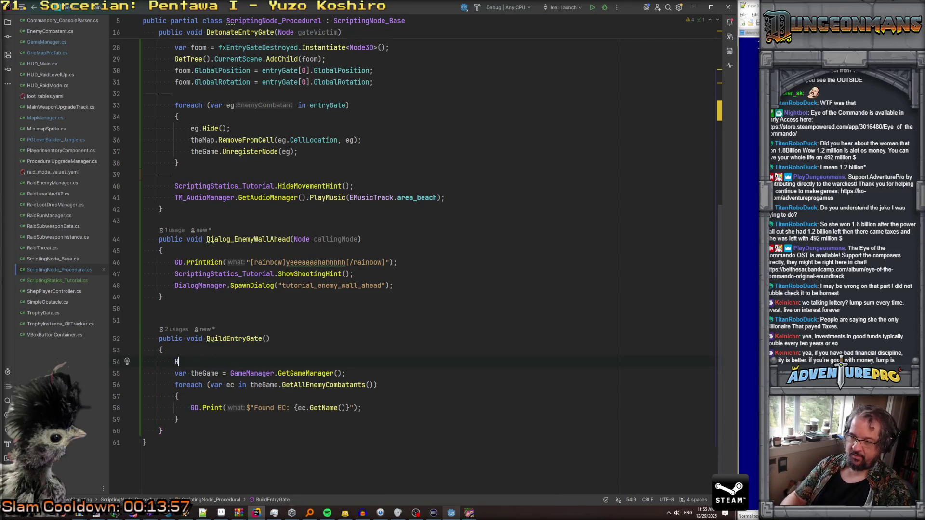
{"action": "type", "text": "GD>"}
{"action": "key", "text": "BackSpace"}
{"action": "type", "text": ".P"}
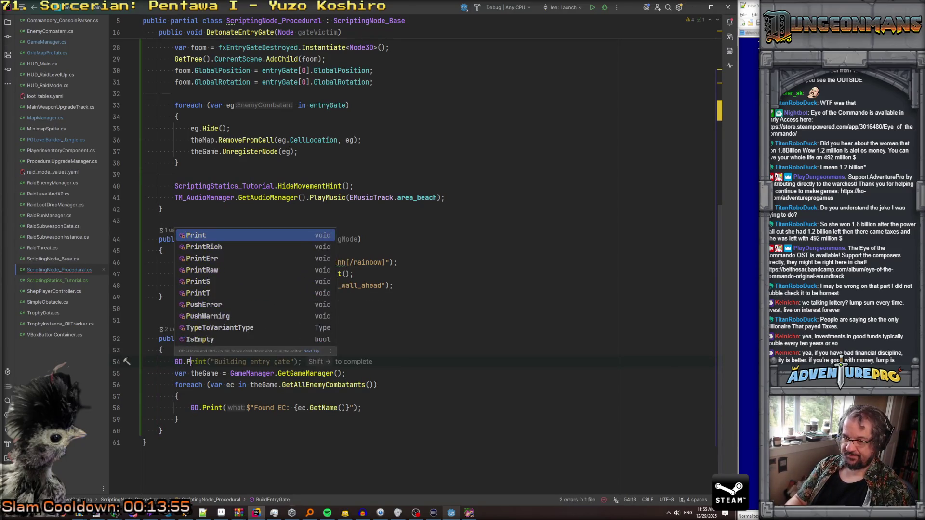
{"action": "key", "text": "Tab"}
{"action": "key", "text": "Up"}
{"action": "left_click", "coordinate": [143, 362]}
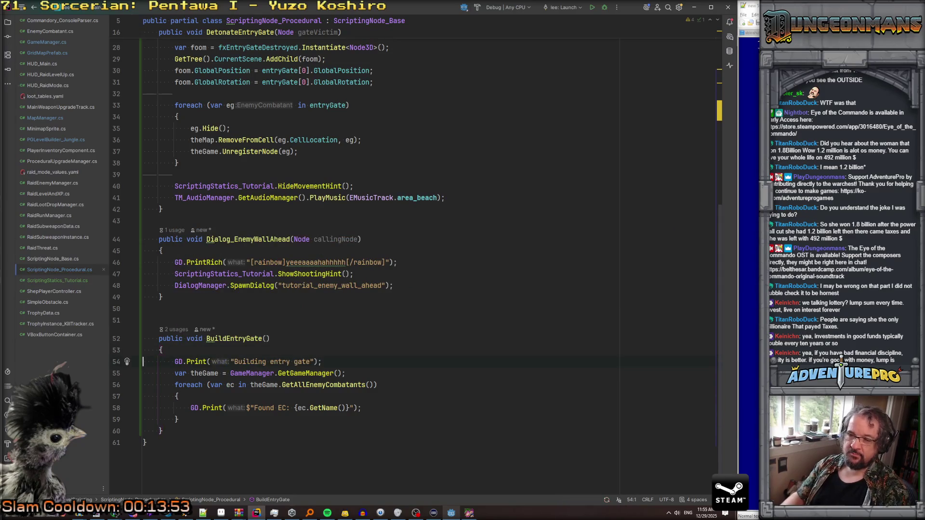
Step: Copy that print to the end of the method, changing it to "Done building entry gate"
{"action": "key", "text": "ctrl+c"}
{"action": "key", "text": "Down"}
{"action": "key", "text": "Down"}
{"action": "key", "text": "Down"}
{"action": "key", "text": "ctrl+v"}
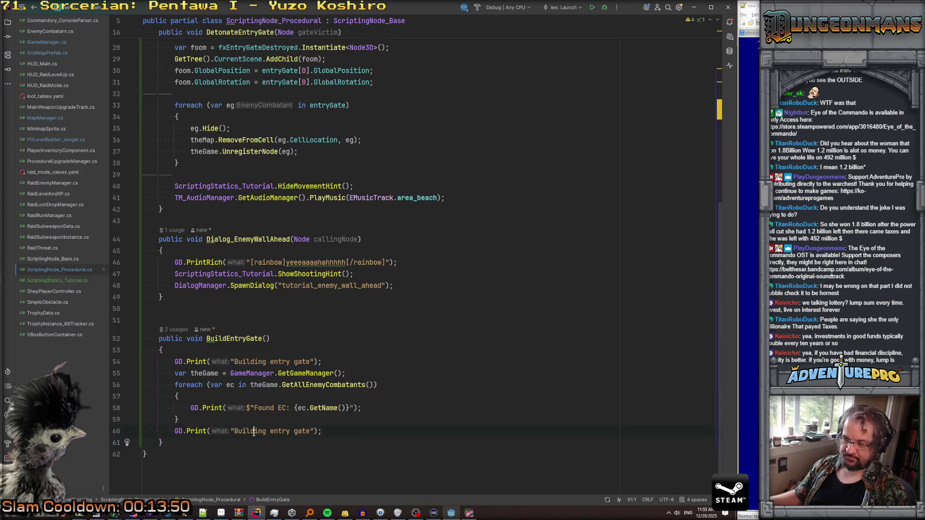
{"action": "left_click", "coordinate": [234, 431]}
{"action": "type", "text": "Done"}
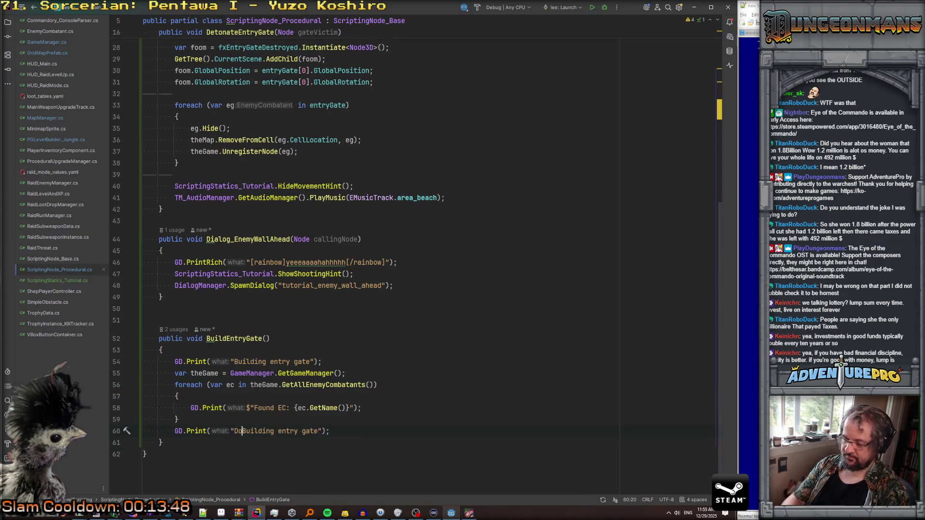
{"action": "key", "text": "Delete"}
{"action": "type", "text": "b"}
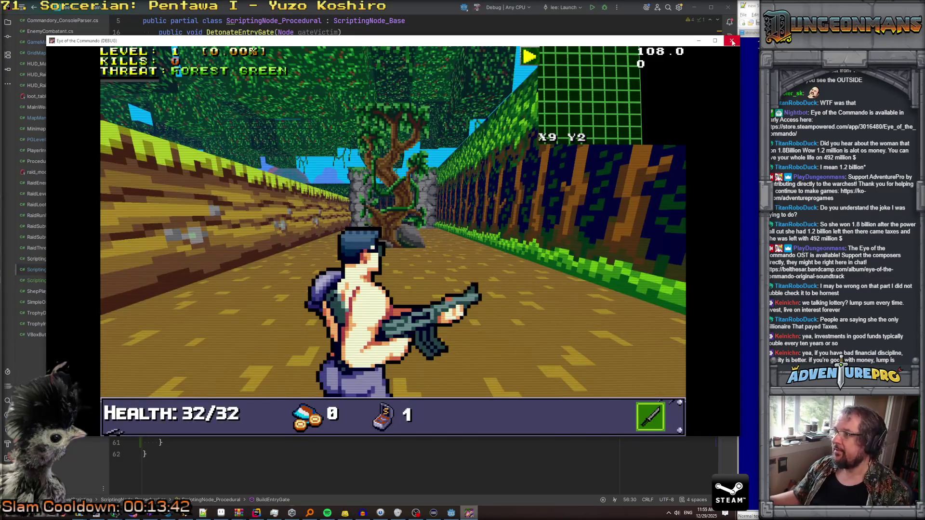
Step: Rerun the scene and confirm the log shows "Building entry gate" then "Done building entry gate"
{"action": "left_click", "coordinate": [732, 42]}
{"action": "left_click", "coordinate": [451, 513]}
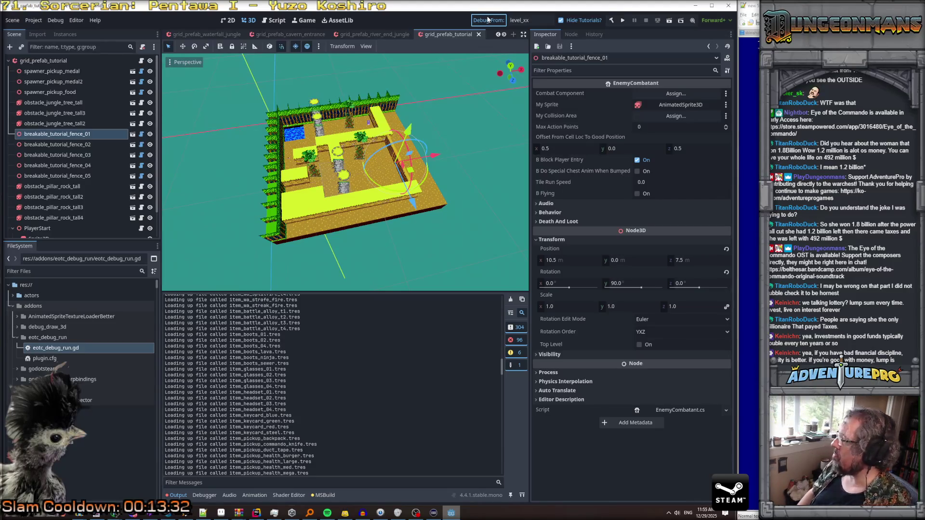
{"action": "key", "text": "ctrl+s"}
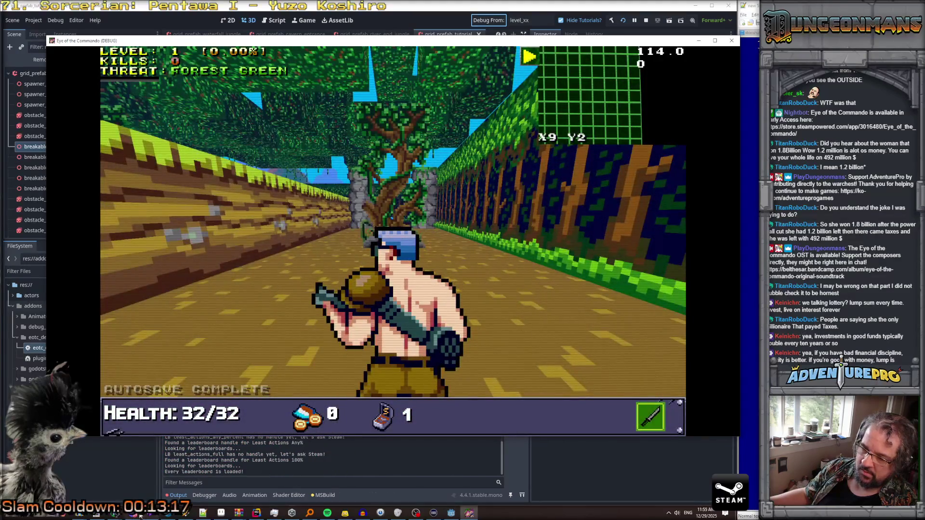
{"action": "left_click", "coordinate": [299, 456]}
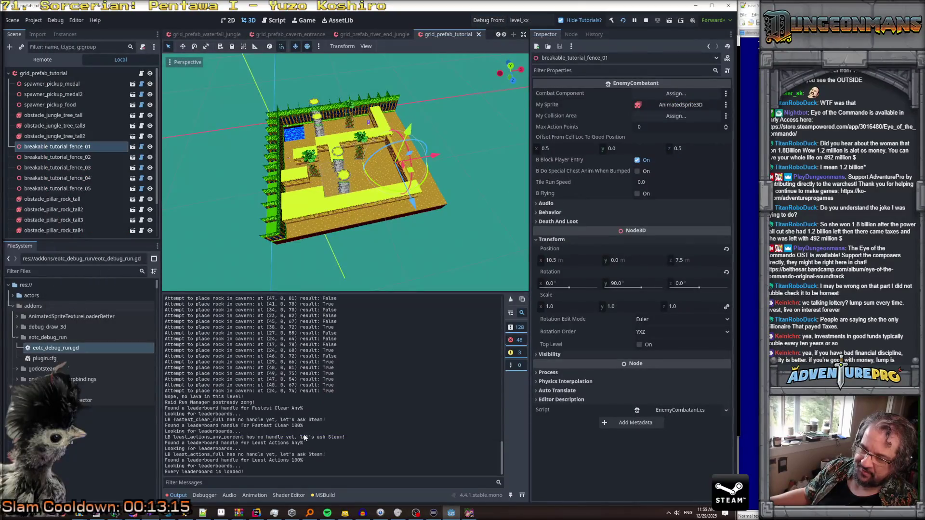
{"action": "scroll", "coordinate": [305, 443], "scroll_direction": "up", "scroll_amount": 8}
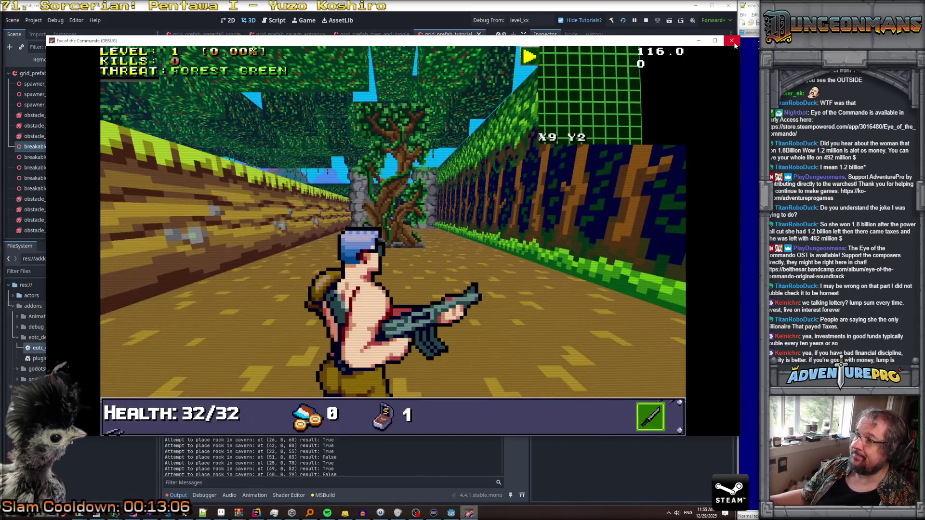
{"action": "left_click", "coordinate": [732, 40]}
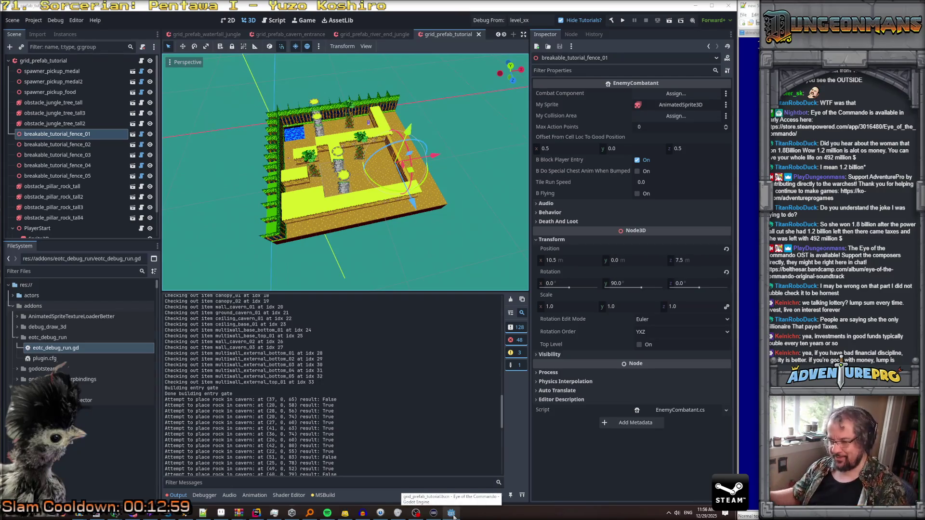
{"action": "left_click", "coordinate": [256, 513]}
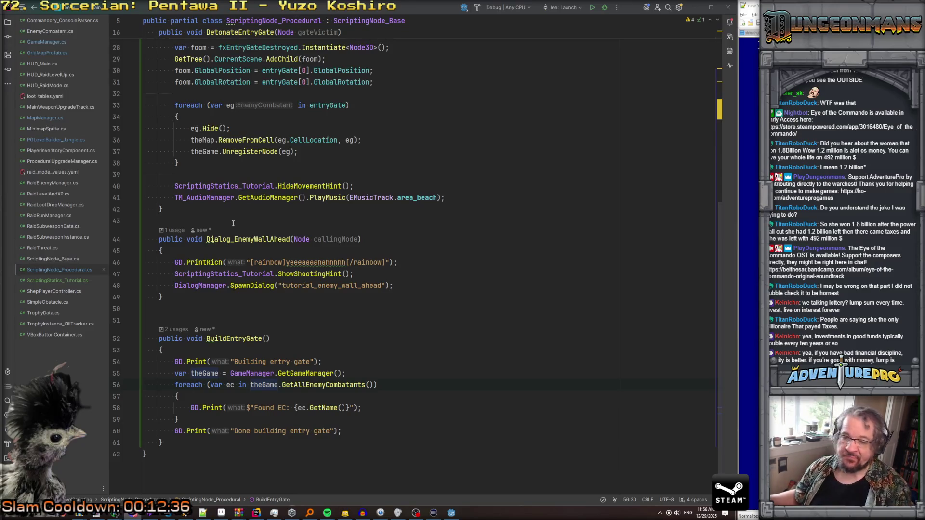
{"action": "left_click", "coordinate": [300, 281]}
{"action": "scroll", "coordinate": [271, 311], "scroll_direction": "up", "scroll_amount": 2}
{"action": "scroll", "coordinate": [272, 311], "scroll_direction": "down", "scroll_amount": 3}
{"action": "left_click", "coordinate": [309, 362]}
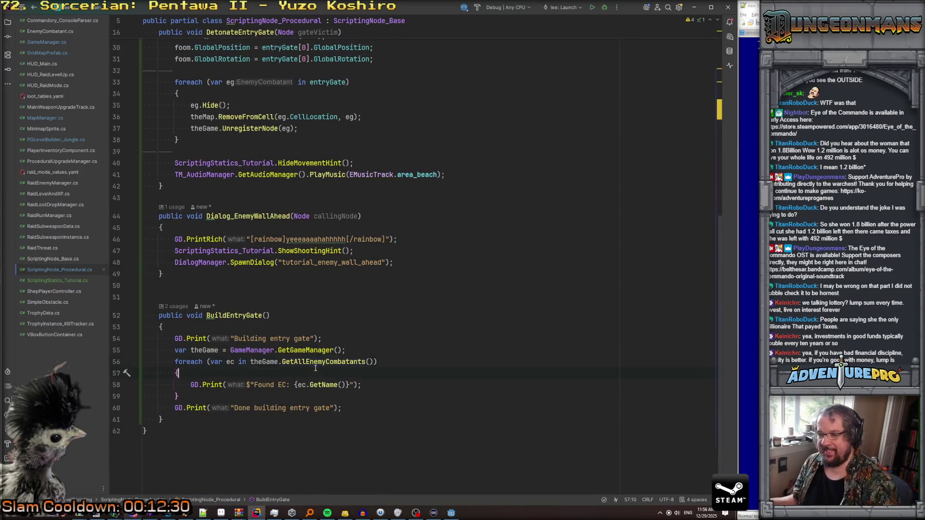
{"action": "left_click", "coordinate": [309, 362], "text": "ctrl"}
{"action": "left_click", "coordinate": [238, 216]}
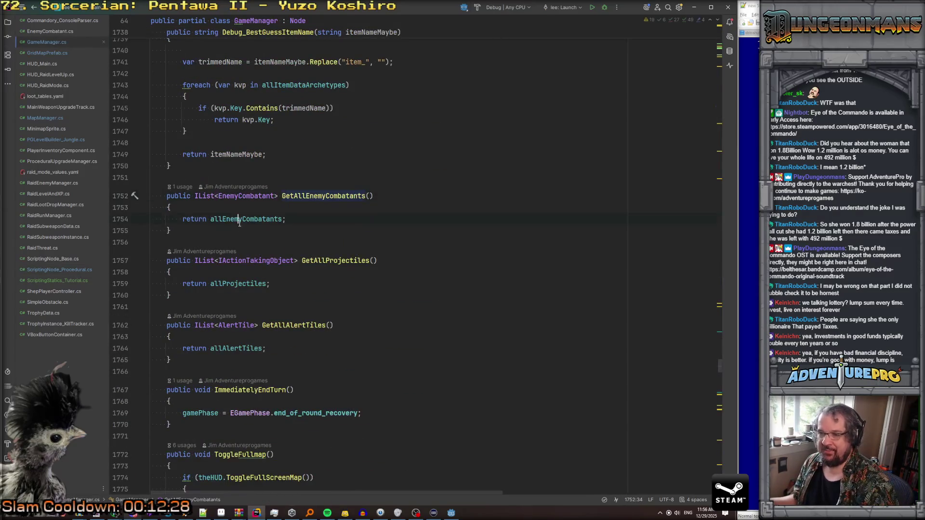
{"action": "scroll", "coordinate": [364, 272], "scroll_direction": "up", "scroll_amount": 4}
{"action": "scroll", "coordinate": [361, 275], "scroll_direction": "down", "scroll_amount": 8}
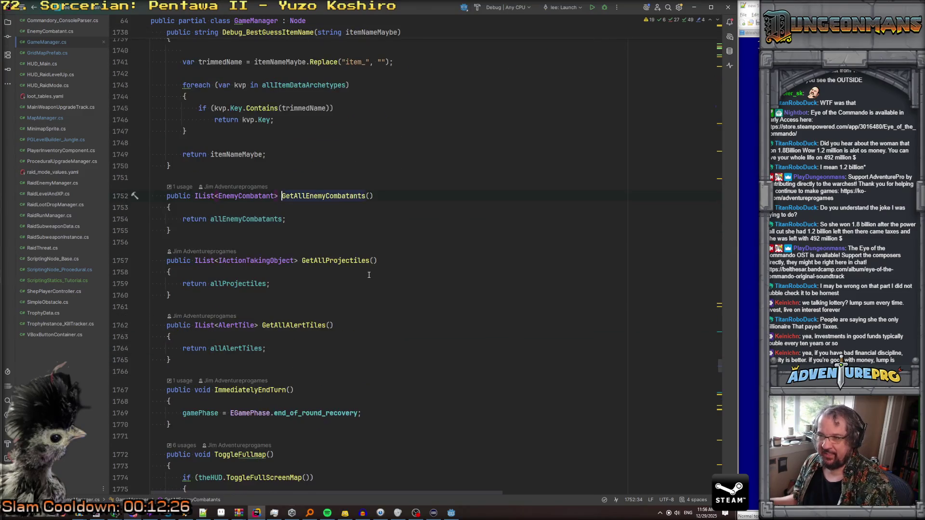
{"action": "key", "text": "ctrl+alt+Left"}
{"action": "left_click", "coordinate": [264, 316]}
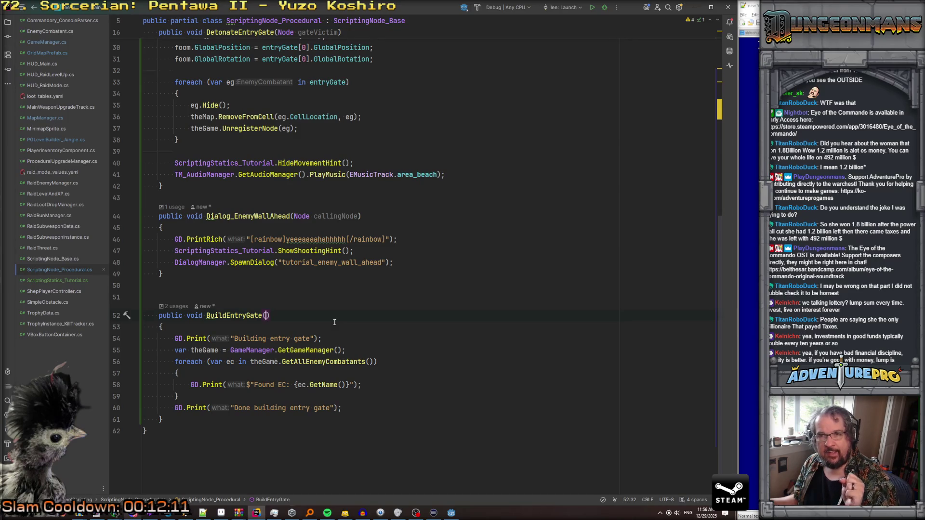
{"action": "left_click", "coordinate": [46, 53]}
Step: Add an [ExportCategory("Scripted Entity Groups")] attribute below the newPlayerStart field
{"action": "scroll", "coordinate": [374, 260], "scroll_direction": "up", "scroll_amount": 20}
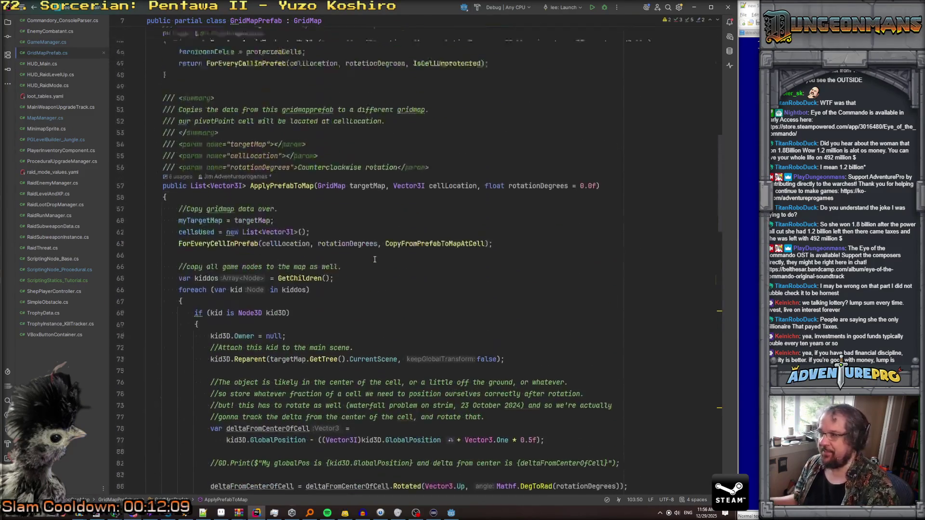
{"action": "left_click", "coordinate": [417, 289]}
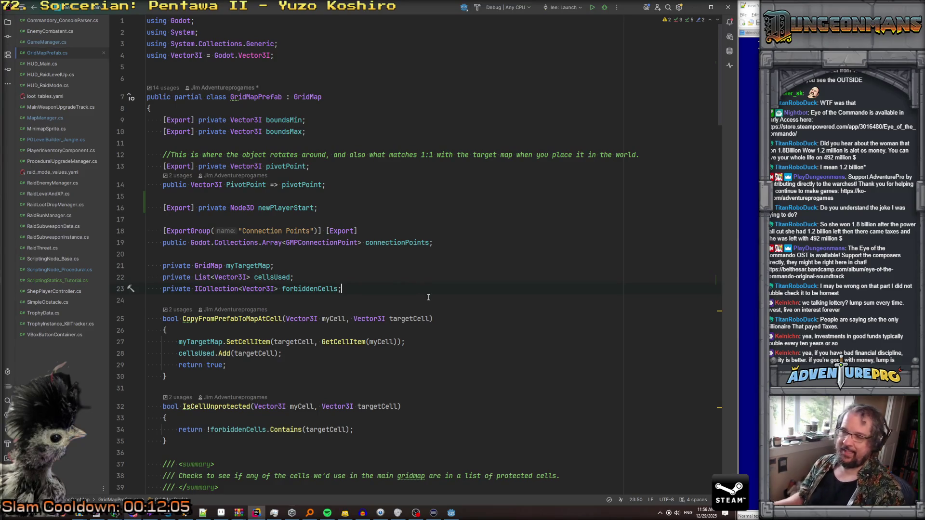
{"action": "key", "text": "Up"}
{"action": "key", "text": "Up"}
{"action": "key", "text": "Up"}
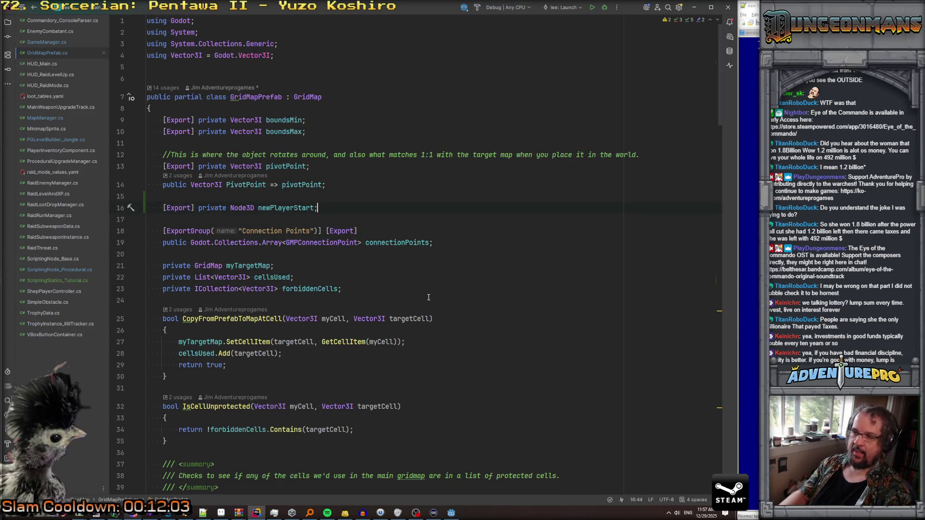
{"action": "key", "text": "Return"}
{"action": "key", "text": "Return"}
{"action": "type", "text": "[Export"}
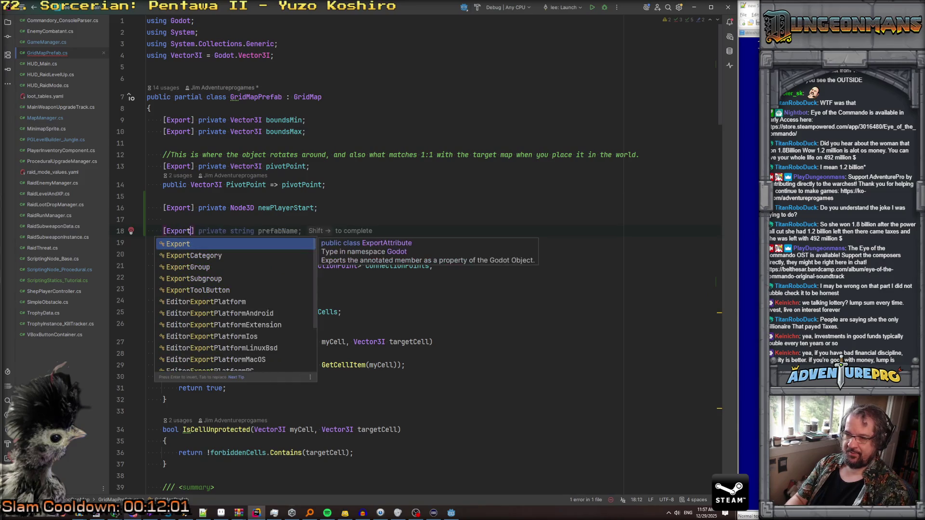
{"action": "type", "text": "Category("}
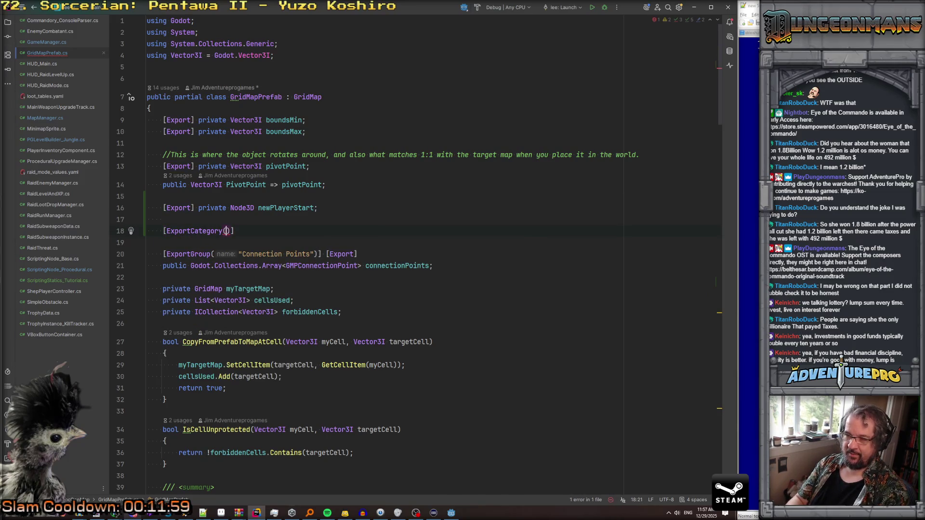
{"action": "type", "text": "\""}
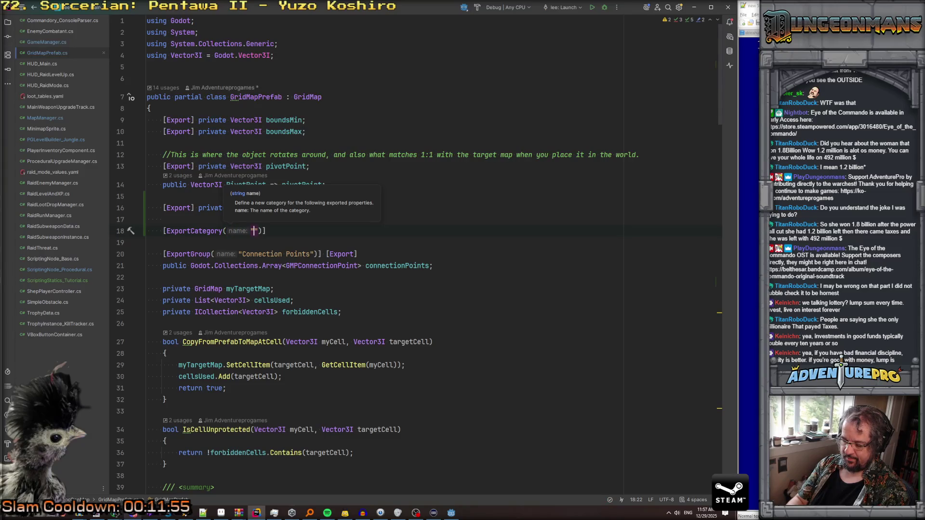
{"action": "type", "text": "Scripted Groups"}
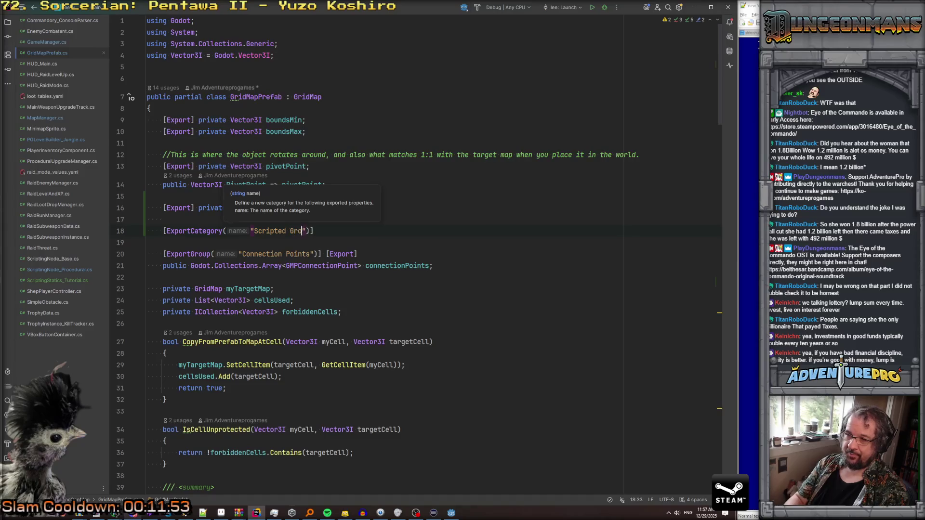
{"action": "key", "text": "BackSpace"}
{"action": "key", "text": "BackSpace"}
{"action": "key", "text": "BackSpace"}
{"action": "type", "text": "Entity Groups"}
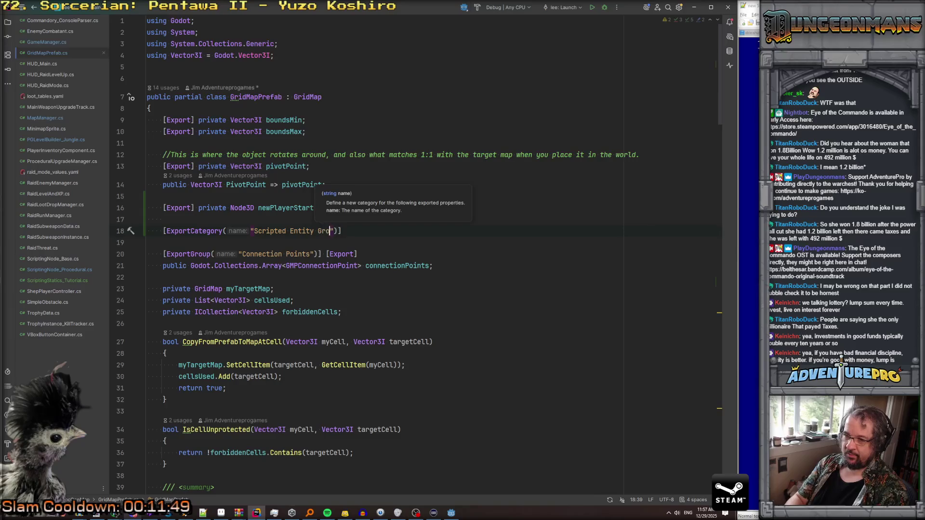
{"action": "key", "text": "End"}
{"action": "key", "text": "Return"}
Step: Declare public entityGroups as Godot.Collections.Dictionary<string, Godot.Collections.Array<Node>>
{"action": "type", "text": "p["}
{"action": "key", "text": "BackSpace"}
{"action": "type", "text": "ublic "}
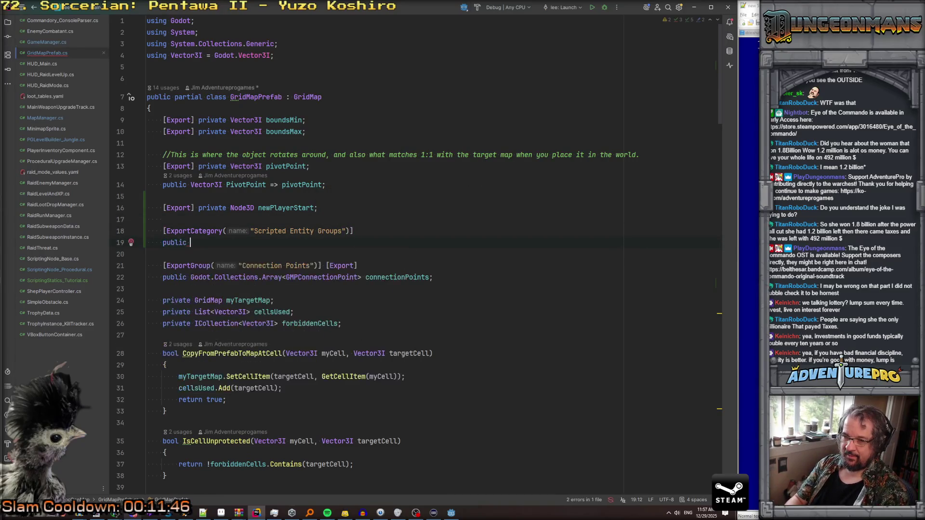
{"action": "type", "text": "Godo"}
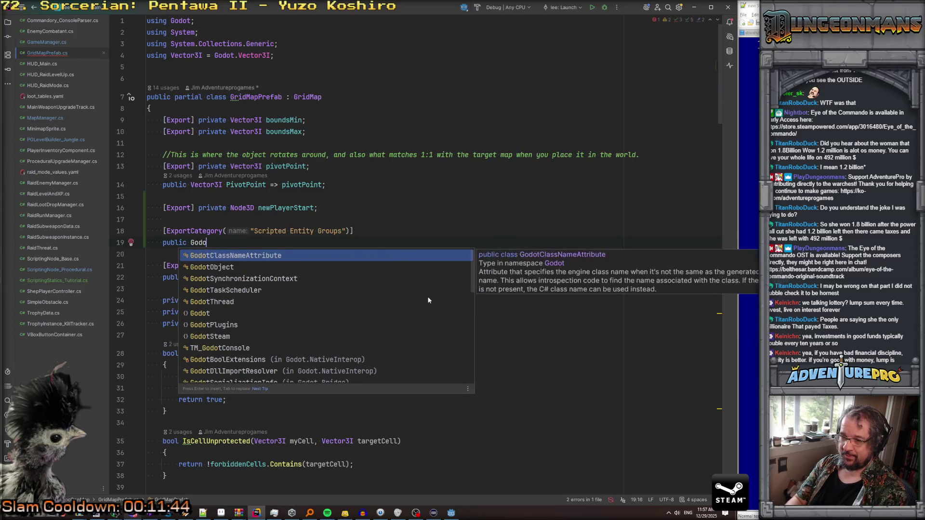
{"action": "type", "text": "t.Collec"}
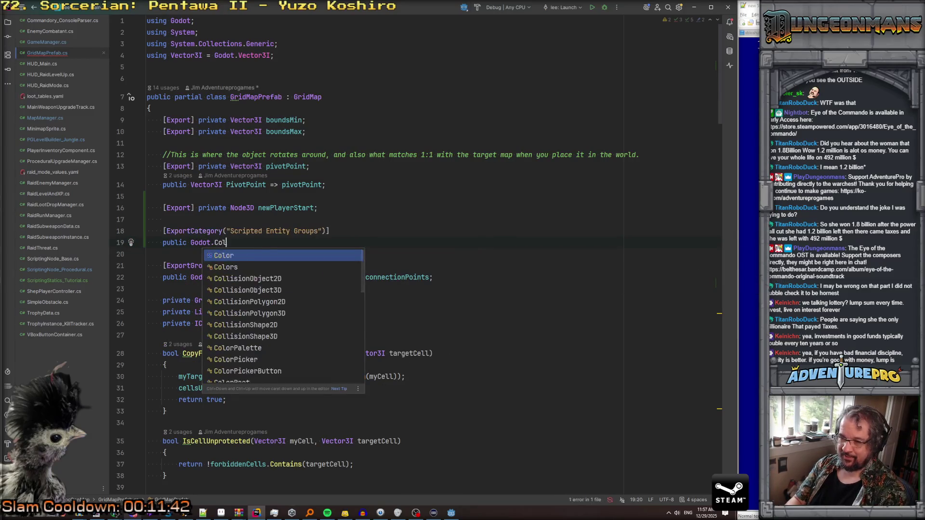
{"action": "key", "text": "Return"}
{"action": "type", "text": ".D"}
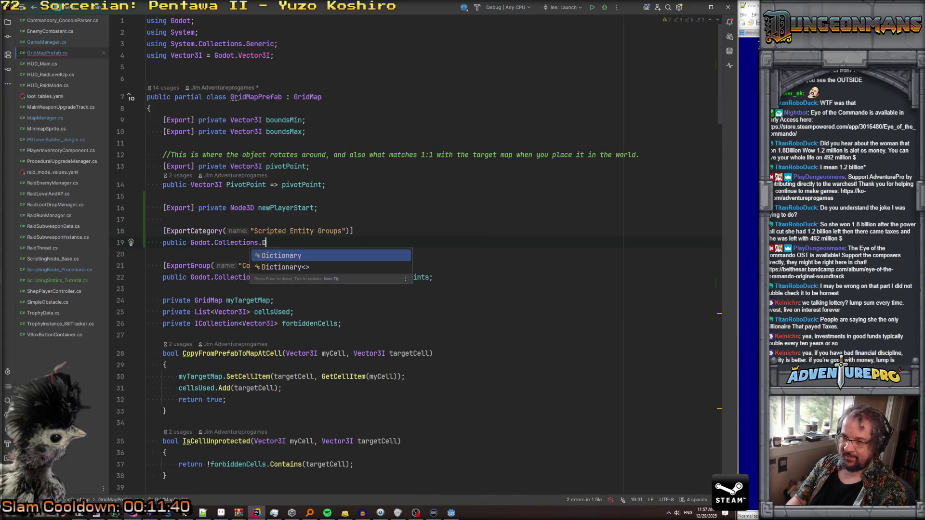
{"action": "key", "text": "Return"}
{"action": "type", "text": "<"}
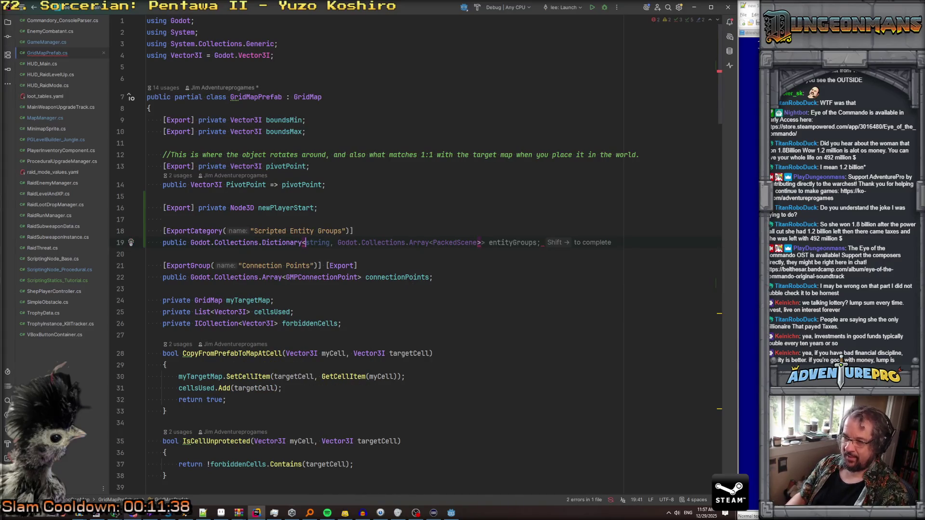
{"action": "key", "text": "shift+Right"}
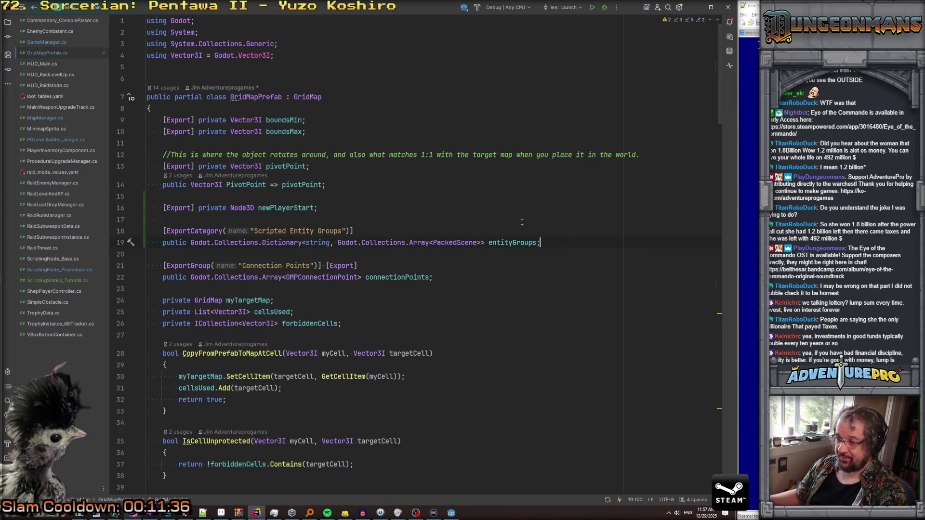
{"action": "double_click", "coordinate": [453, 243]}
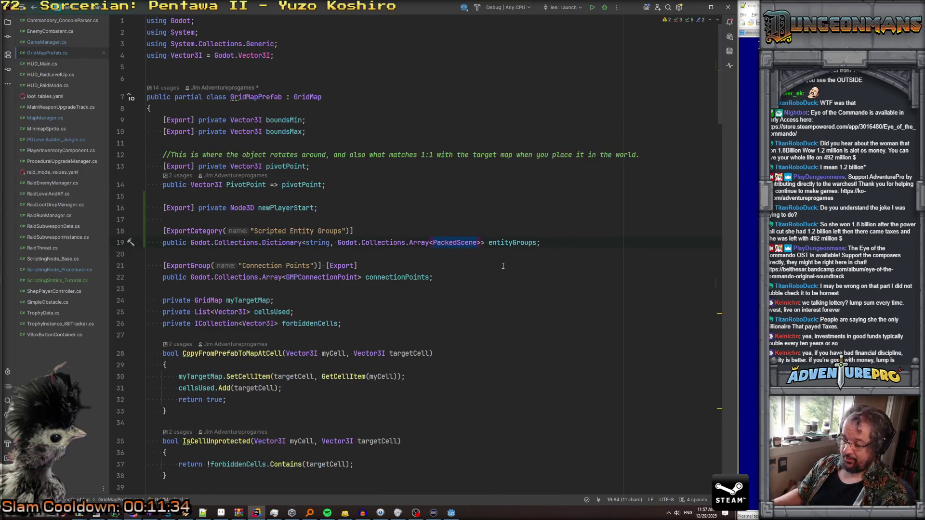
{"action": "type", "text": "Node>>"}
{"action": "key", "text": "ctrl+Right"}
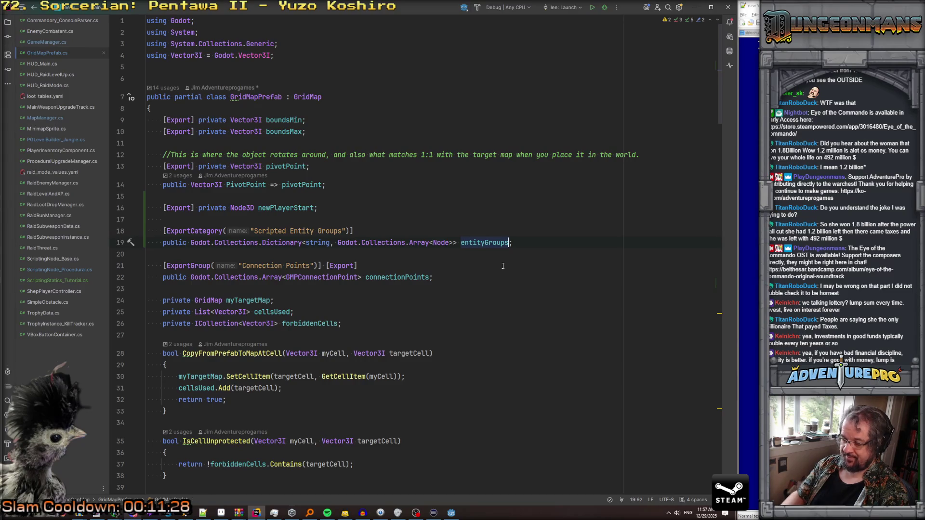
{"action": "key", "text": "Down"}
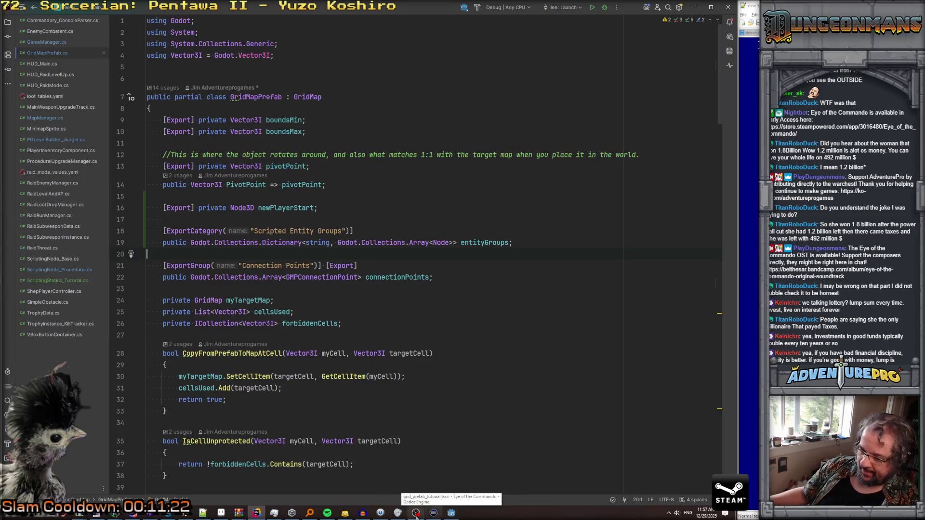
Step: After the rebuild, inspect grid_prefab_tutorial and its Connection Points, finding Scripted Entity Groups empty
{"action": "left_click", "coordinate": [451, 513]}
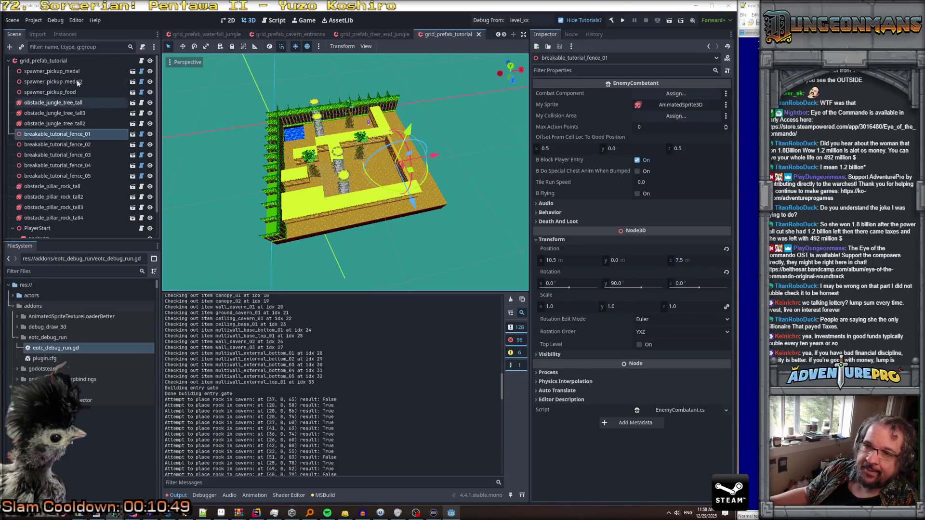
{"action": "left_click", "coordinate": [51, 62]}
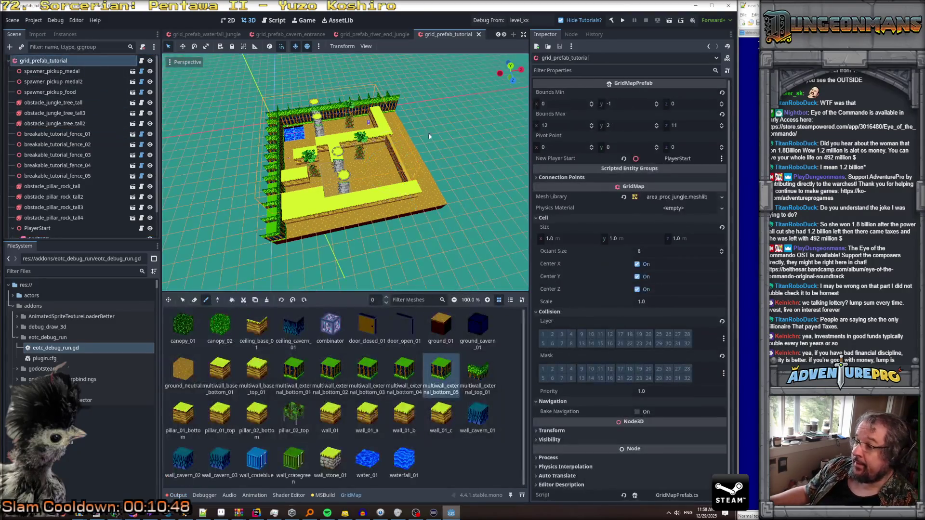
{"action": "left_click", "coordinate": [564, 178]}
{"action": "left_click", "coordinate": [538, 178]}
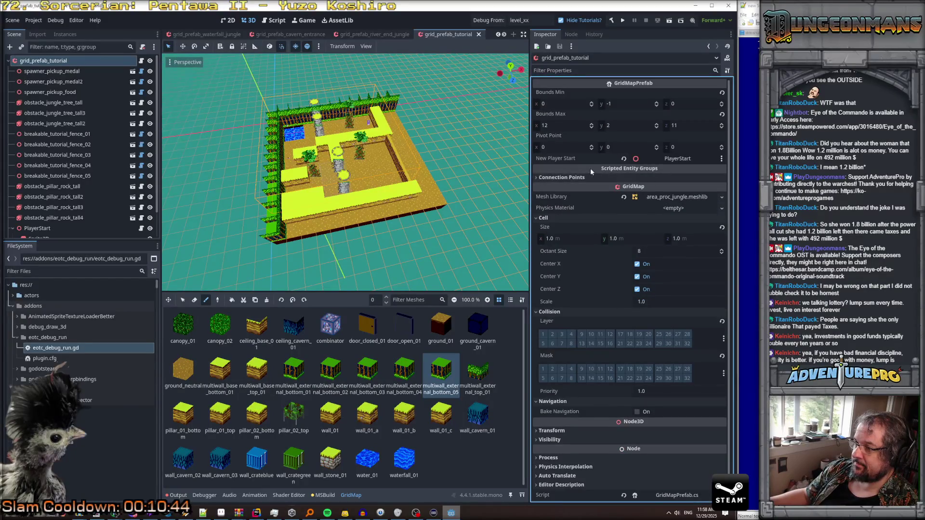
{"action": "left_click", "coordinate": [547, 178]}
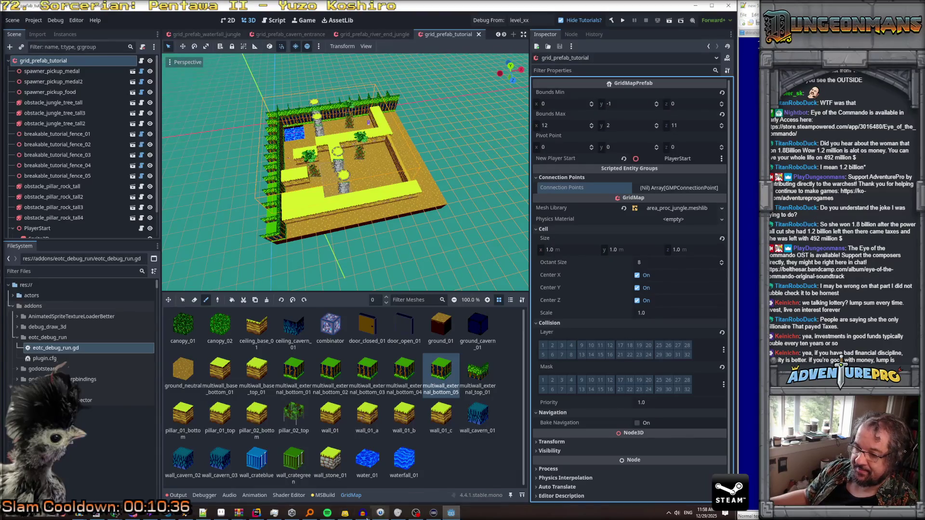
{"action": "left_click", "coordinate": [256, 513]}
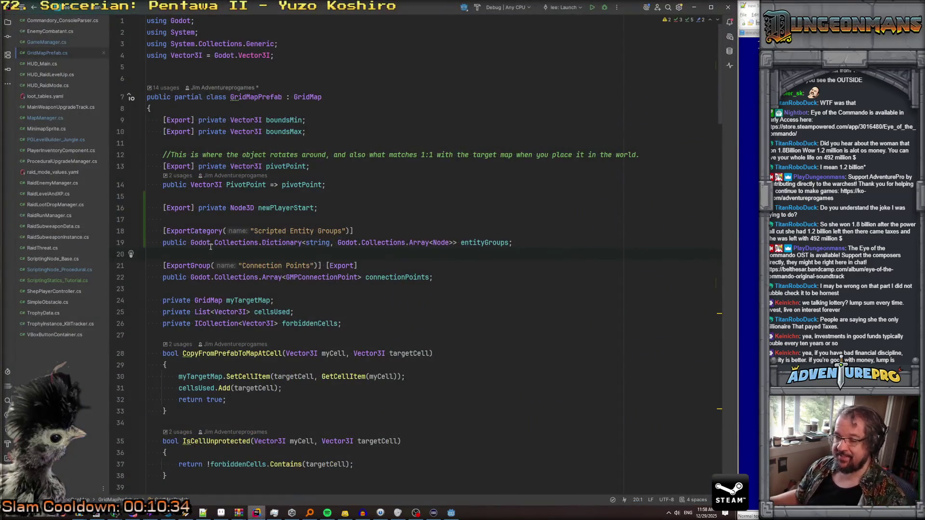
Step: Change ExportCategory to ExportGroup, add [Export] to entityGroups, and rebuild the C# project
{"action": "double_click", "coordinate": [195, 265]}
{"action": "key", "text": "ctrl+c"}
{"action": "double_click", "coordinate": [193, 231]}
{"action": "key", "text": "ctrl+v"}
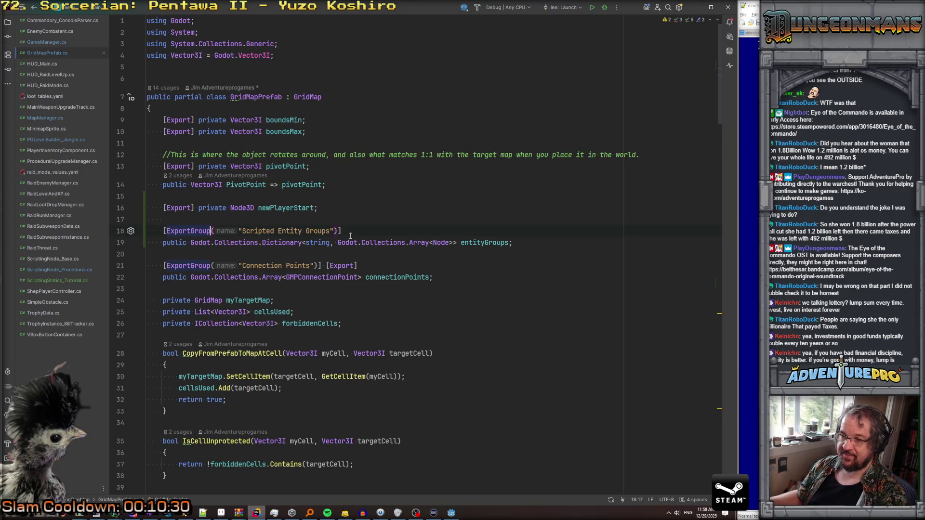
{"action": "left_click_drag", "start_coordinate": [326, 266], "coordinate": [357, 266]}
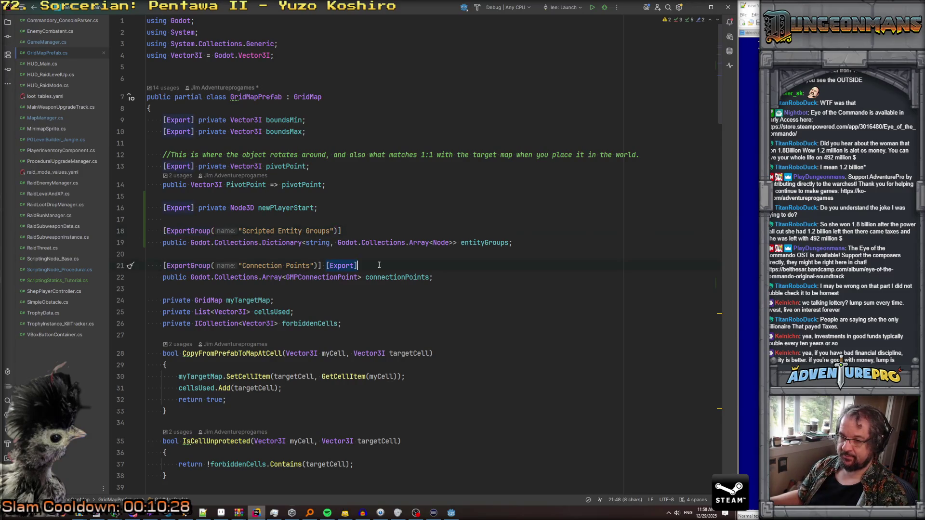
{"action": "left_click", "coordinate": [162, 242]}
{"action": "type", "text": "[Export]"}
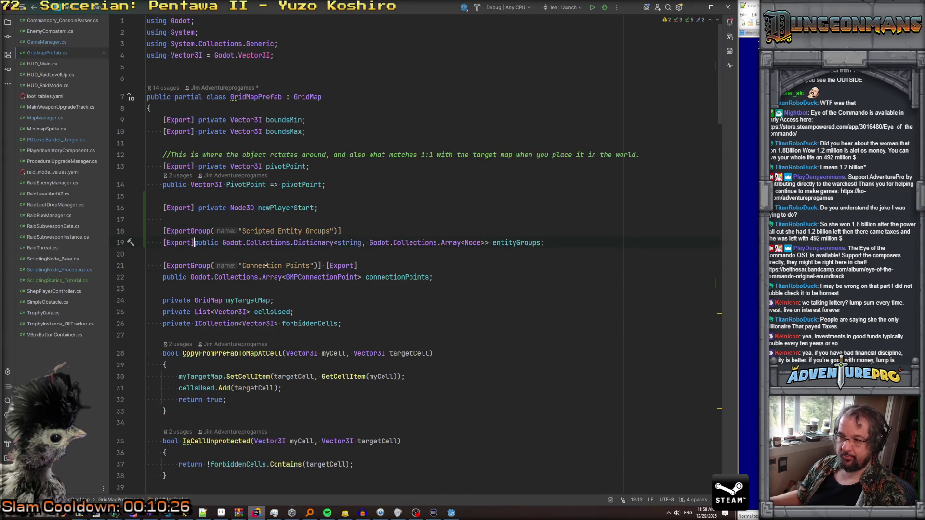
{"action": "left_click", "coordinate": [451, 513]}
{"action": "left_click", "coordinate": [613, 22]}
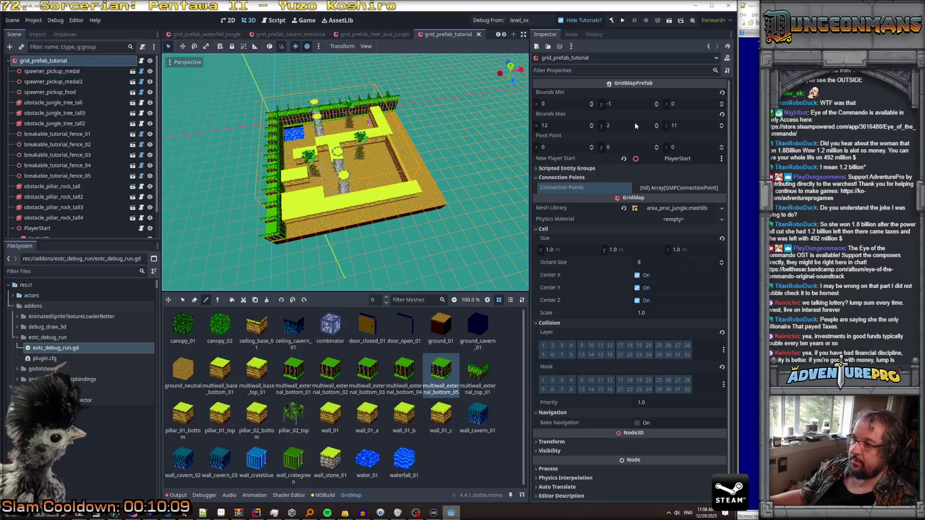
Step: Create the Entity Groups dictionary with a new key 'gate' whose value is a size-5 array
{"action": "left_click", "coordinate": [547, 169]}
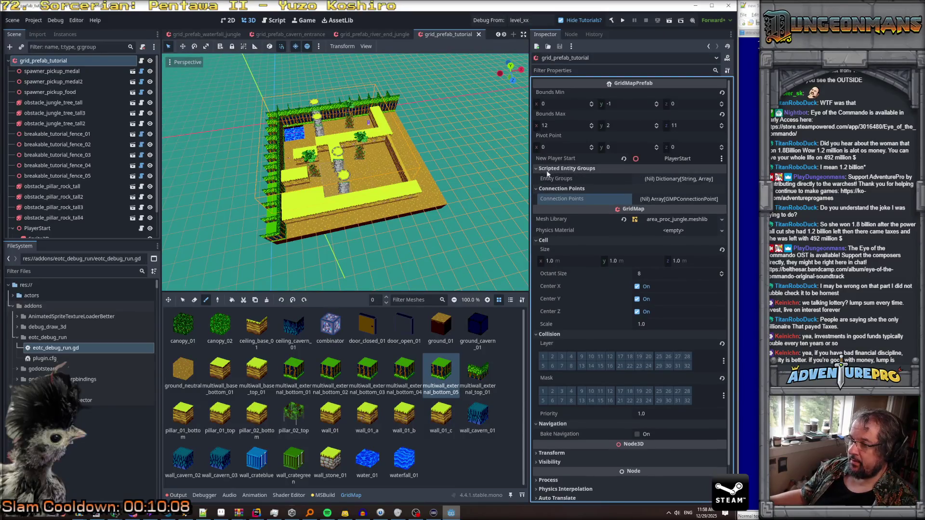
{"action": "left_click", "coordinate": [680, 179]}
{"action": "left_click", "coordinate": [665, 193]}
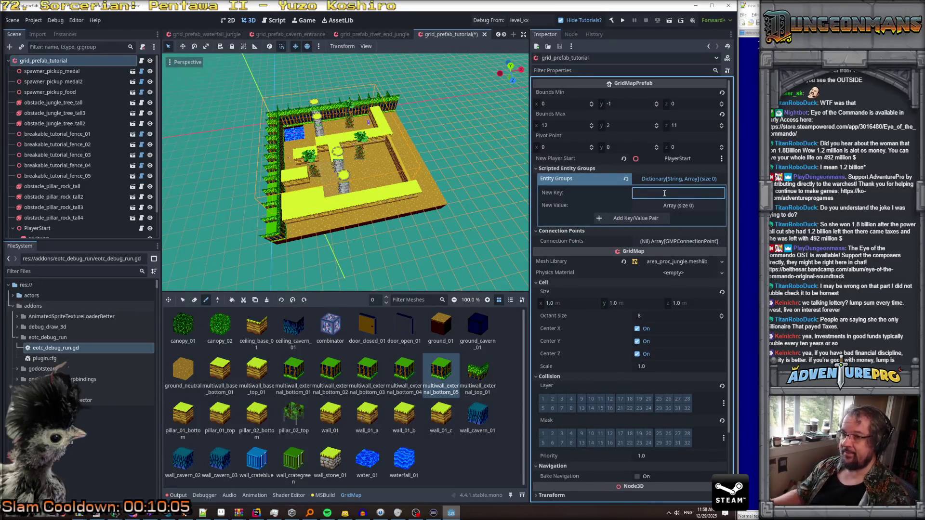
{"action": "type", "text": "gate"}
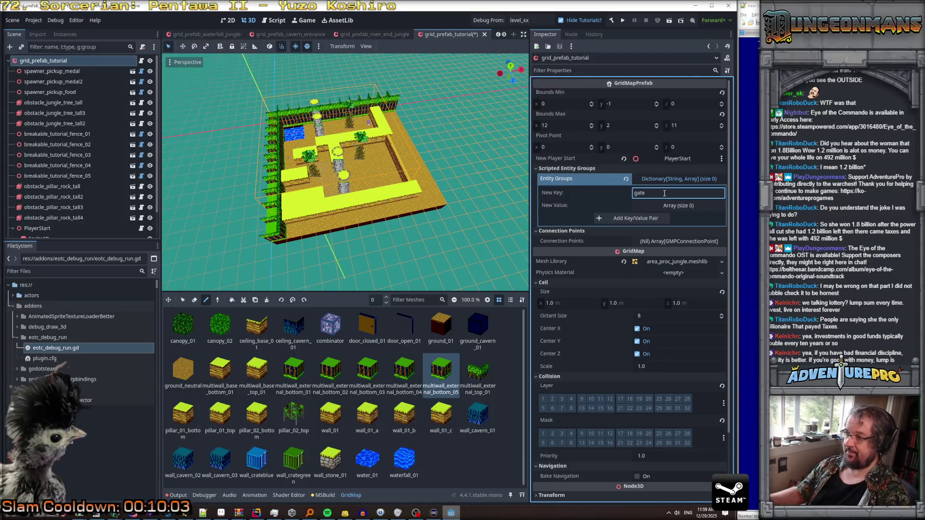
{"action": "left_click", "coordinate": [679, 206]}
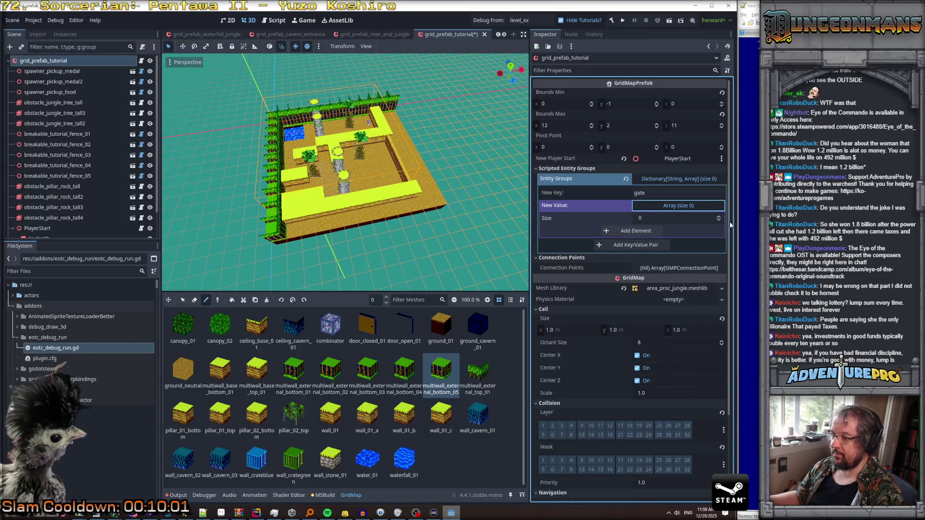
{"action": "left_click", "coordinate": [674, 219]}
{"action": "type", "text": "5"}
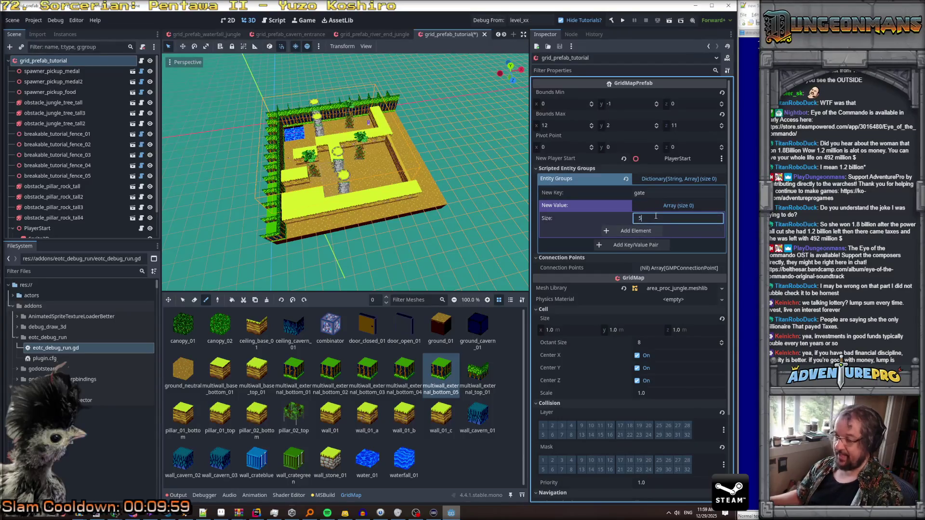
{"action": "key", "text": "Return"}
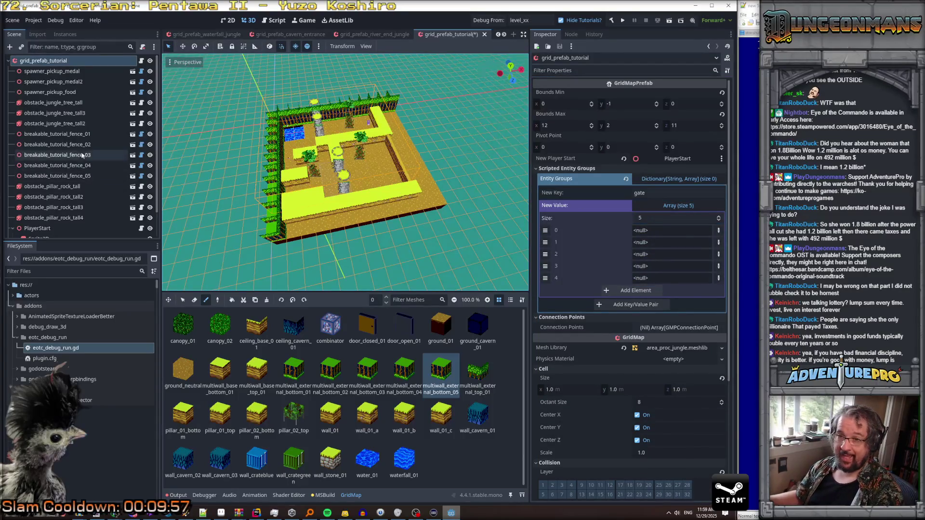
Step: Try dropping breakable_tutorial_fence_01 into slot 0, then add a sixth element typed as Object
{"action": "left_click_drag", "start_coordinate": [73, 135], "coordinate": [644, 232]}
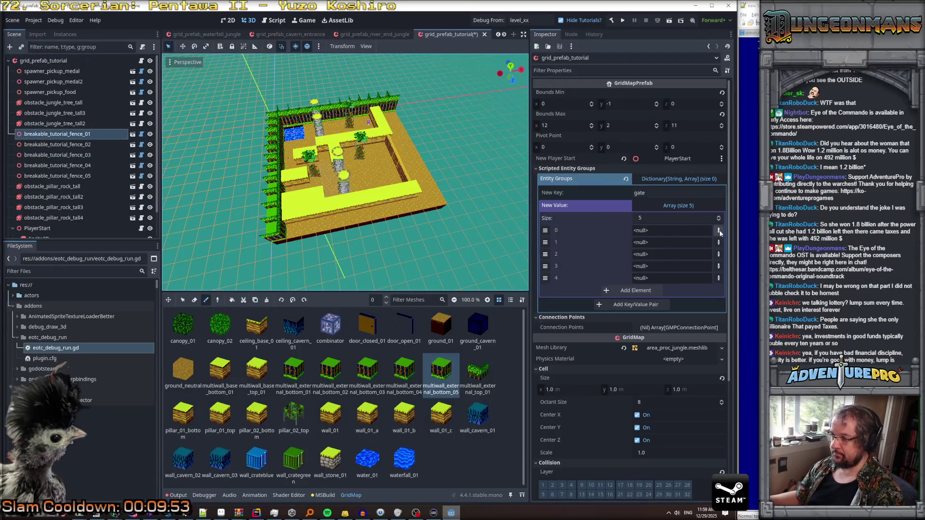
{"action": "left_click", "coordinate": [719, 231]}
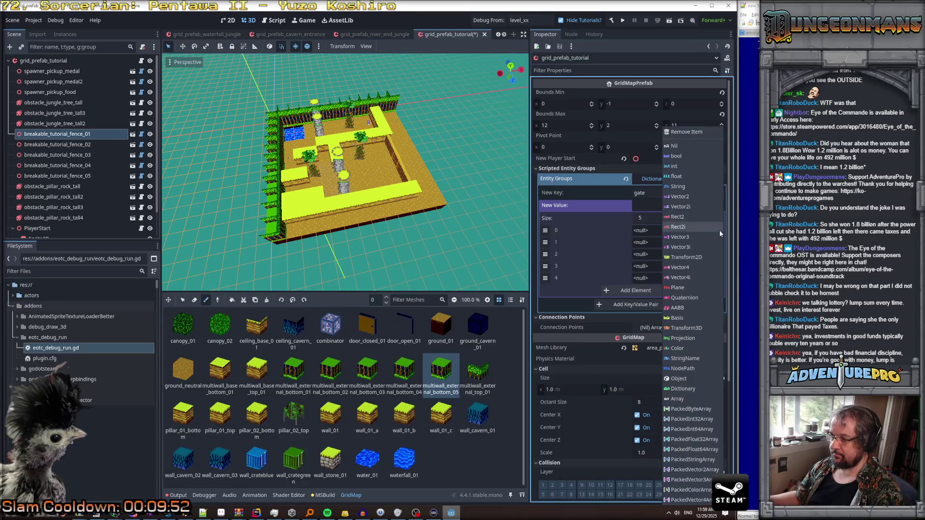
{"action": "left_click", "coordinate": [646, 230]}
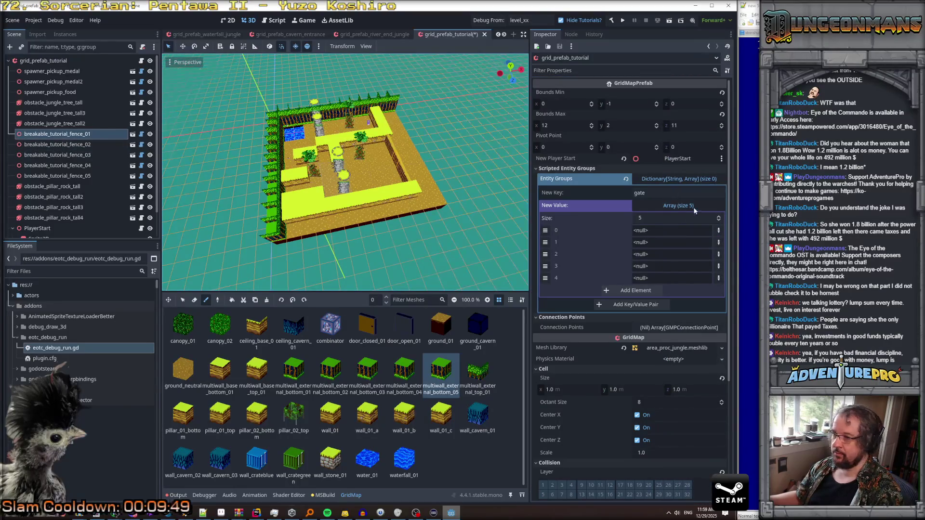
{"action": "left_click", "coordinate": [623, 291]}
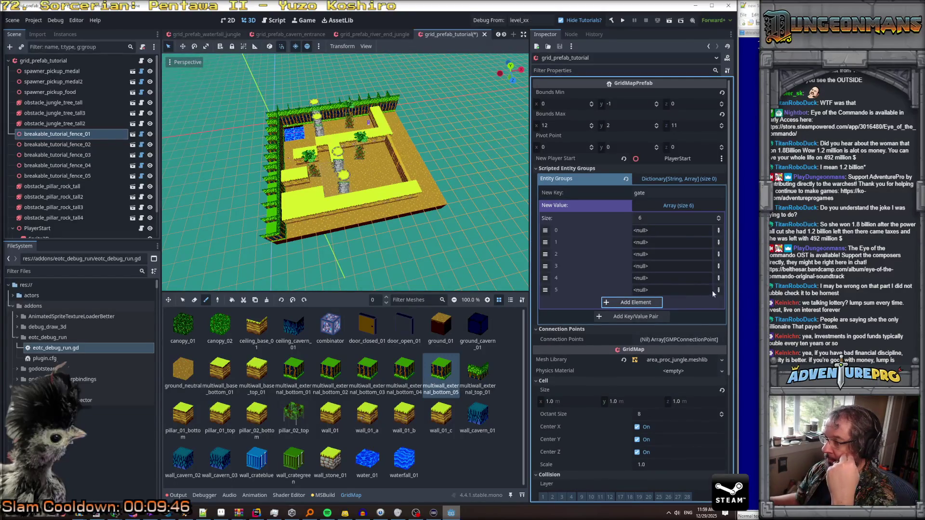
{"action": "left_click", "coordinate": [716, 289]}
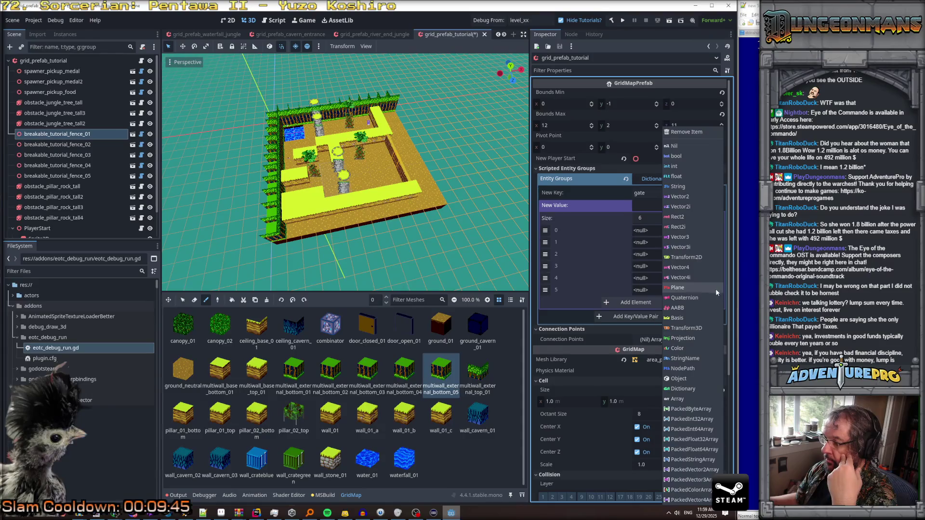
{"action": "left_click", "coordinate": [685, 379]}
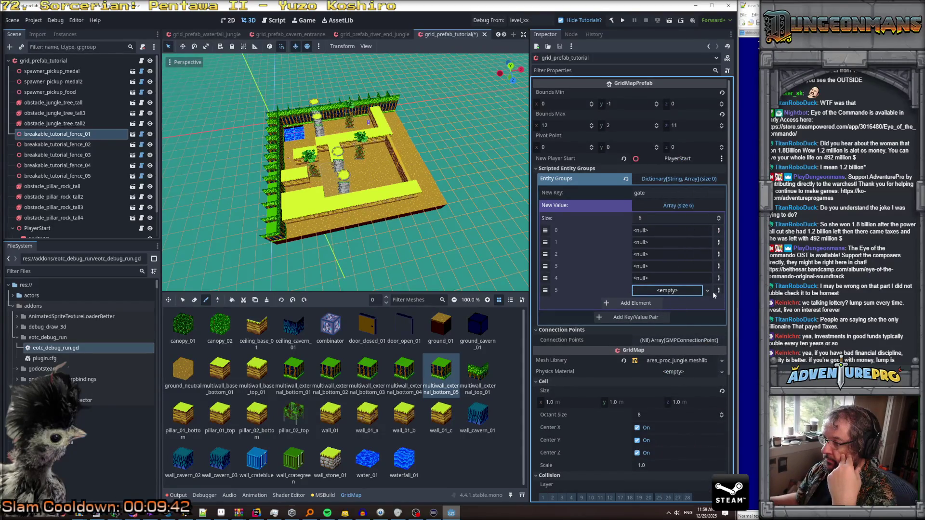
{"action": "left_click", "coordinate": [707, 291]}
{"action": "left_click", "coordinate": [334, 279]}
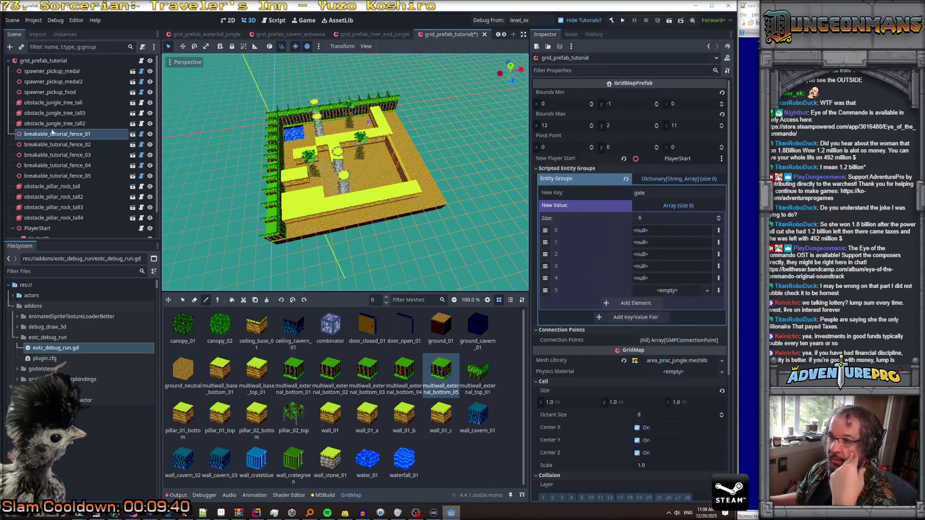
Step: Shrink the gate array to five slots and try assigning breakable_tutorial_fence_01 to slot 0 as an Object
{"action": "left_click", "coordinate": [715, 221]}
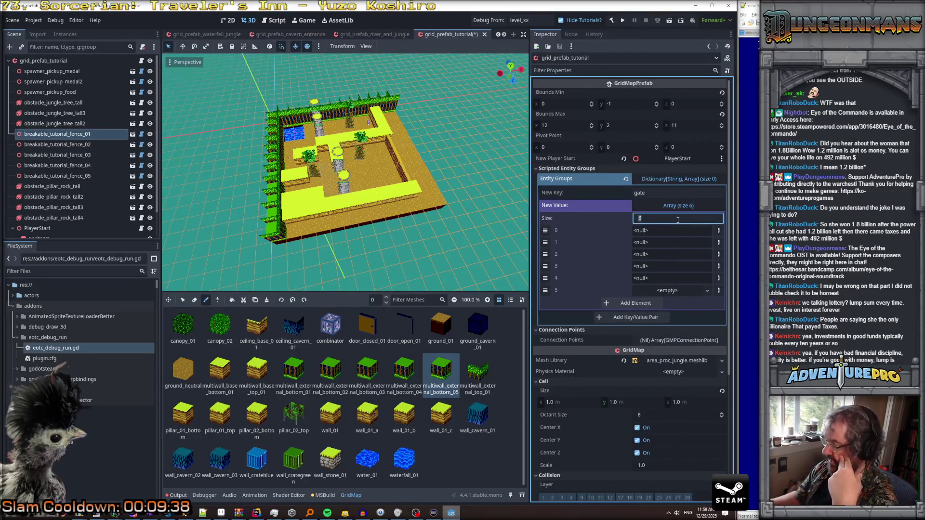
{"action": "type", "text": "5"}
{"action": "left_click", "coordinate": [719, 230]}
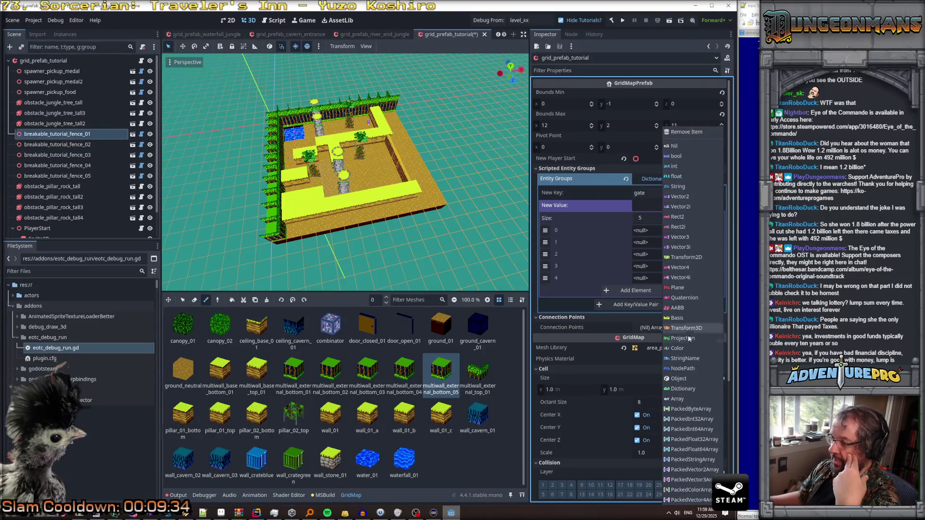
{"action": "left_click", "coordinate": [686, 379]}
{"action": "mouse_move", "coordinate": [48, 134]}
{"action": "left_mouse_down"}
{"action": "mouse_move", "coordinate": [620, 244]}
{"action": "mouse_move", "coordinate": [645, 229]}
{"action": "left_mouse_up"}
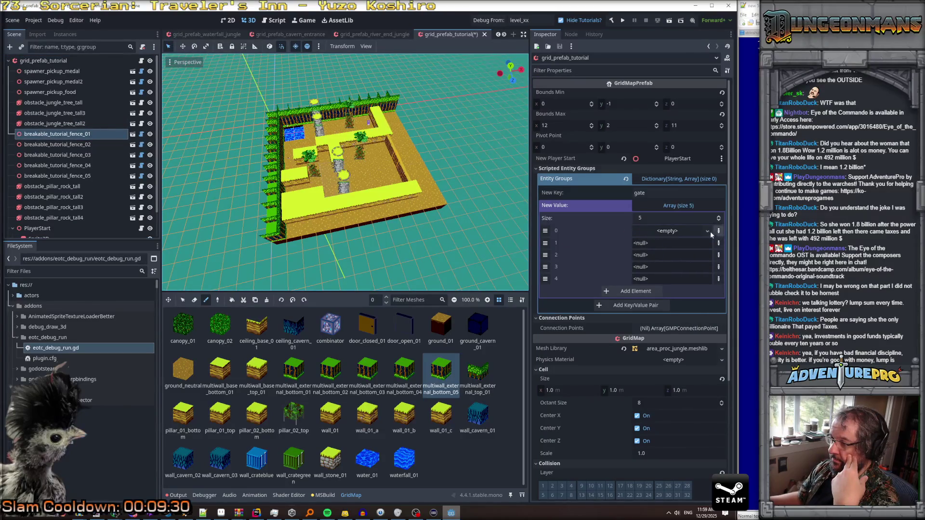
{"action": "left_click", "coordinate": [708, 231]}
{"action": "scroll", "coordinate": [665, 270], "scroll_direction": "down", "scroll_amount": 15}
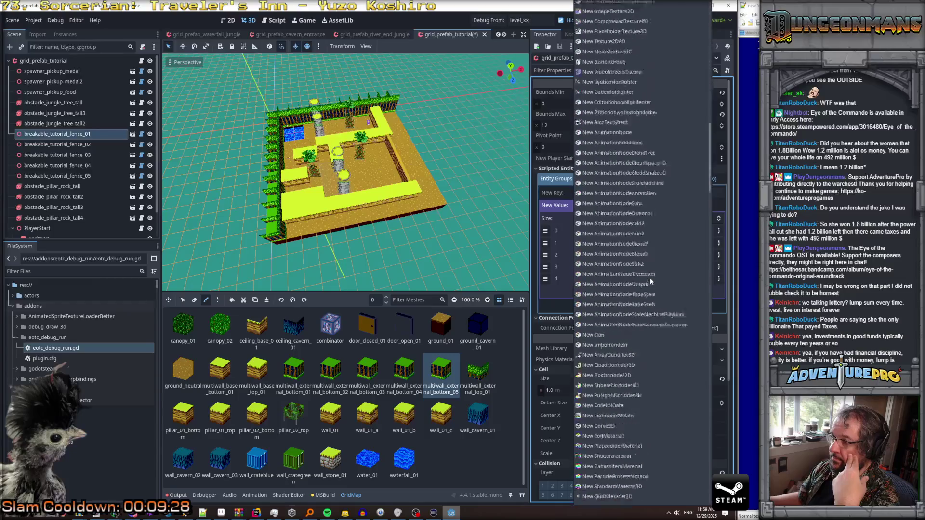
{"action": "scroll", "coordinate": [646, 288], "scroll_direction": "down", "scroll_amount": 5}
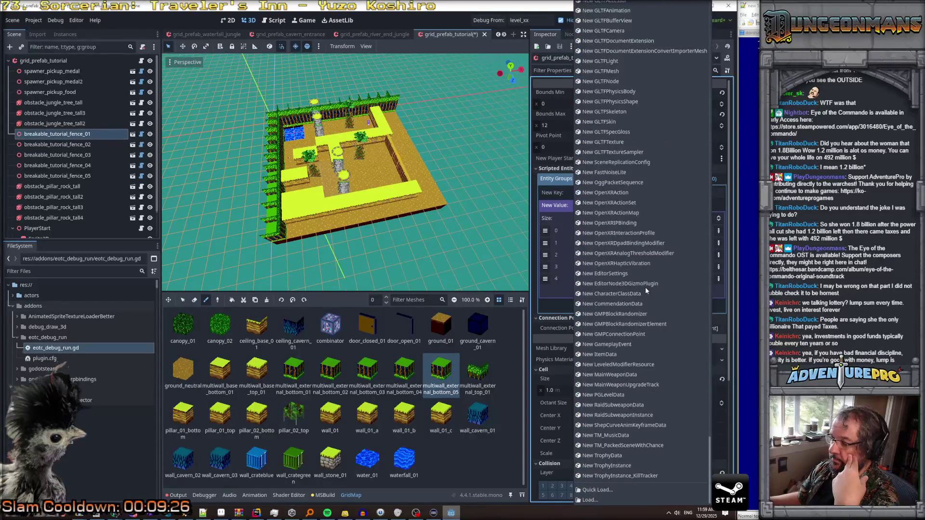
{"action": "left_click", "coordinate": [715, 429]}
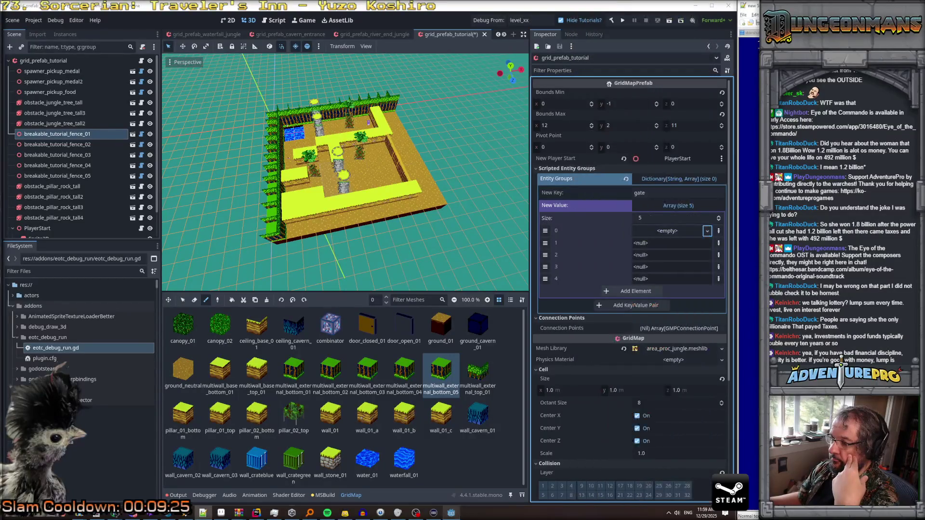
Step: Change slot 0 to NodePath and assign breakable_tutorial_fence_01 to it
{"action": "left_click", "coordinate": [719, 231]}
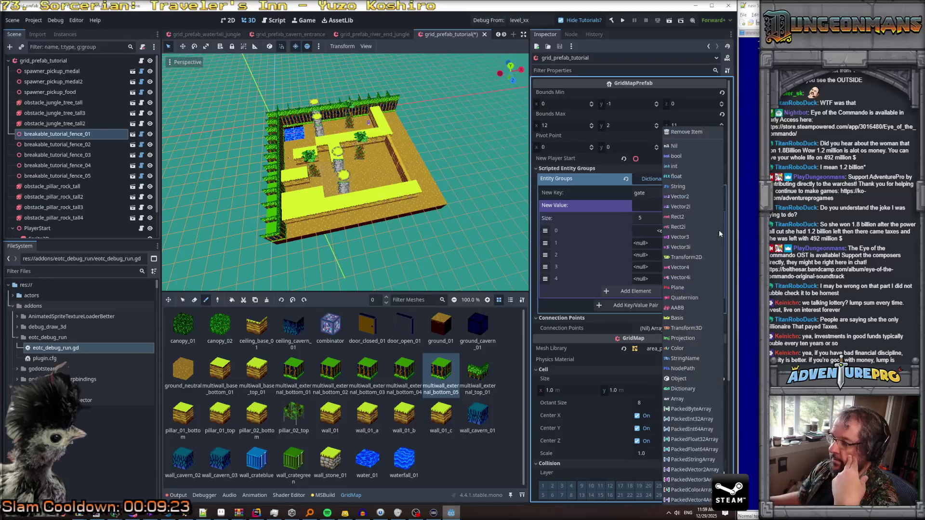
{"action": "left_click", "coordinate": [687, 369]}
{"action": "left_click_drag", "start_coordinate": [57, 134], "coordinate": [654, 234]}
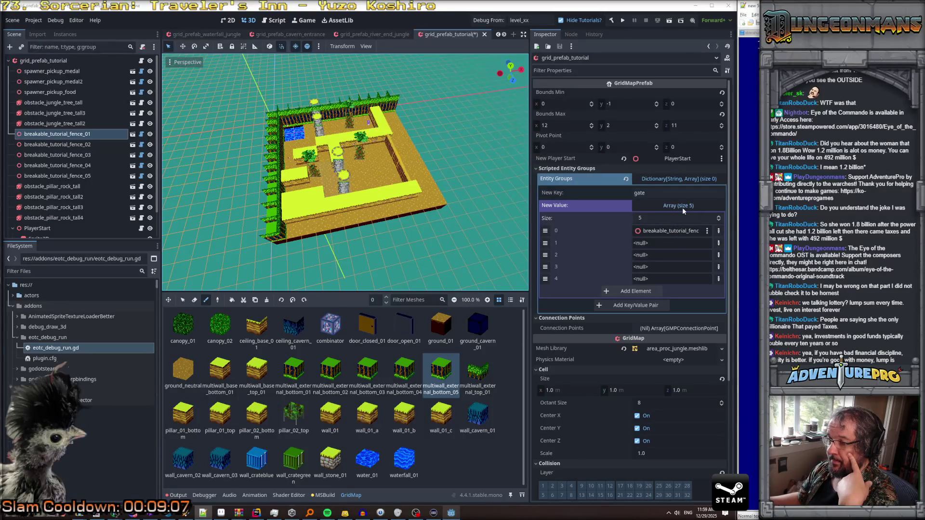
{"action": "left_click", "coordinate": [674, 193]}
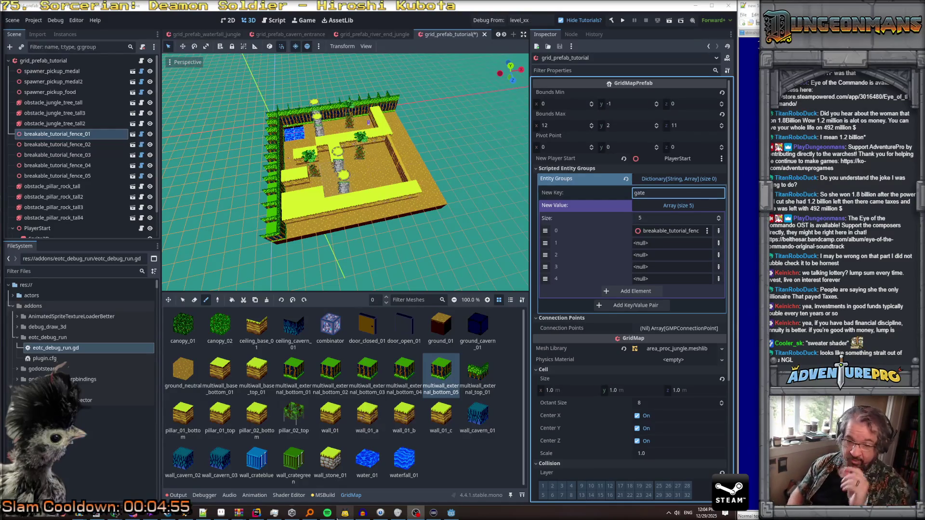
{"action": "scroll", "coordinate": [371, 240], "scroll_direction": "up", "scroll_amount": 3}
{"action": "scroll", "coordinate": [382, 235], "scroll_direction": "down", "scroll_amount": 3}
{"action": "scroll", "coordinate": [382, 234], "scroll_direction": "up", "scroll_amount": 3}
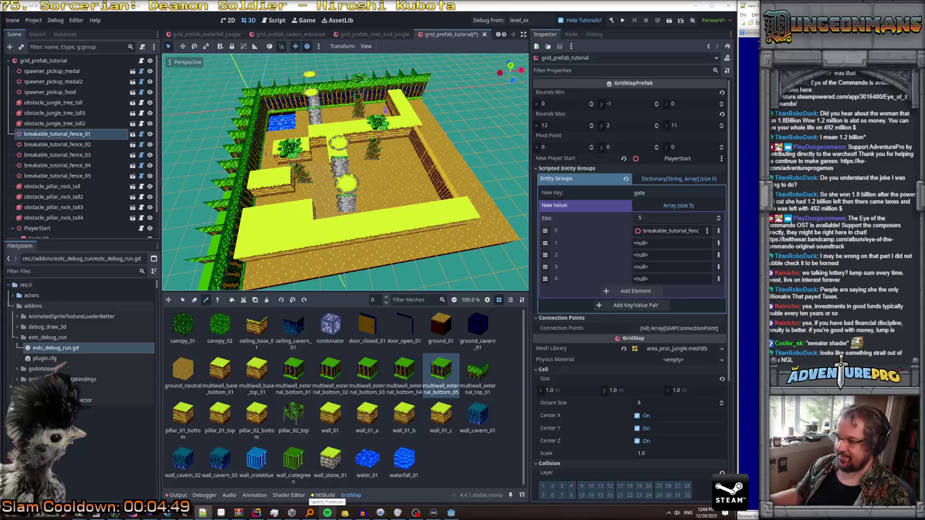
Step: Change the entityGroups element type on line 19 from Array<Node> to Array<NodePath>
{"action": "left_click", "coordinate": [257, 513]}
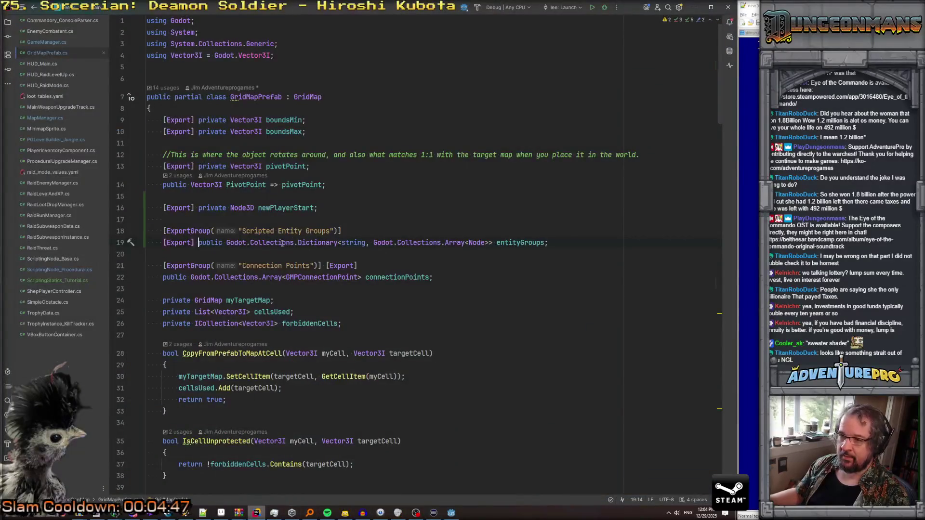
{"action": "left_click", "coordinate": [485, 243]}
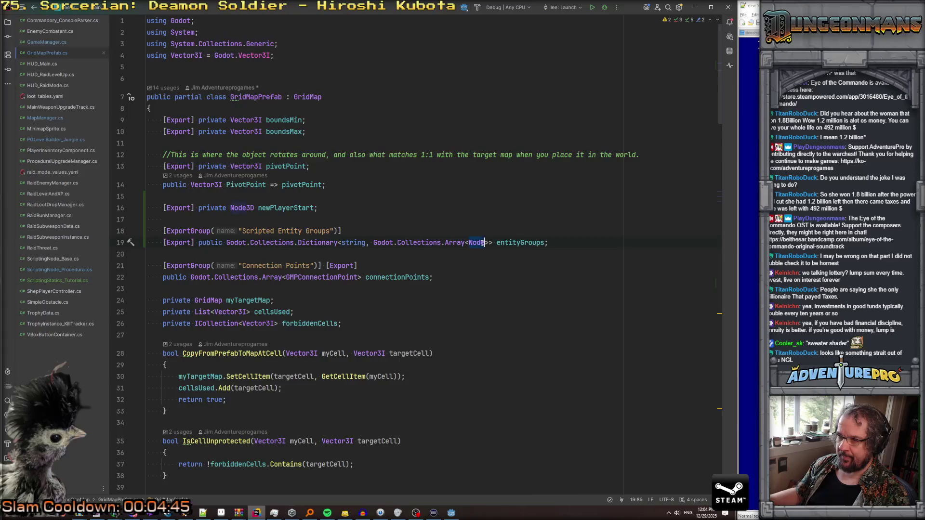
{"action": "type", "text": "P"}
{"action": "type", "text": "ath"}
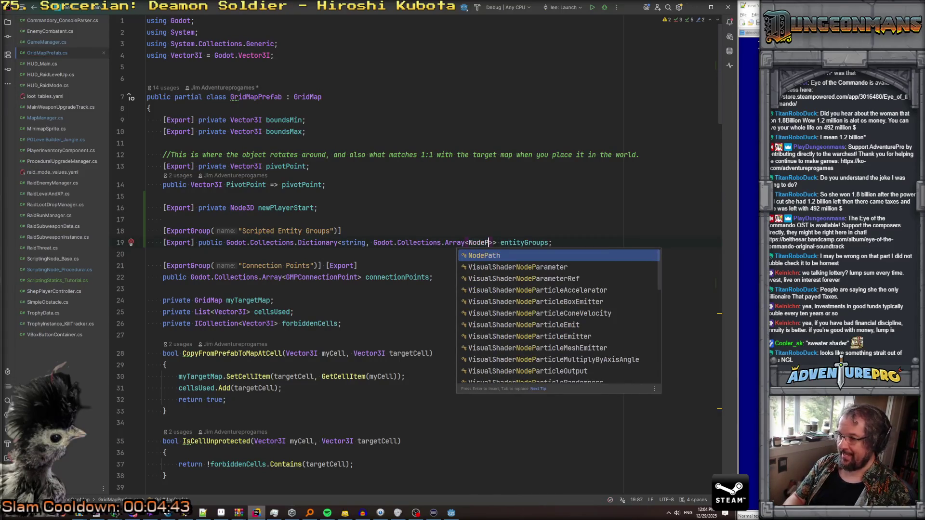
{"action": "key", "text": "Escape"}
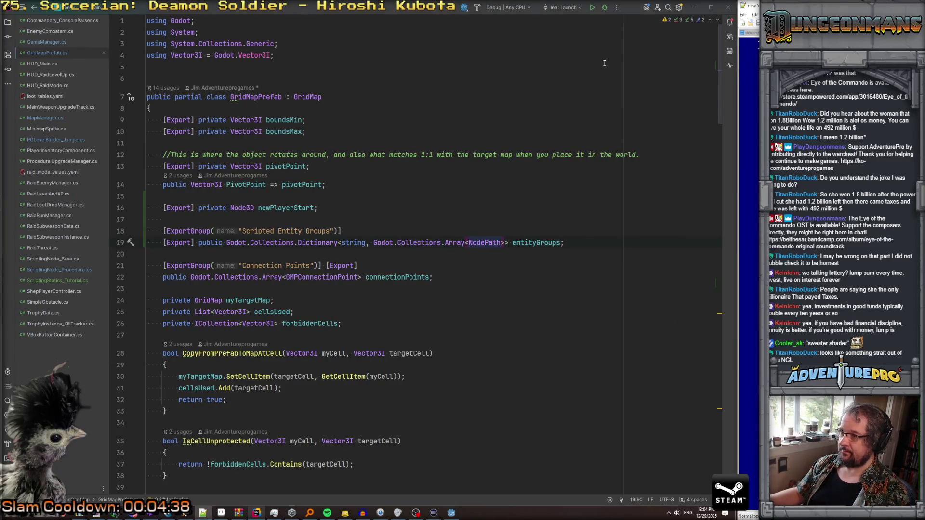
{"action": "key", "text": "alt+Tab"}
{"action": "key", "text": "alt+Tab"}
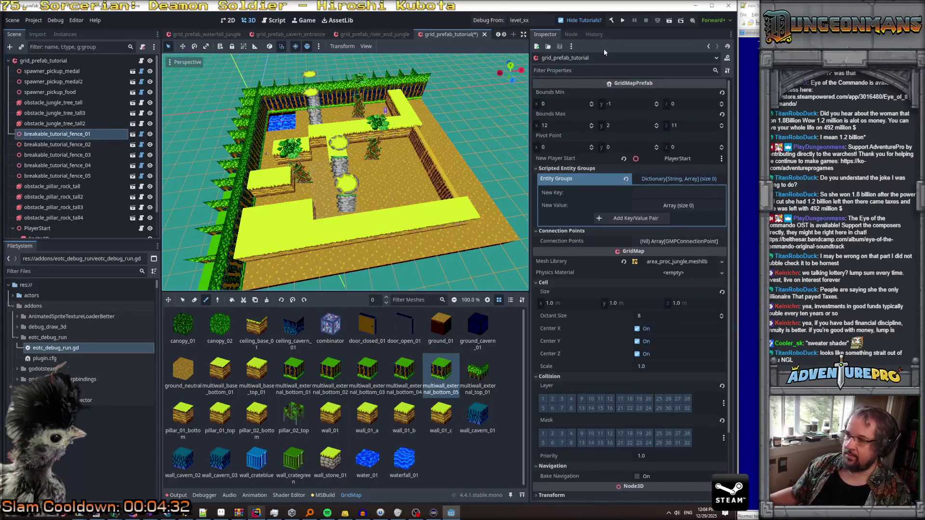
Step: Add an 'entrygate' key with a five-element array value to the Entity Groups dictionary
{"action": "left_click", "coordinate": [644, 192]}
{"action": "type", "text": "ntrygate"}
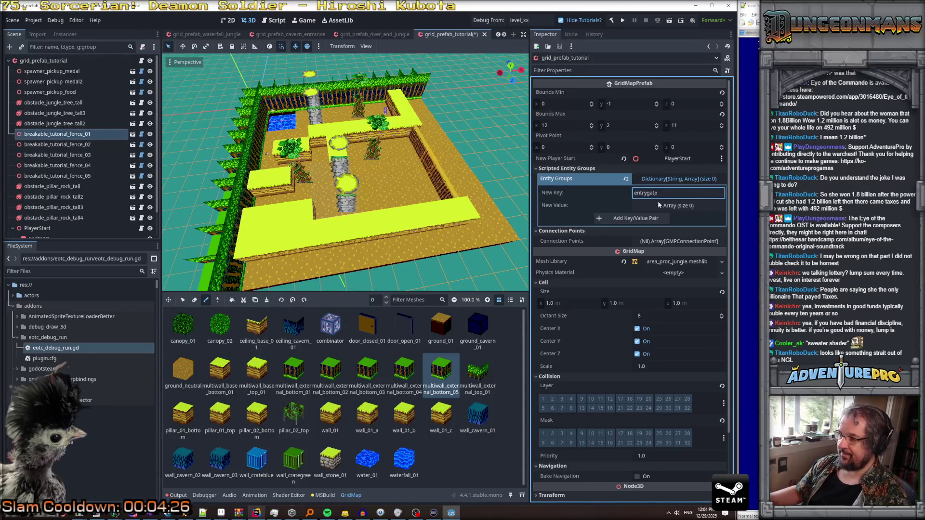
{"action": "left_click", "coordinate": [661, 207]}
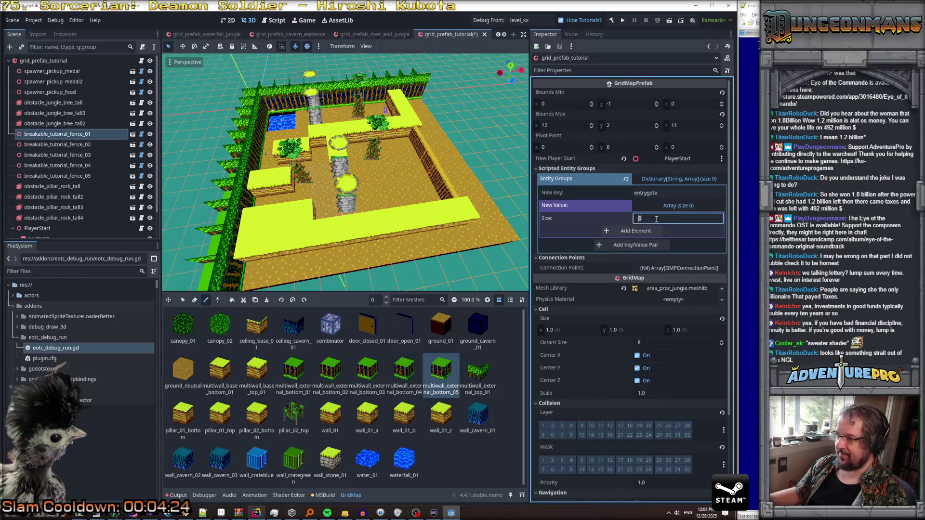
{"action": "type", "text": "5"}
{"action": "key", "text": "Return"}
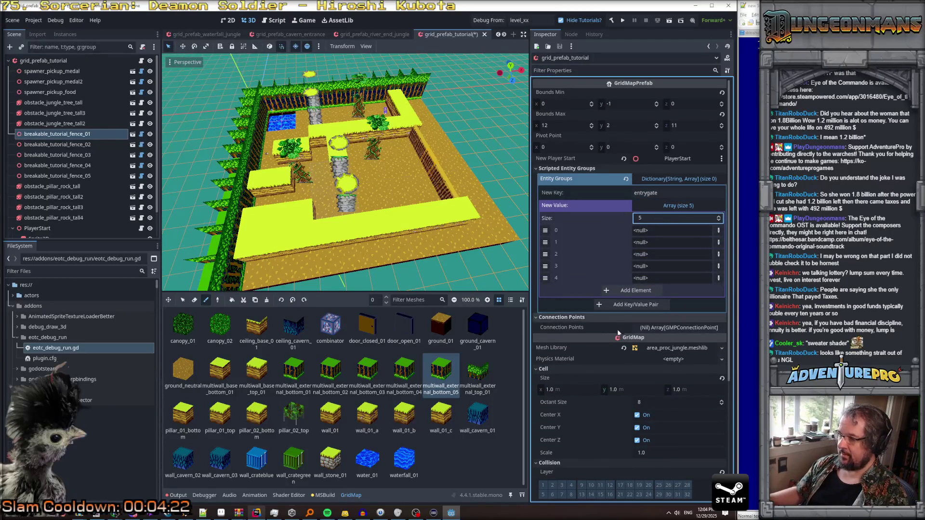
{"action": "left_click", "coordinate": [624, 304]}
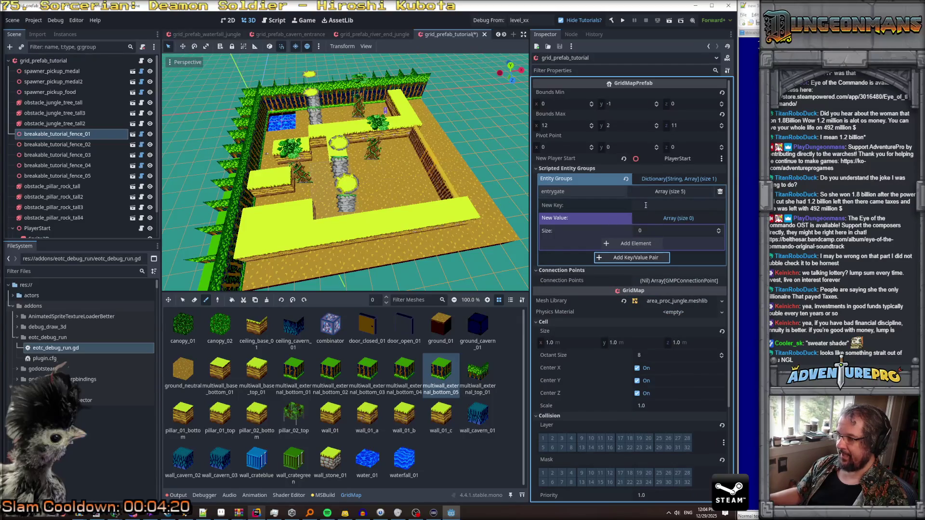
Step: Set all five entrygate array slots (0–4) to the Object type
{"action": "left_click", "coordinate": [667, 192]}
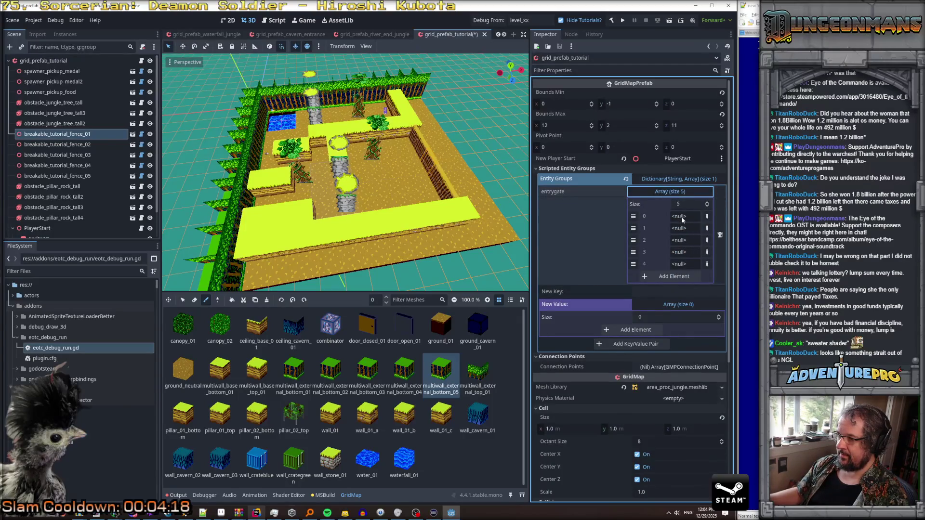
{"action": "mouse_move", "coordinate": [57, 134]}
{"action": "left_mouse_down"}
{"action": "mouse_move", "coordinate": [684, 229]}
{"action": "mouse_move", "coordinate": [677, 217]}
{"action": "left_mouse_up"}
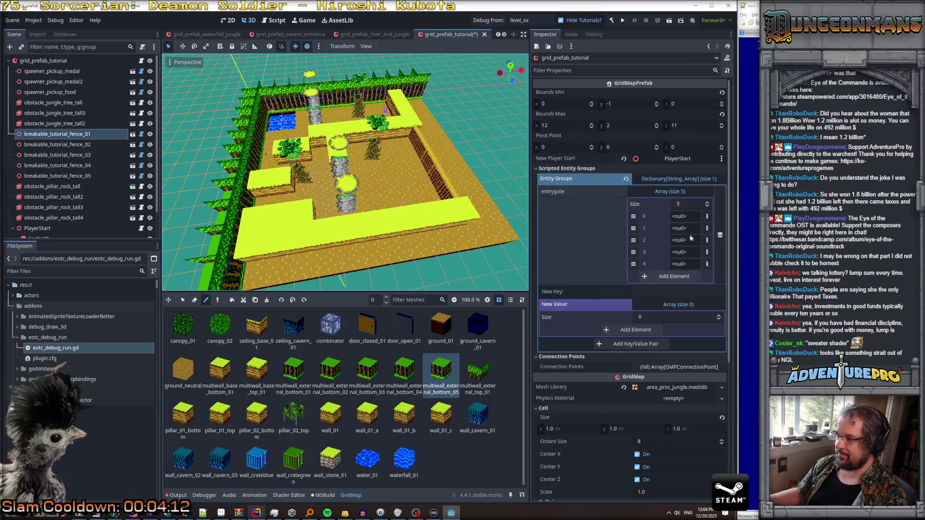
{"action": "left_click", "coordinate": [707, 216]}
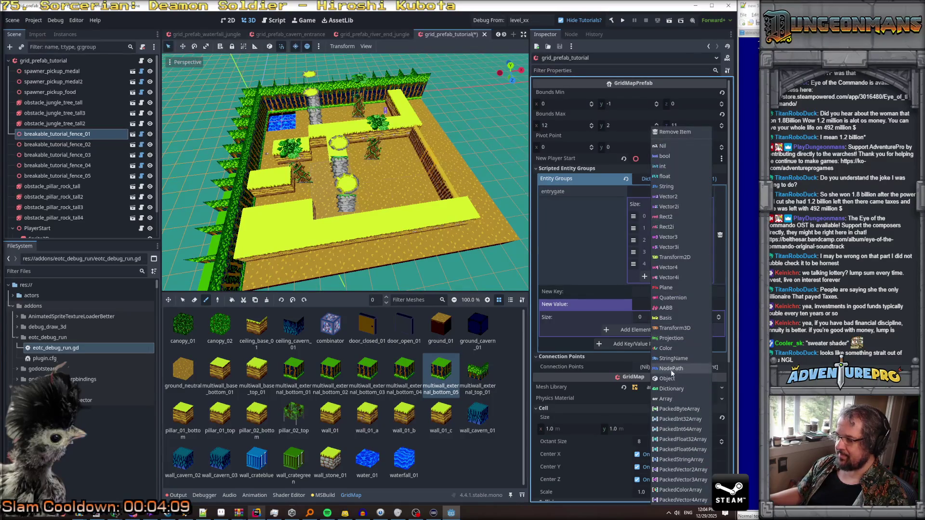
{"action": "left_click", "coordinate": [706, 378]}
{"action": "left_click", "coordinate": [707, 229]}
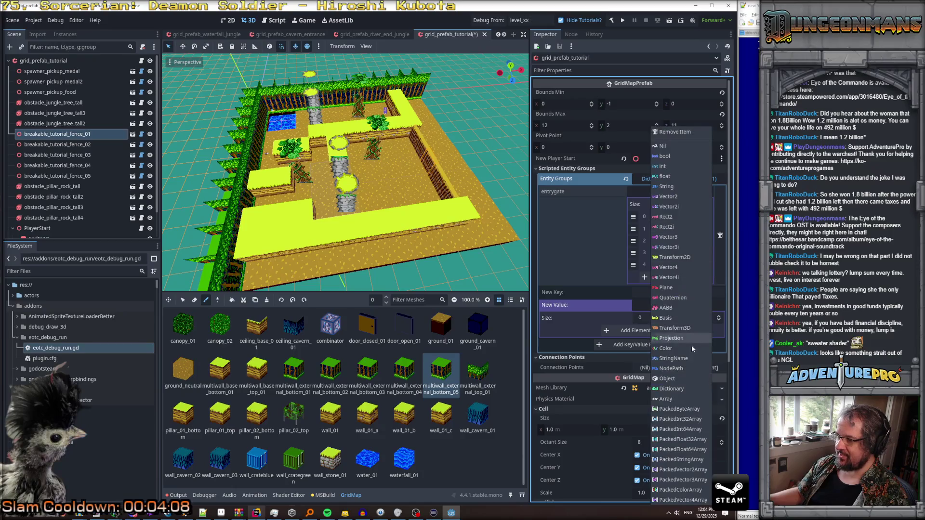
{"action": "left_click", "coordinate": [706, 390]}
{"action": "left_click", "coordinate": [707, 241]}
{"action": "left_click", "coordinate": [706, 403]}
{"action": "left_click", "coordinate": [707, 255]}
{"action": "left_click", "coordinate": [675, 378]}
{"action": "left_click", "coordinate": [706, 266]}
{"action": "left_click", "coordinate": [670, 378]}
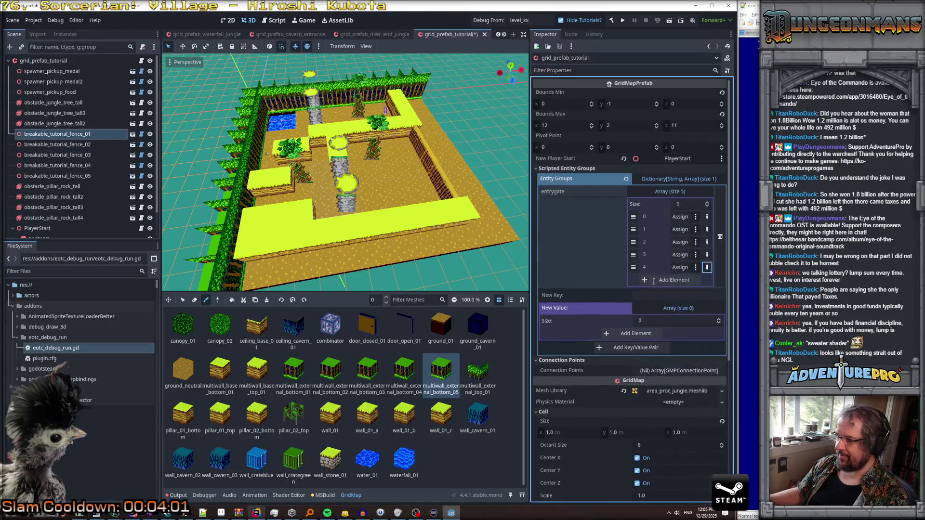
Step: Assign breakable_tutorial_fence_01 through _05 to slots 0–4 and save the scene
{"action": "mouse_move", "coordinate": [87, 135]}
{"action": "left_mouse_down"}
{"action": "mouse_move", "coordinate": [685, 212]}
{"action": "mouse_move", "coordinate": [676, 217]}
{"action": "left_mouse_up"}
{"action": "mouse_move", "coordinate": [90, 145]}
{"action": "left_mouse_down"}
{"action": "mouse_move", "coordinate": [684, 215]}
{"action": "mouse_move", "coordinate": [676, 230]}
{"action": "left_mouse_up"}
{"action": "mouse_move", "coordinate": [90, 155]}
{"action": "left_mouse_down"}
{"action": "mouse_move", "coordinate": [684, 241]}
{"action": "mouse_move", "coordinate": [676, 242]}
{"action": "left_mouse_up"}
{"action": "mouse_move", "coordinate": [90, 165]}
{"action": "left_mouse_down"}
{"action": "mouse_move", "coordinate": [684, 246]}
{"action": "mouse_move", "coordinate": [676, 255]}
{"action": "left_mouse_up"}
{"action": "mouse_move", "coordinate": [89, 175]}
{"action": "left_mouse_down"}
{"action": "mouse_move", "coordinate": [685, 263]}
{"action": "mouse_move", "coordinate": [677, 268]}
{"action": "left_mouse_up"}
{"action": "key", "text": "ctrl+s"}
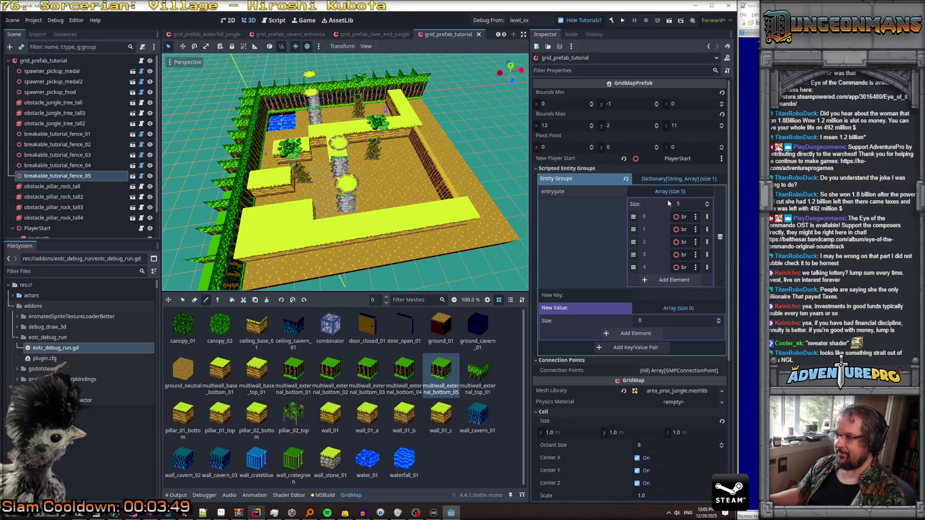
Step: Refresh the Entity Groups view and widen the Inspector panel beside the 3D view
{"action": "left_click", "coordinate": [671, 179]}
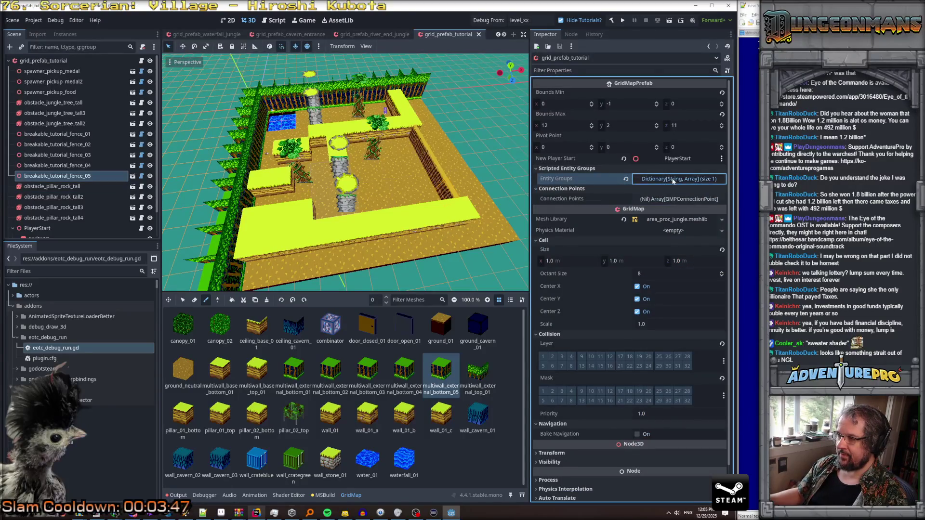
{"action": "left_click", "coordinate": [669, 179]}
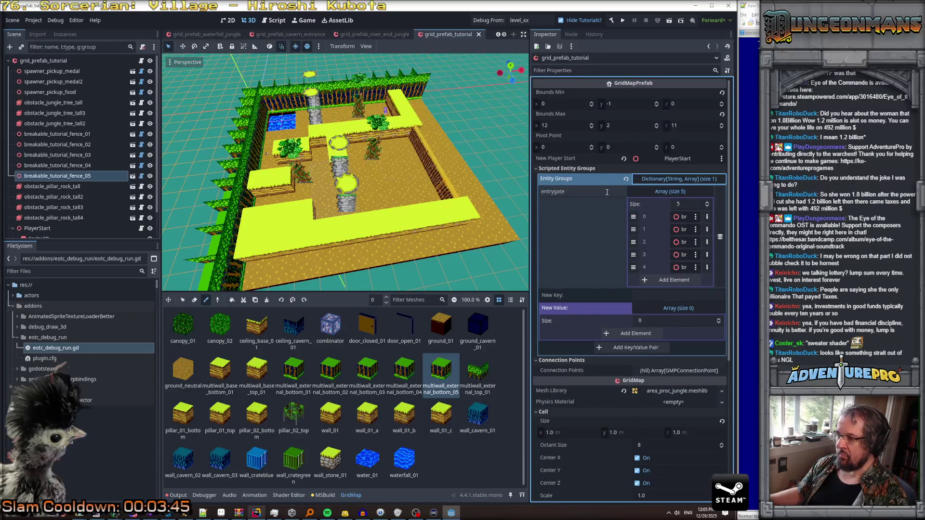
{"action": "left_click_drag", "start_coordinate": [530, 245], "coordinate": [510, 242]}
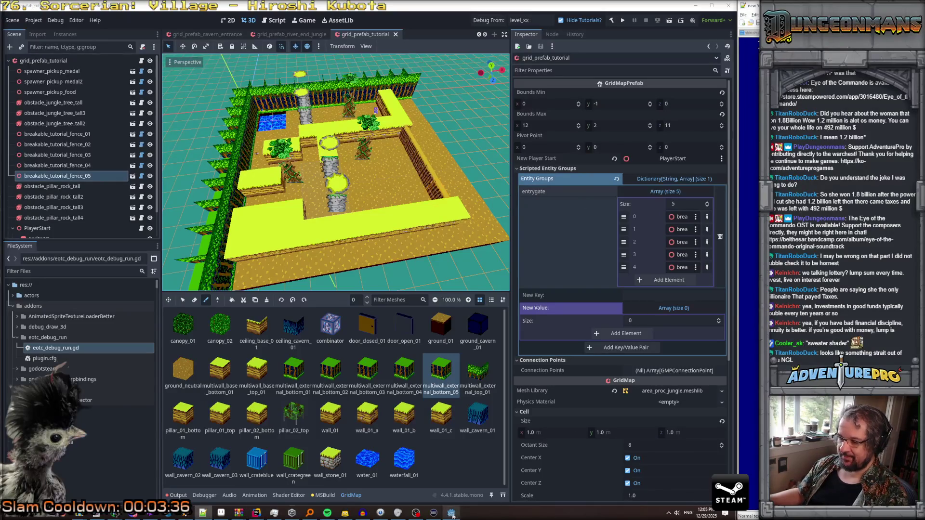
{"action": "left_click", "coordinate": [257, 513]}
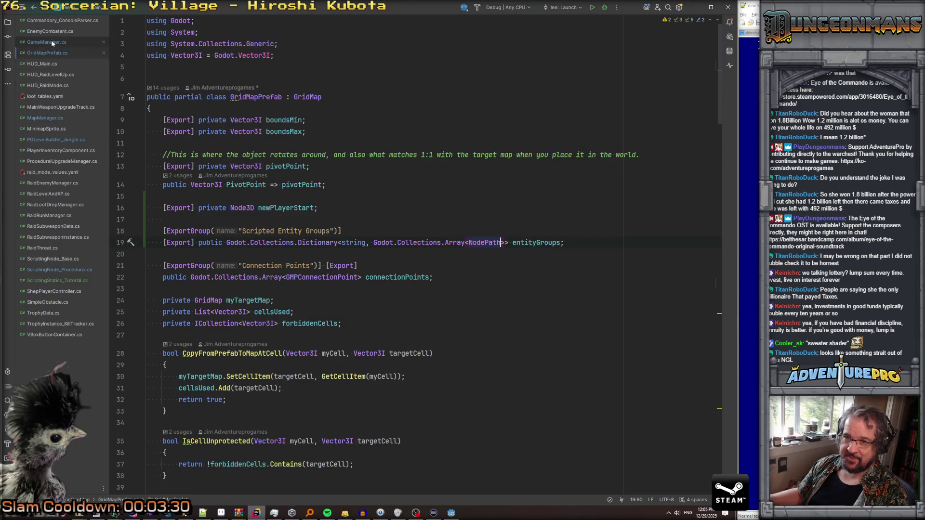
Step: In PGLevelBuilder_Jungle.cs, add var gatePathList = pfTutorial.entityGroups["entrygate"] above the sn line
{"action": "left_click", "coordinate": [59, 140]}
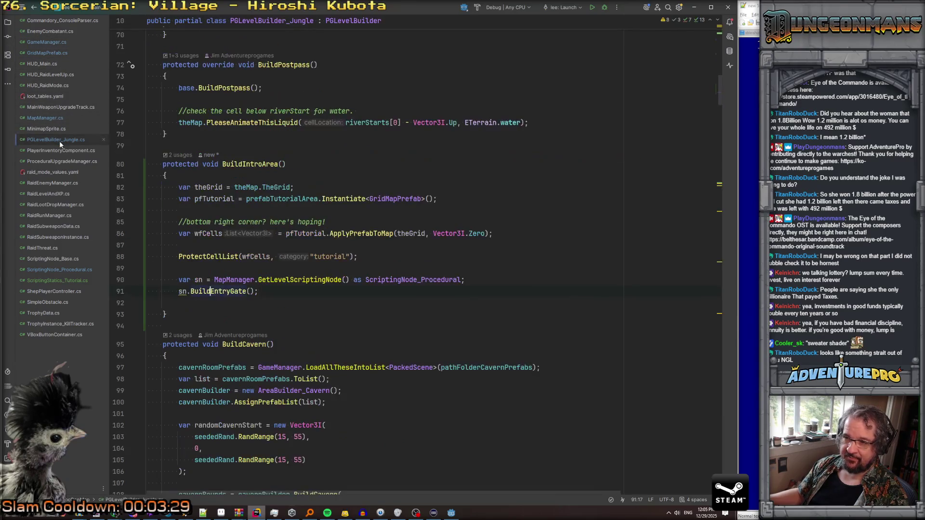
{"action": "left_click", "coordinate": [413, 267]}
{"action": "key", "text": "Return"}
{"action": "key", "text": "Return"}
{"action": "type", "text": "var gatePathList = pf"}
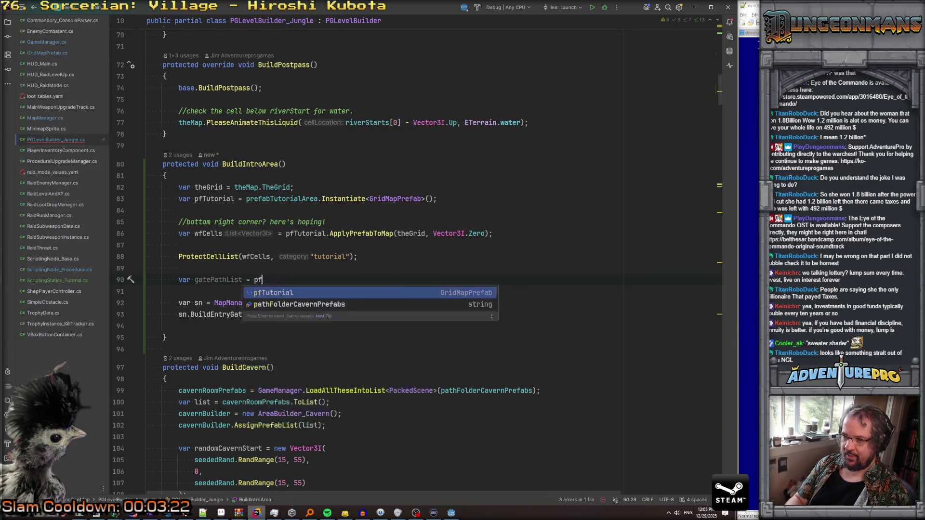
{"action": "key", "text": "Return"}
{"action": "type", "text": ".en"}
{"action": "key", "text": "Return"}
{"action": "type", "text": "[\"entrygate\""}
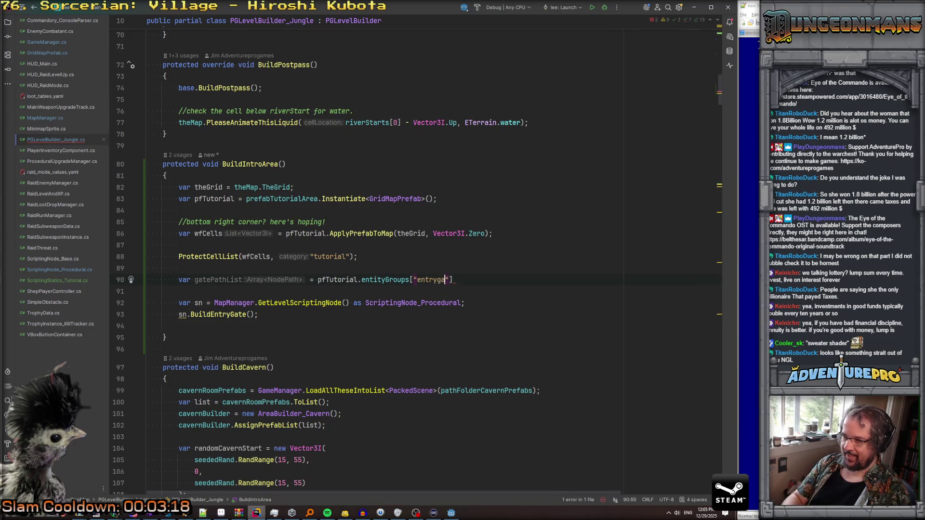
{"action": "type", "text": "]"}
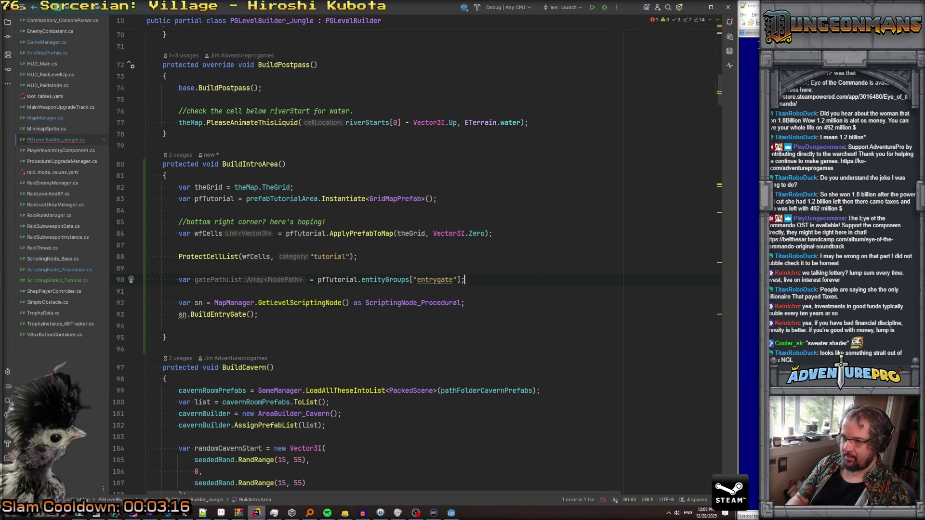
Step: Pass gatePathList as the argument to sn.BuildEntryGate()
{"action": "double_click", "coordinate": [218, 280]}
{"action": "key", "text": "ctrl+c"}
{"action": "left_click", "coordinate": [247, 315]}
{"action": "key", "text": "ctrl+v"}
Step: Jump to BuildEntryGate's declaration and begin typing an Array<NodePath> parameter
{"action": "left_click", "coordinate": [234, 315]}
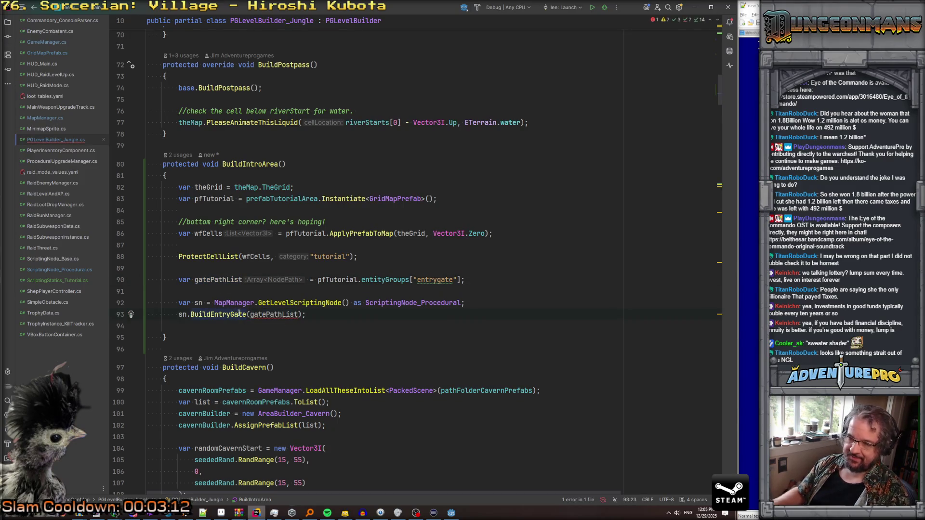
{"action": "key", "text": "alt+Return"}
{"action": "key", "text": "Escape"}
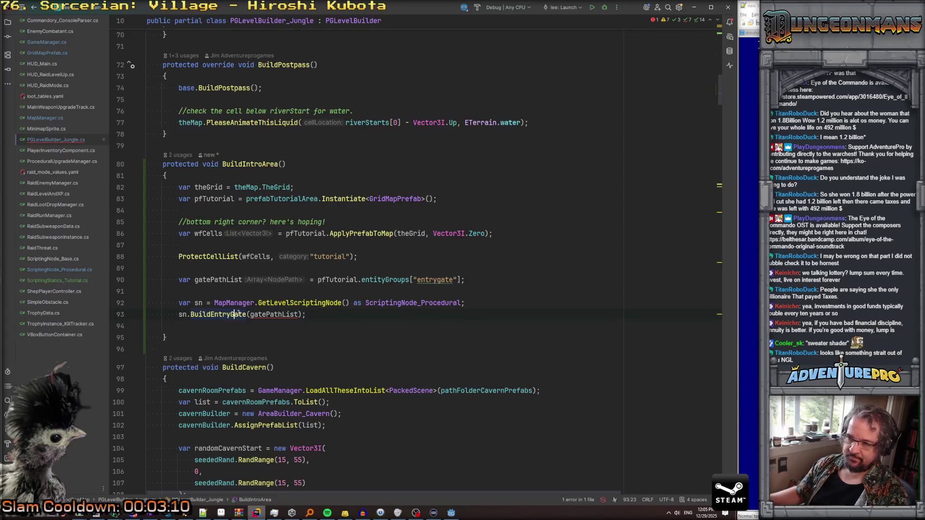
{"action": "left_click", "coordinate": [236, 315], "text": "ctrl"}
{"action": "left_click", "coordinate": [266, 317]}
{"action": "type", "text": "Array<"}
{"action": "type", "text": "NodePath>"}
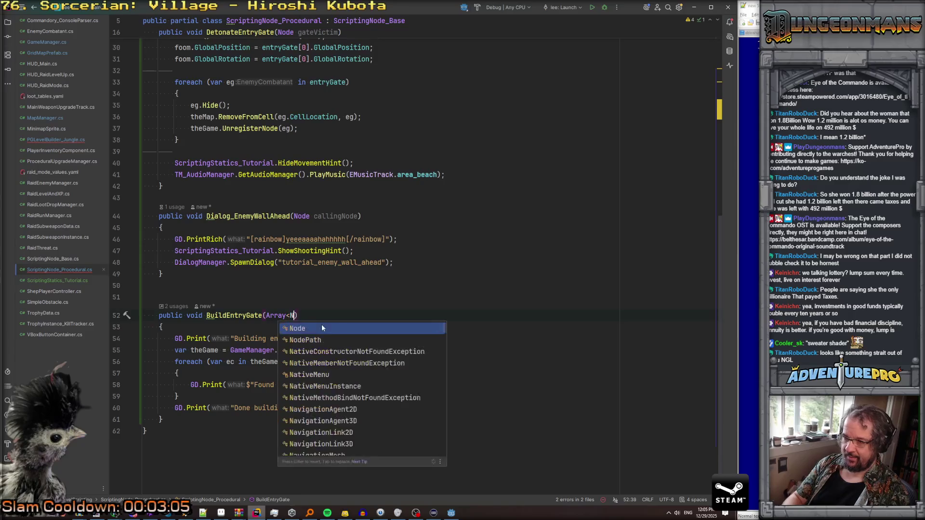
{"action": "type", "text": " nodeA"}
Step: Name the parameter nodePathArray and import Godot.Collections for the Array type
{"action": "key", "text": "BackSpace"}
{"action": "type", "text": "PathArra"}
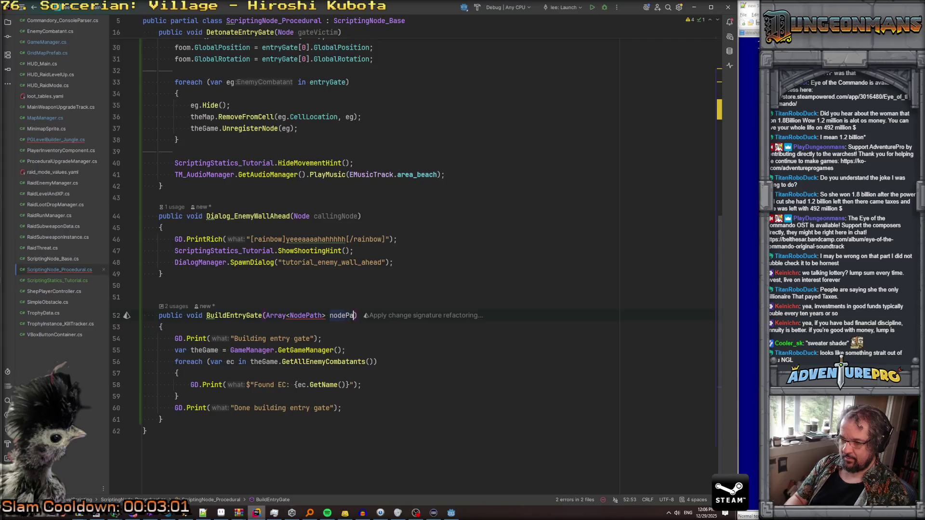
{"action": "type", "text": "y"}
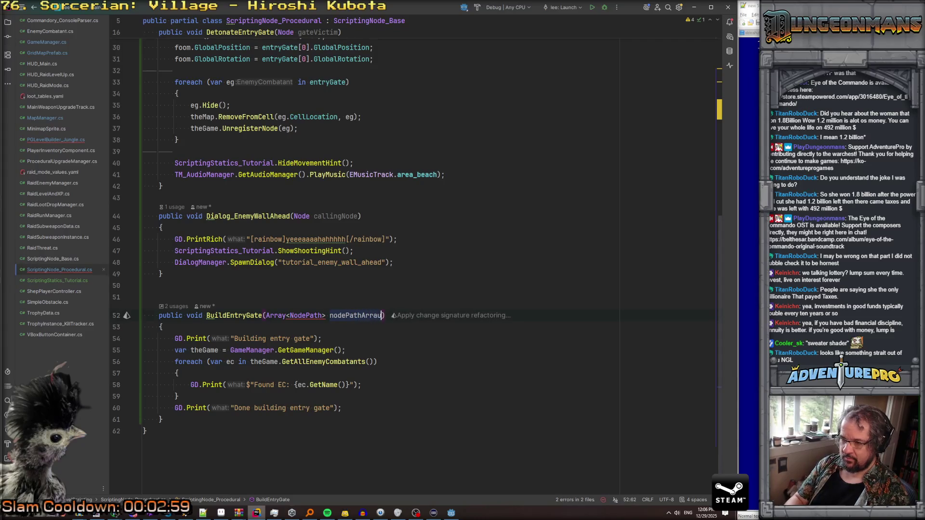
{"action": "left_click", "coordinate": [310, 316]}
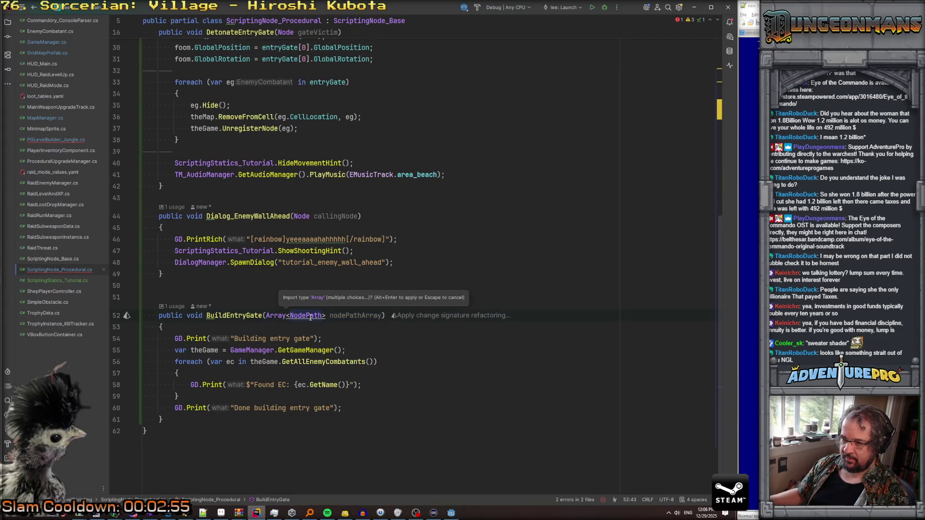
{"action": "key", "text": "Escape"}
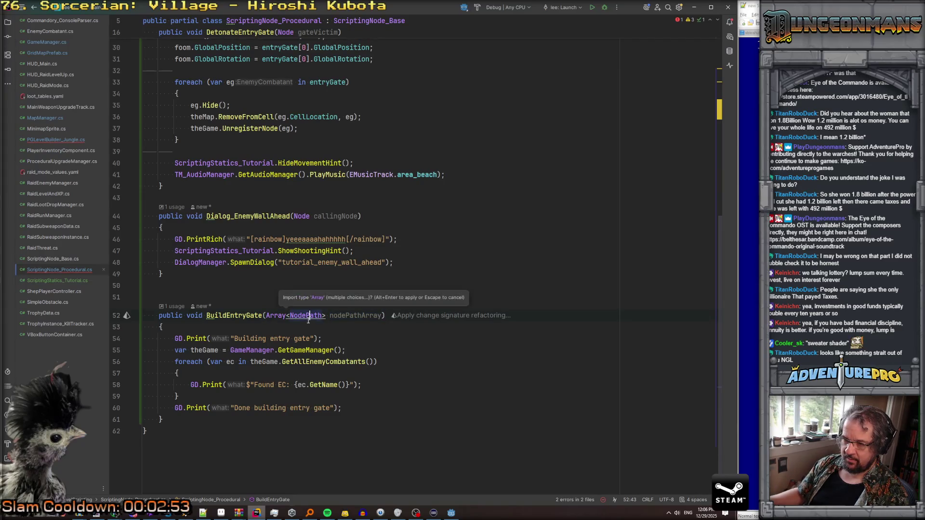
{"action": "key", "text": "alt+Return"}
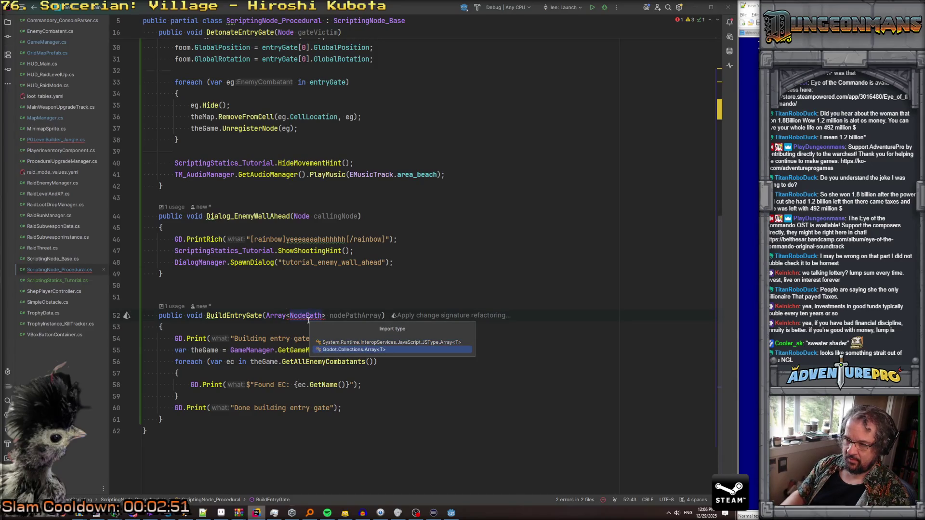
{"action": "key", "text": "Return"}
Step: Delete the theGame line and the old enemy-combatant foreach loop from BuildEntryGate
{"action": "scroll", "coordinate": [308, 321], "scroll_direction": "up", "scroll_amount": 4}
{"action": "scroll", "coordinate": [309, 321], "scroll_direction": "up", "scroll_amount": 5}
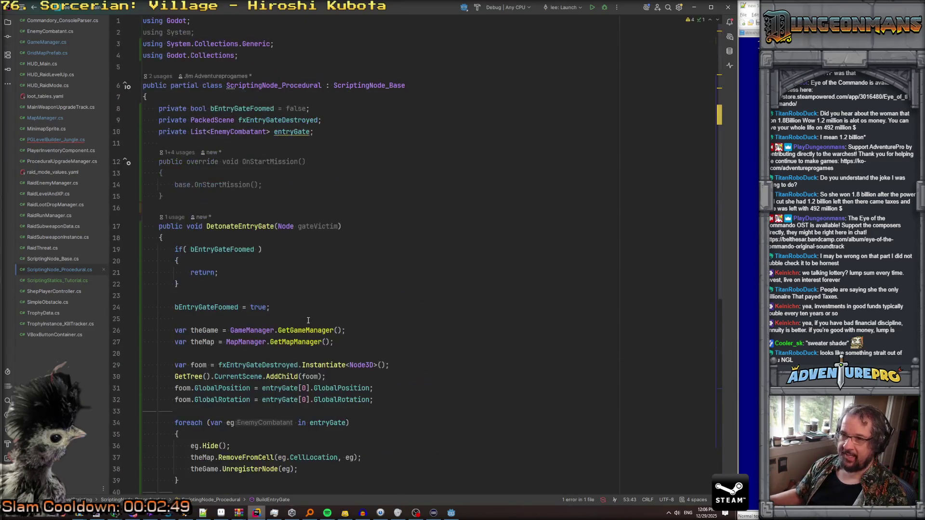
{"action": "scroll", "coordinate": [309, 321], "scroll_direction": "down", "scroll_amount": 10}
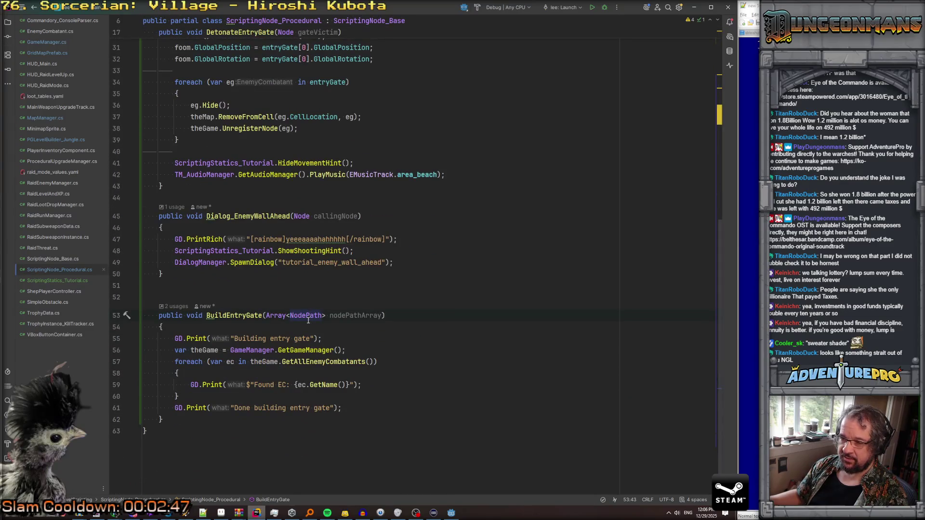
{"action": "left_click", "coordinate": [357, 370]}
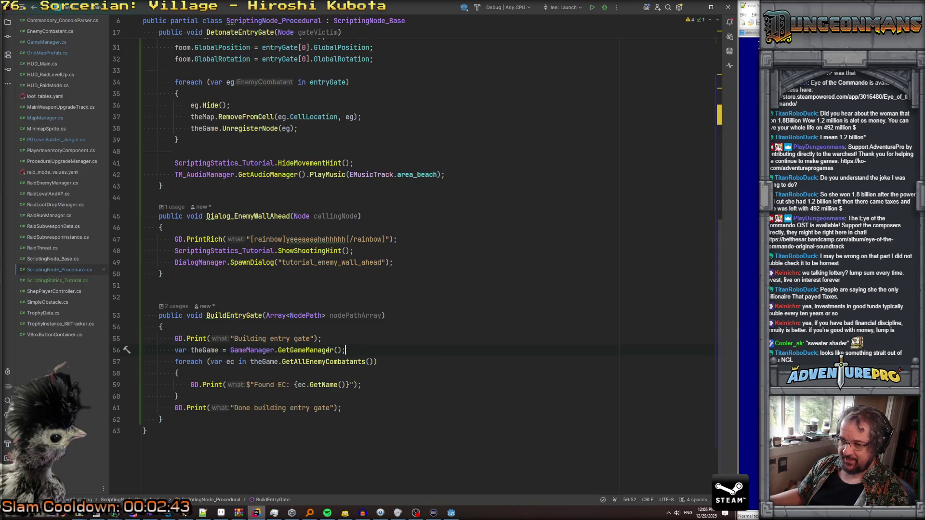
{"action": "key", "text": "shift+Down"}
{"action": "key", "text": "shift+Down"}
{"action": "key", "text": "shift+Down"}
{"action": "key", "text": "Delete"}
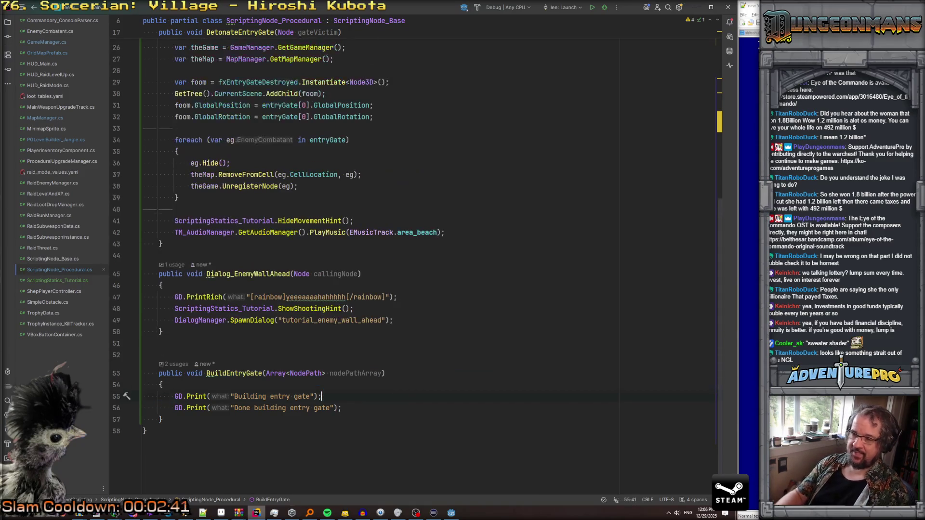
Step: Add a var idx = 0; line below the first print statement
{"action": "key", "text": "End"}
{"action": "key", "text": "Return"}
{"action": "type", "text": "fore"}
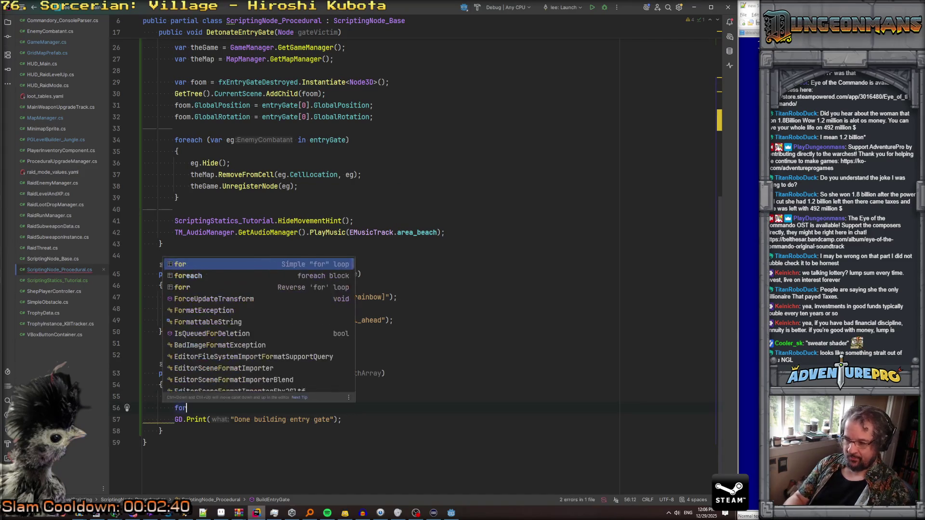
{"action": "key", "text": "BackSpace"}
{"action": "key", "text": "BackSpace"}
{"action": "key", "text": "BackSpace"}
{"action": "type", "text": "va"}
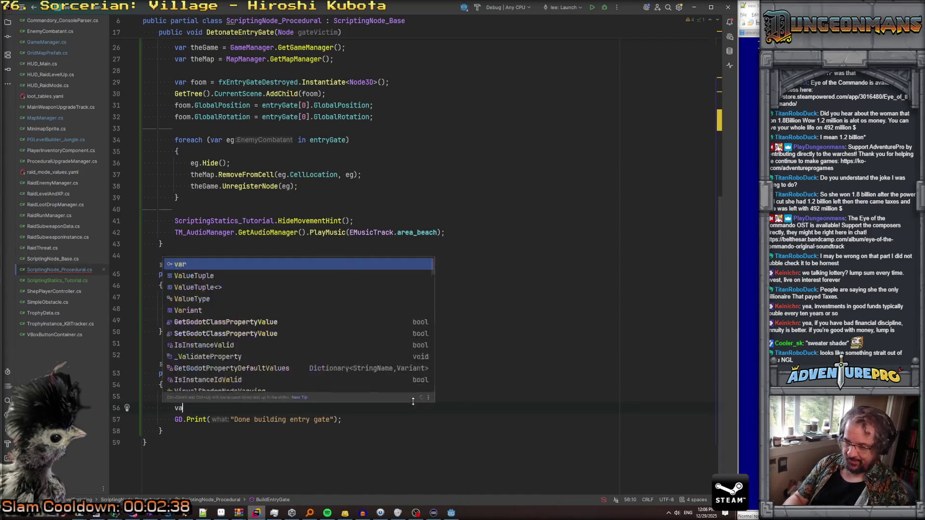
{"action": "type", "text": "r idx = 0;"}
Step: Write a foreach loop over np in nodePathArray with an empty body
{"action": "key", "text": "Return"}
{"action": "type", "text": "forea"}
{"action": "key", "text": "Return"}
{"action": "type", "text": "var"}
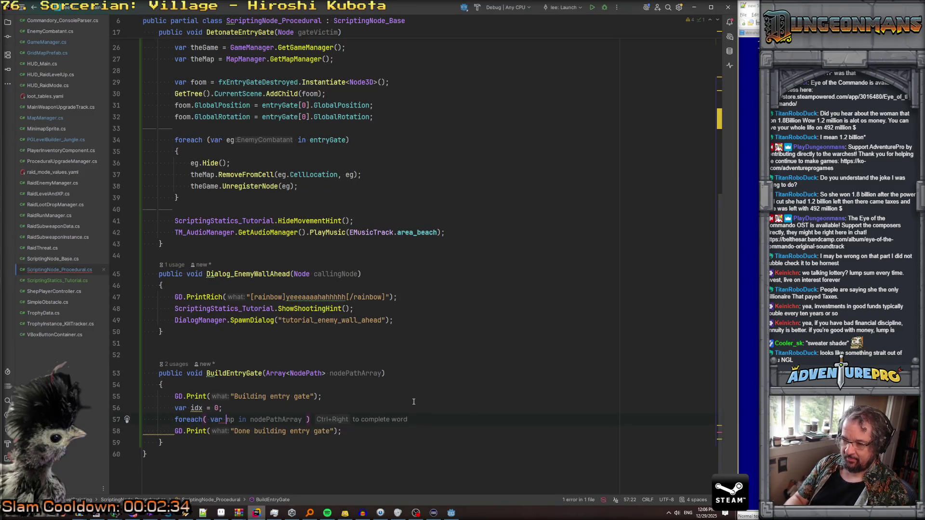
{"action": "key", "text": "Tab"}
{"action": "key", "text": "Return"}
{"action": "type", "text": "{"}
{"action": "key", "text": "Return"}
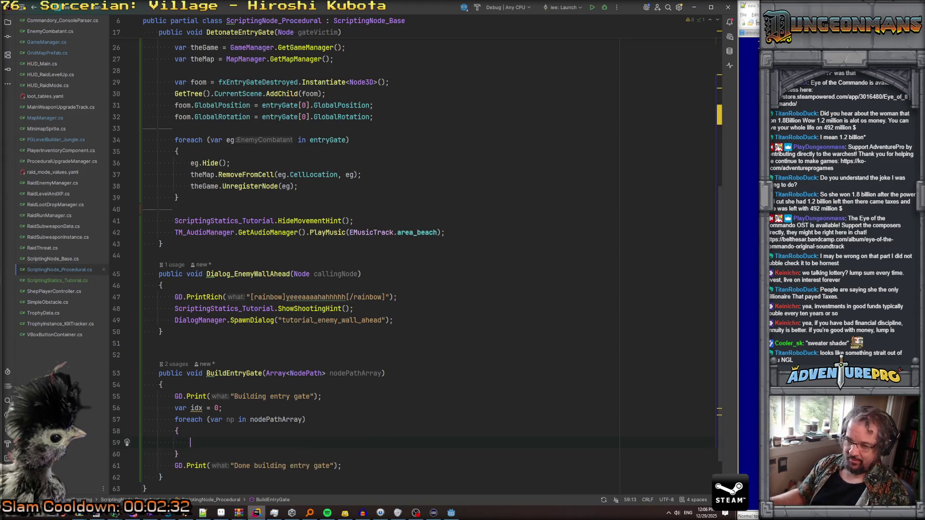
Step: Inside the loop, start an entryGate.Add(np. call
{"action": "scroll", "coordinate": [428, 346], "scroll_direction": "down", "scroll_amount": 2}
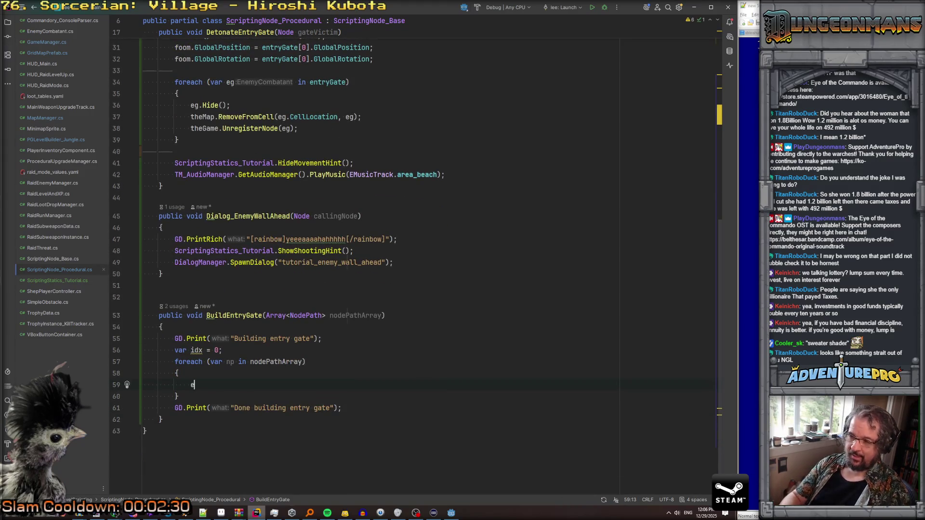
{"action": "type", "text": "n"}
{"action": "key", "text": "Tab"}
{"action": "type", "text": ".Add"}
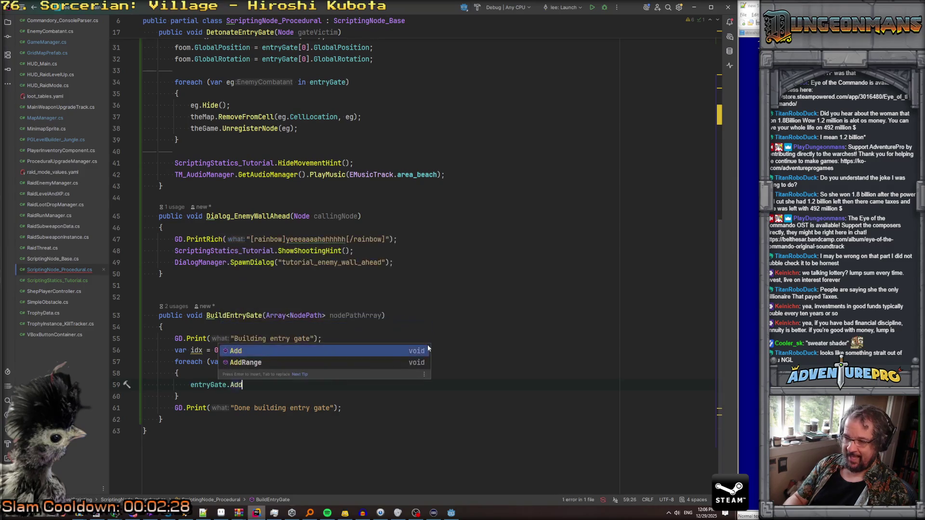
{"action": "key", "text": "Return"}
{"action": "type", "text": "np"}
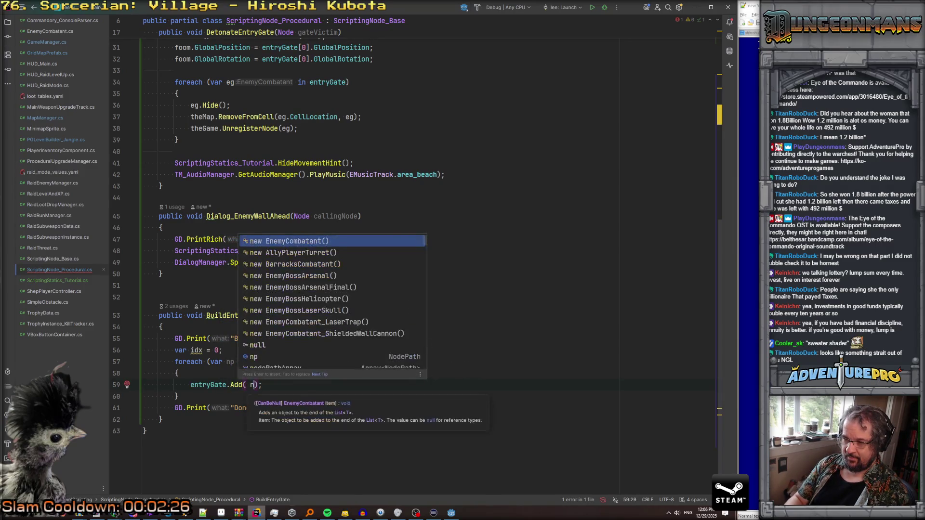
{"action": "type", "text": "."}
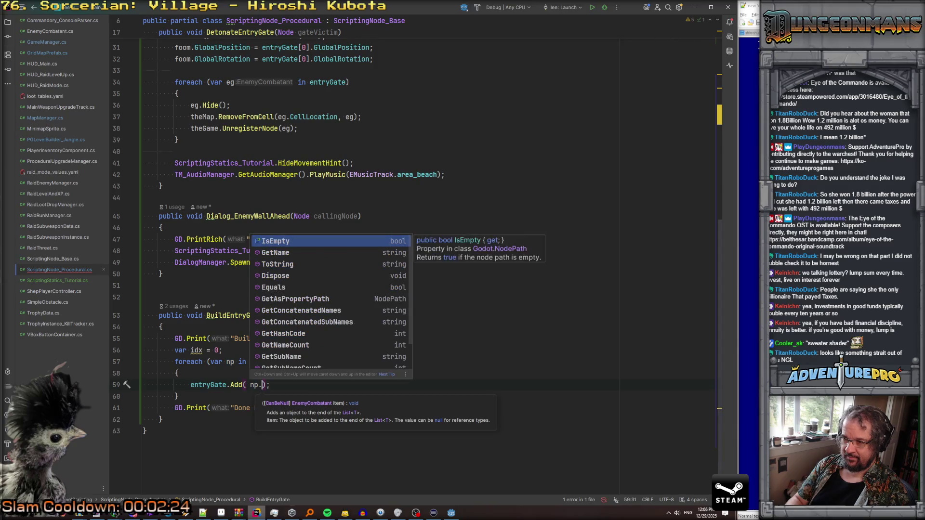
{"action": "key", "text": "Escape"}
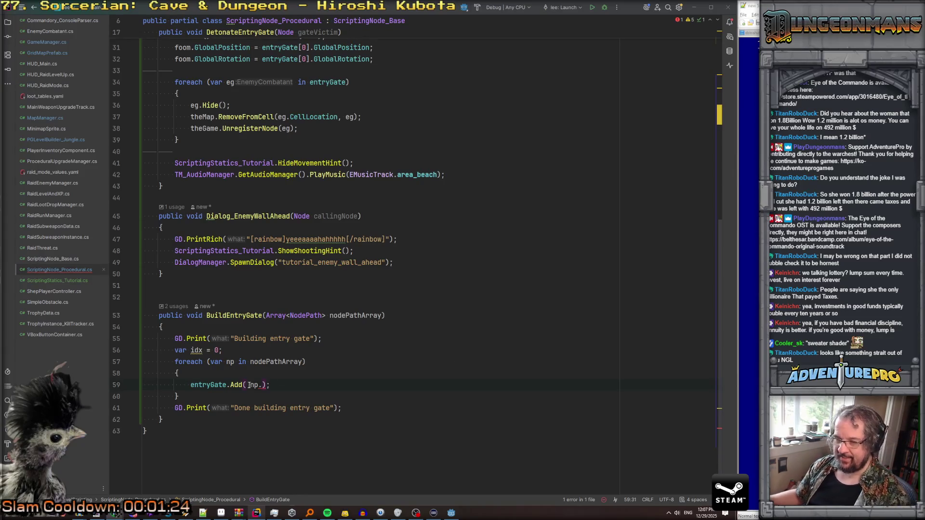
{"action": "left_click_drag", "start_coordinate": [252, 385], "coordinate": [266, 385]}
Step: Make the call entryGate.Add(GetNode(np) as EnemyCombatant)
{"action": "type", "text": "GetNod"}
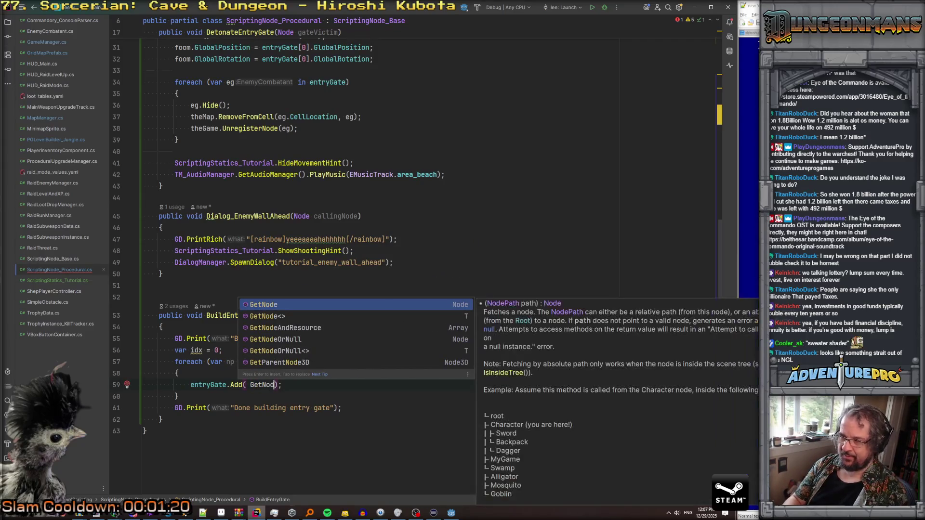
{"action": "key", "text": "Return"}
{"action": "type", "text": "np"}
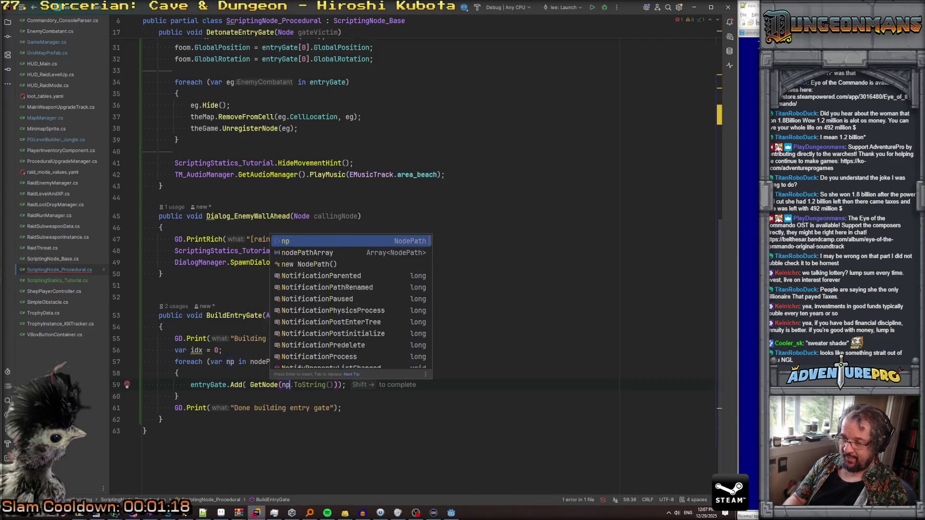
{"action": "type", "text": ")"}
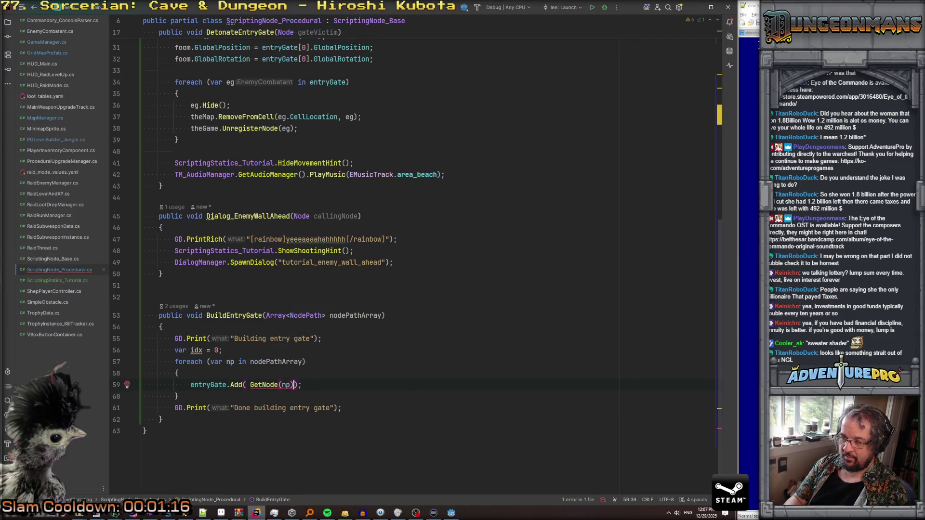
{"action": "type", "text": " as Ene"}
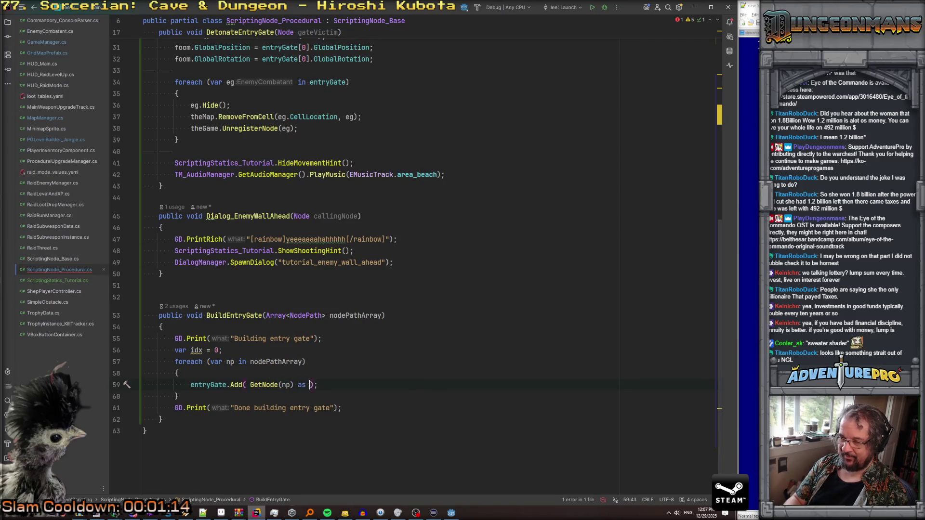
{"action": "type", "text": "myCom"}
{"action": "key", "text": "Return"}
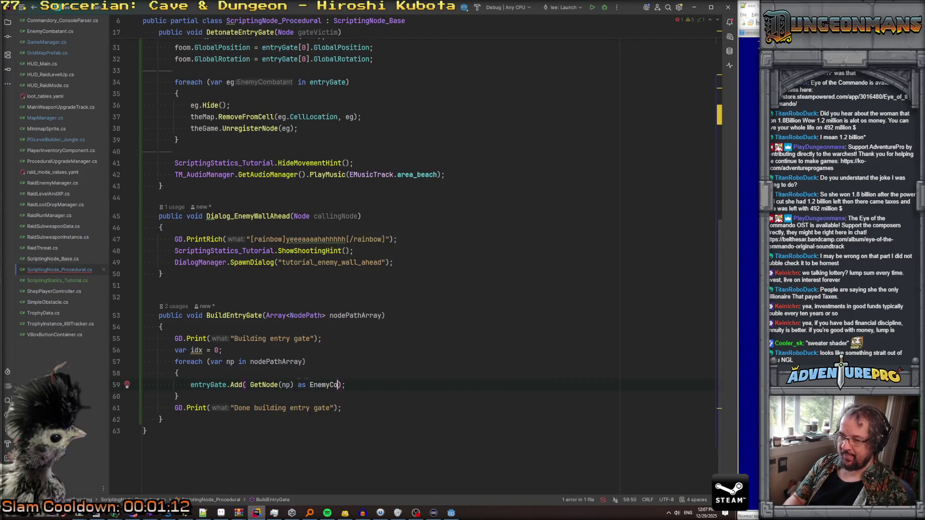
Step: Delete the unused var idx = 0; line
{"action": "key", "text": "Up"}
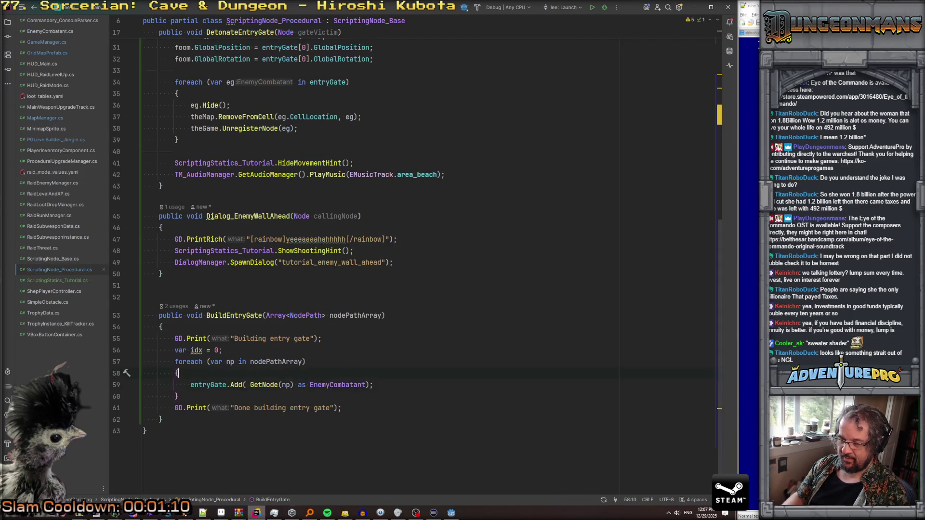
{"action": "key", "text": "Up"}
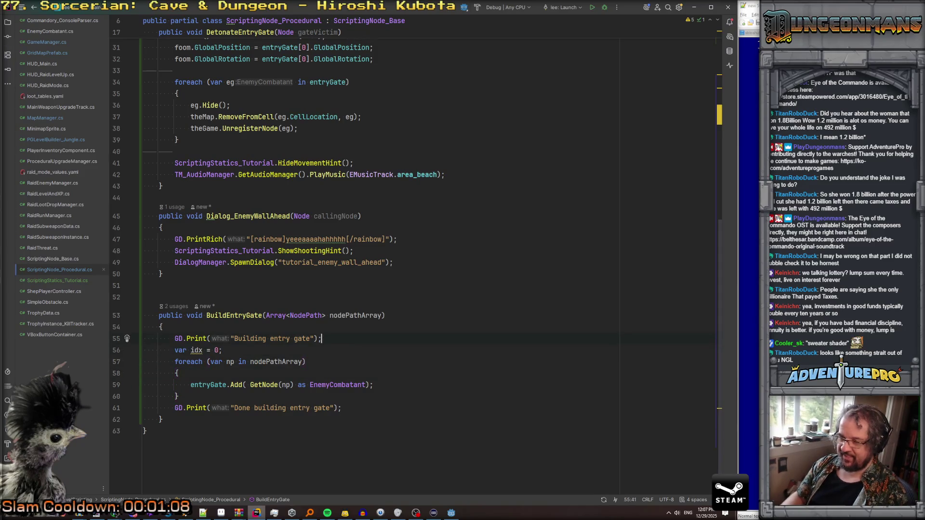
{"action": "key", "text": "Home"}
{"action": "key", "text": "shift+Down"}
{"action": "key", "text": "Delete"}
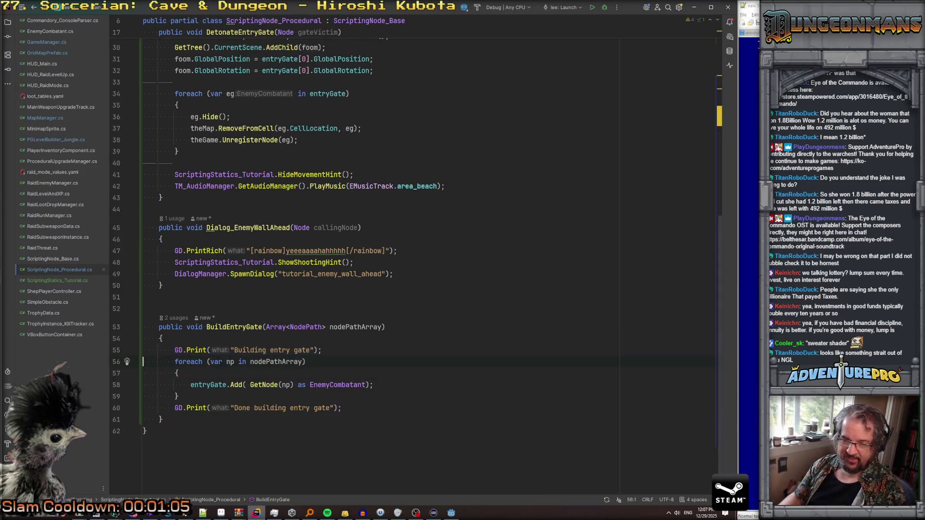
Step: Below the first loop, start a second foreach over entryGate with loop variable ec
{"action": "left_click", "coordinate": [143, 350]}
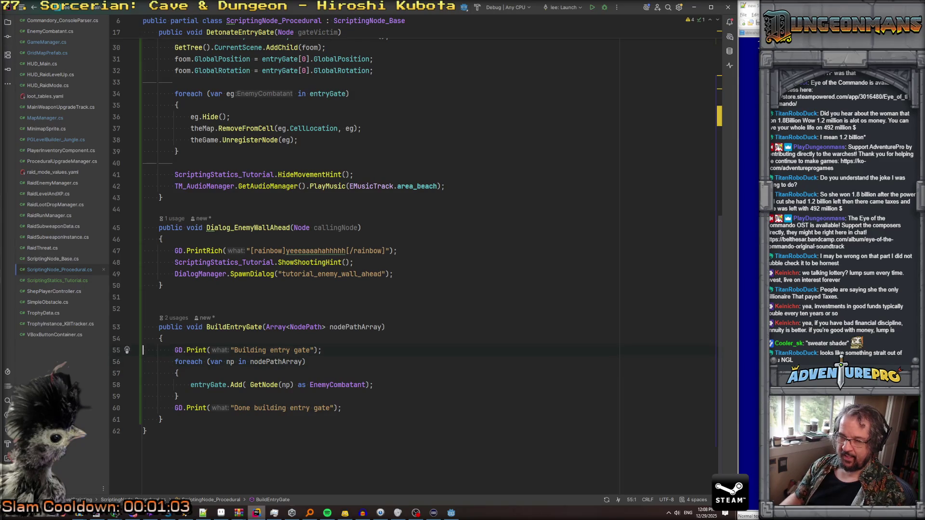
{"action": "left_click", "coordinate": [177, 373]}
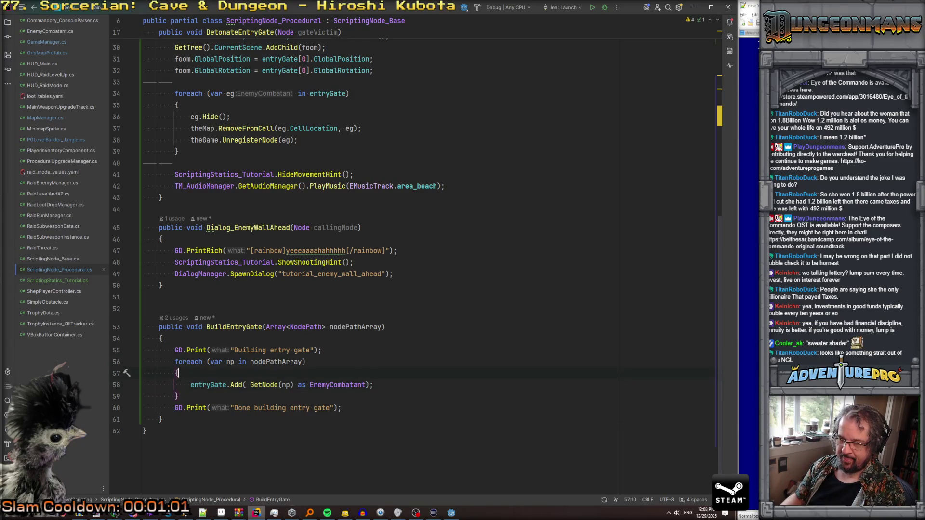
{"action": "left_click", "coordinate": [143, 409]}
{"action": "key", "text": "Return"}
{"action": "key", "text": "Up"}
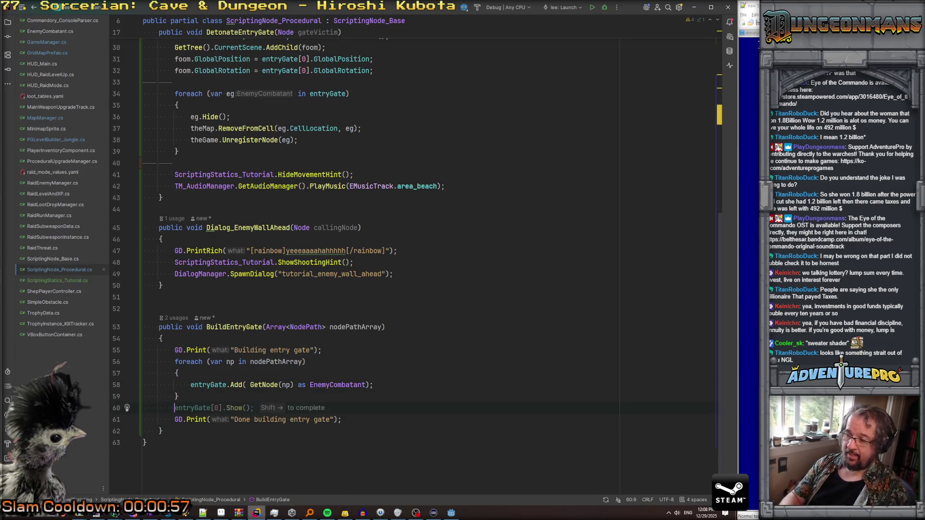
{"action": "type", "text": "foreach (v"}
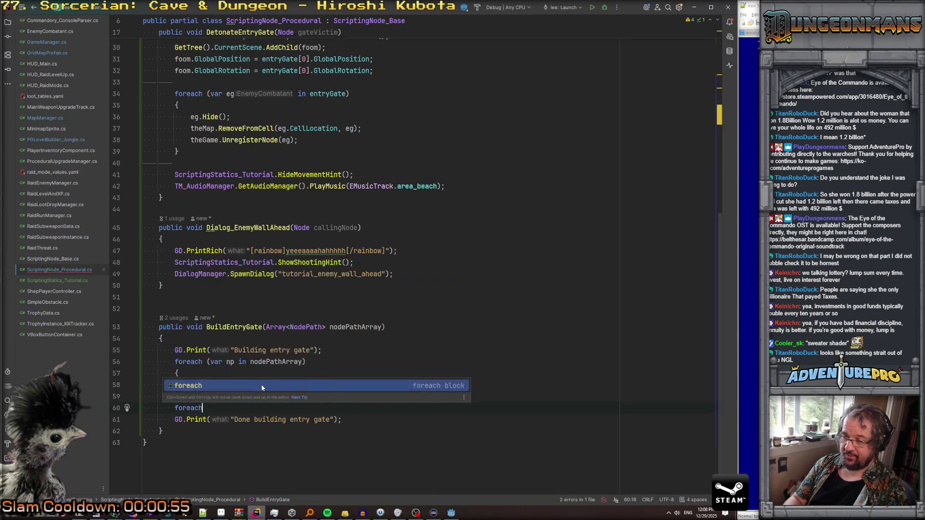
{"action": "key", "text": "BackSpace"}
{"action": "key", "text": "BackSpace"}
{"action": "key", "text": "BackSpace"}
{"action": "type", "text": "( v"}
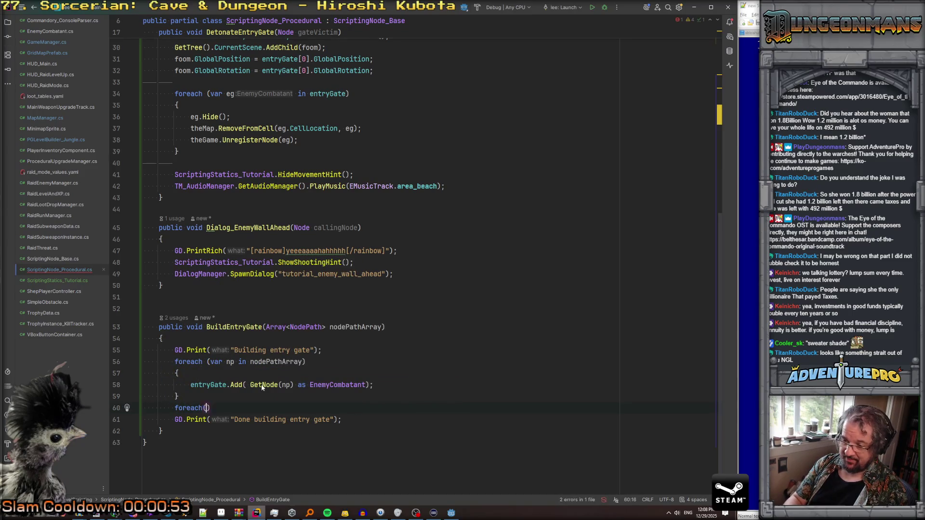
{"action": "type", "text": "ar ec in e"}
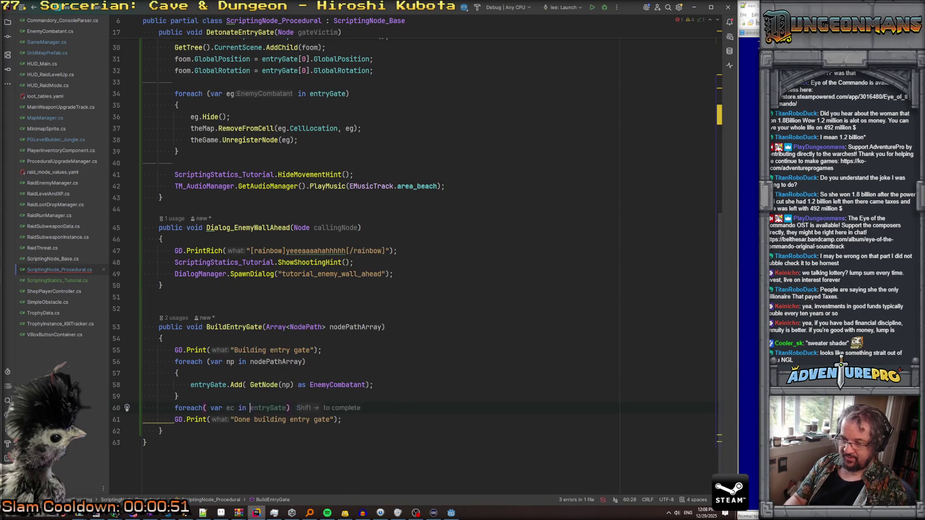
{"action": "key", "text": "Return"}
Step: Fill the loop body with GD.Print($"Found gate {ec.Name}")
{"action": "key", "text": "Return"}
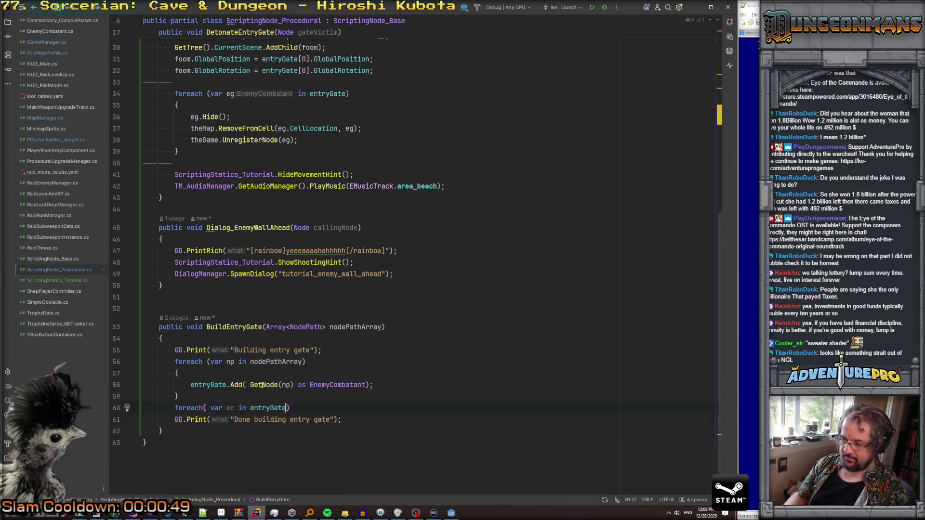
{"action": "type", "text": "{"}
{"action": "key", "text": "Return"}
{"action": "type", "text": "G"}
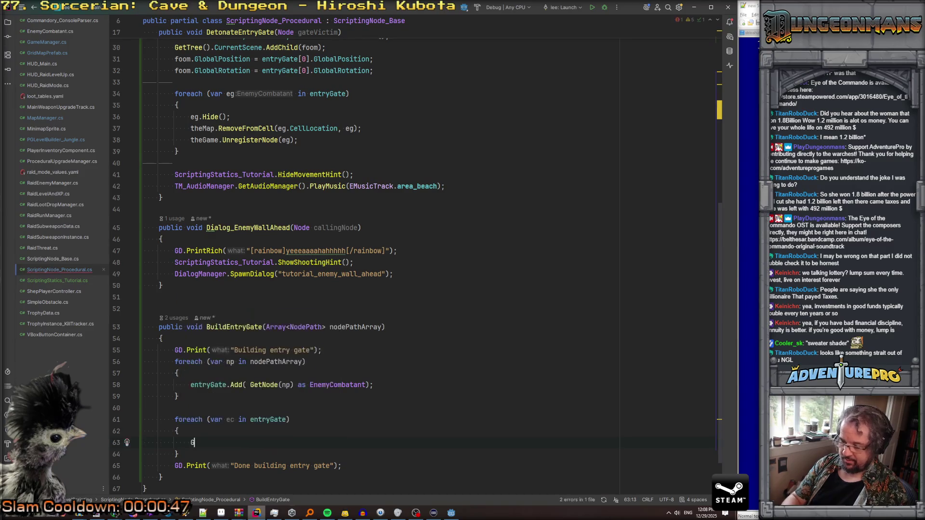
{"action": "type", "text": "D.Pr"}
{"action": "key", "text": "Return"}
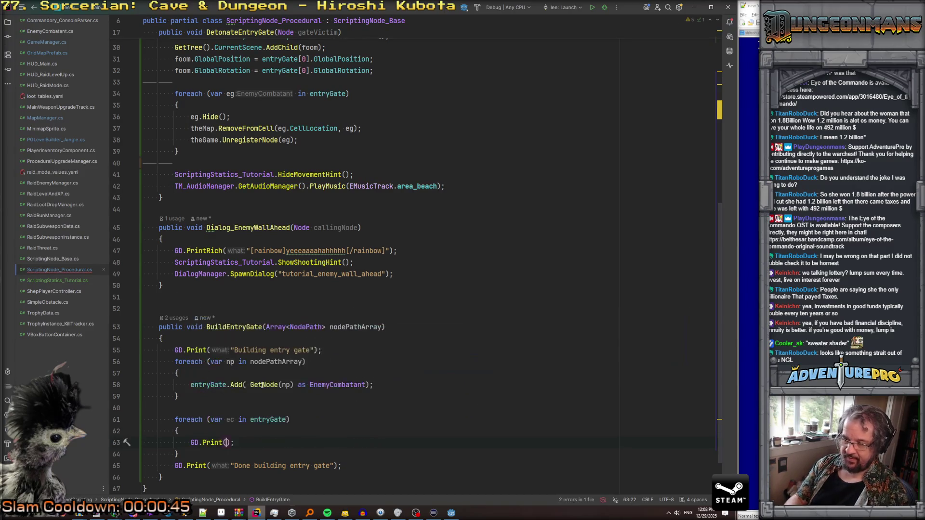
{"action": "type", "text": "$\""}
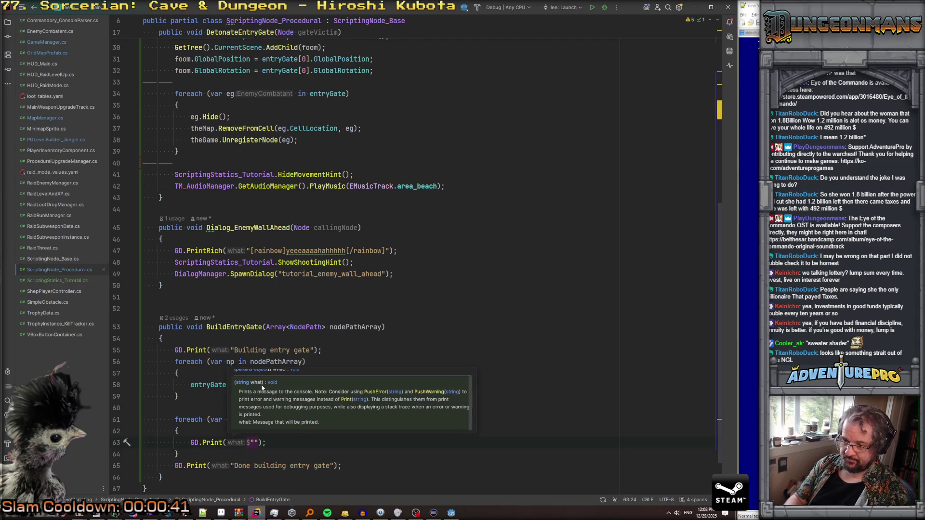
{"action": "type", "text": "Found gate "}
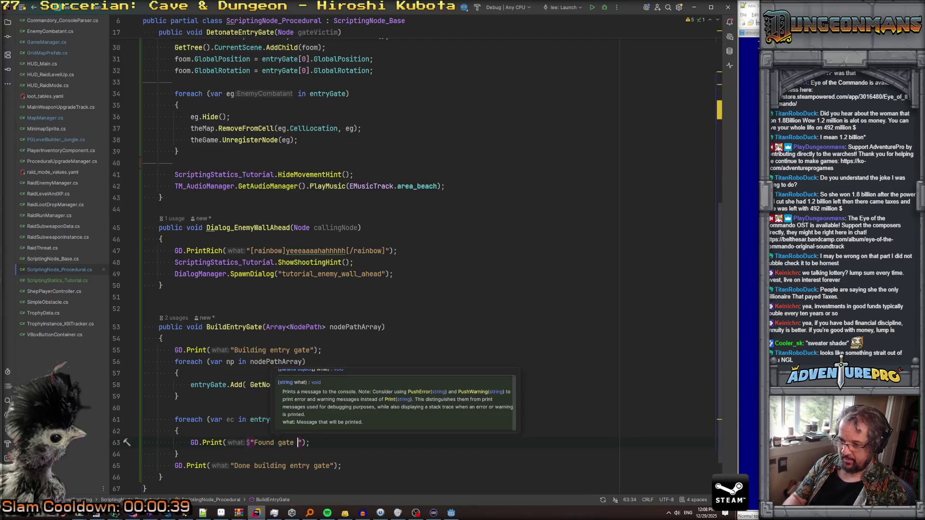
{"action": "type", "text": "{Exception."}
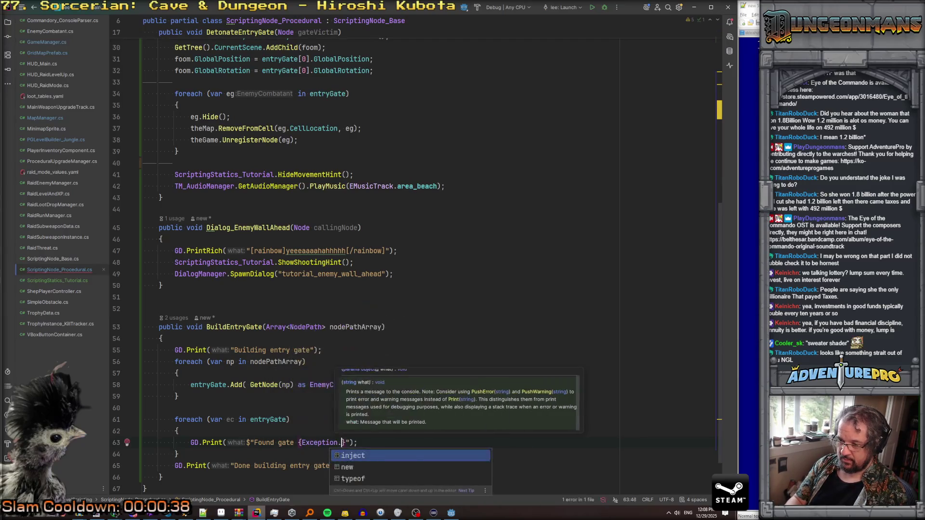
{"action": "key", "text": "BackSpace"}
{"action": "key", "text": "BackSpace"}
{"action": "key", "text": "BackSpace"}
{"action": "type", "text": "ec."}
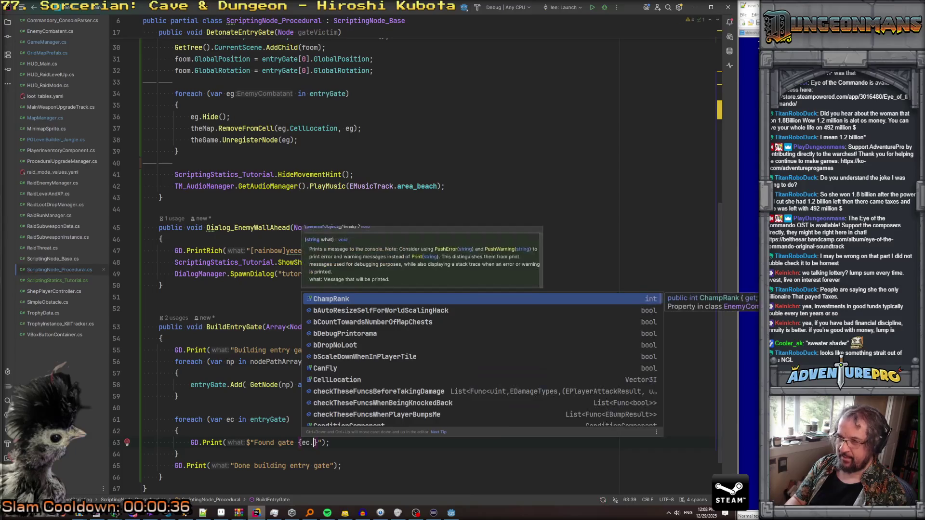
{"action": "type", "text": "Name"}
{"action": "key", "text": "Return"}
Step: Add a blank line after the second loop and look back at the first loop's body
{"action": "left_click", "coordinate": [143, 454]}
{"action": "key", "text": "End"}
{"action": "key", "text": "Return"}
{"action": "left_click", "coordinate": [179, 373]}
{"action": "scroll", "coordinate": [448, 318], "scroll_direction": "down", "scroll_amount": 2}
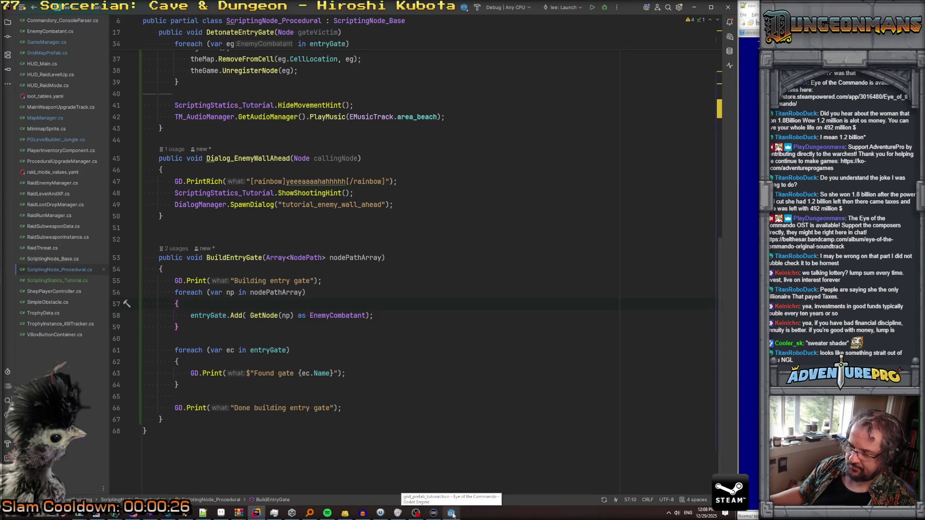
{"action": "left_click", "coordinate": [452, 514]}
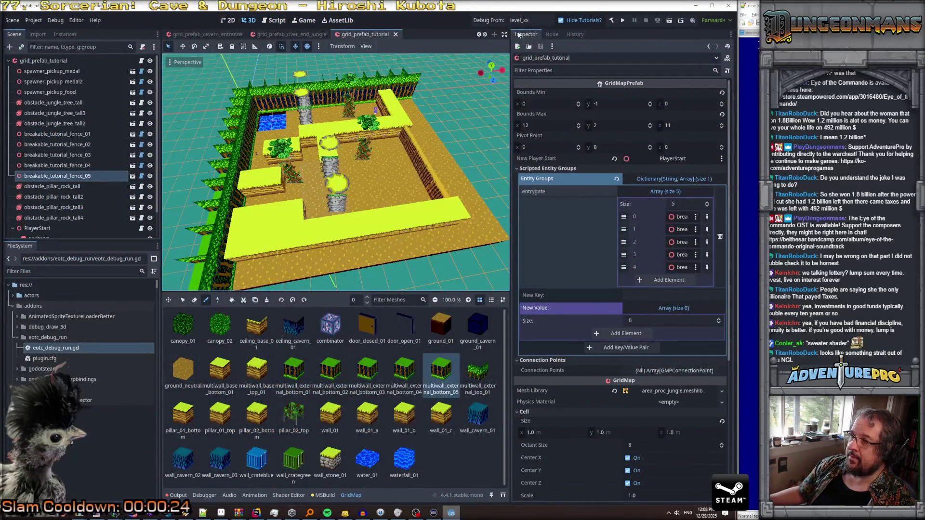
Step: Launch a debug run of Eye of the Commando from the level_xx run button
{"action": "left_click", "coordinate": [491, 24]}
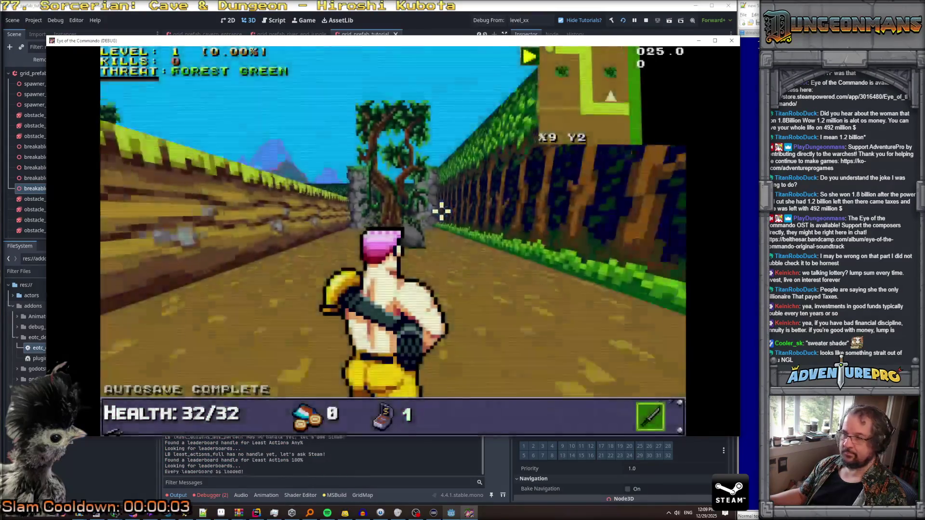
Step: Walk through the opening corridor, dismissing the Freedom Medal, Battle Chicken and controls notices
{"action": "key", "text": "w"}
{"action": "key", "text": "w"}
{"action": "key", "text": "w"}
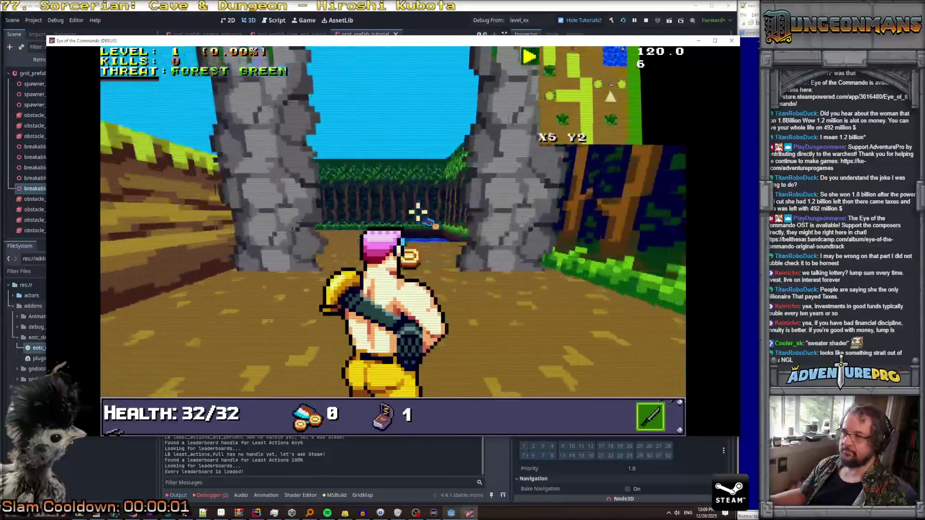
{"action": "left_click", "coordinate": [271, 192]}
{"action": "key", "text": "w"}
{"action": "key", "text": "a"}
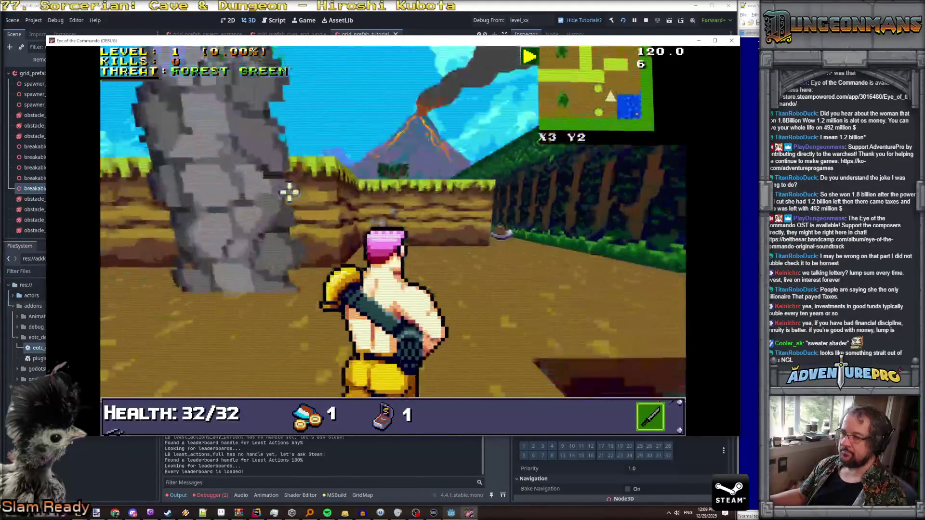
{"action": "key", "text": "a"}
{"action": "key", "text": "w"}
{"action": "key", "text": "w"}
{"action": "key", "text": "w"}
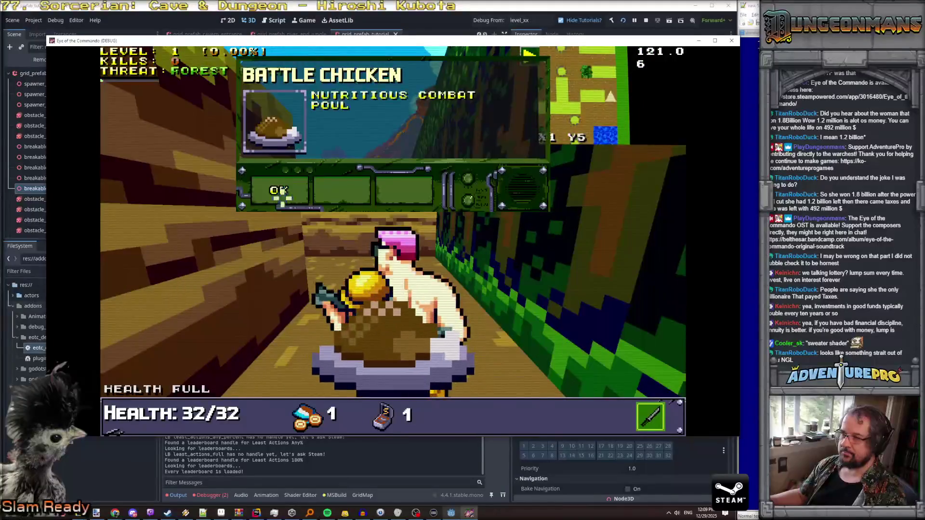
{"action": "left_click", "coordinate": [279, 192]}
{"action": "key", "text": "a"}
{"action": "key", "text": "w"}
{"action": "key", "text": "w"}
{"action": "key", "text": "w"}
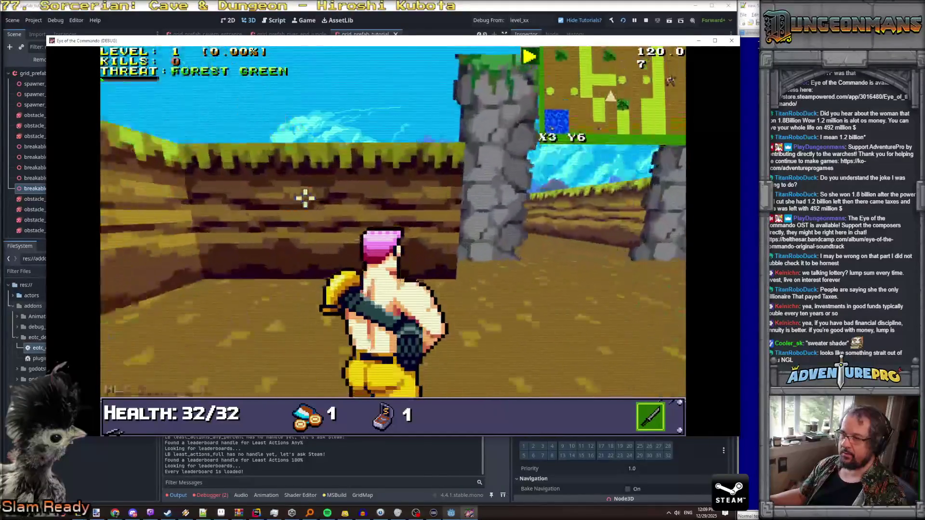
{"action": "left_click", "coordinate": [284, 192]}
{"action": "left_click", "coordinate": [283, 192]}
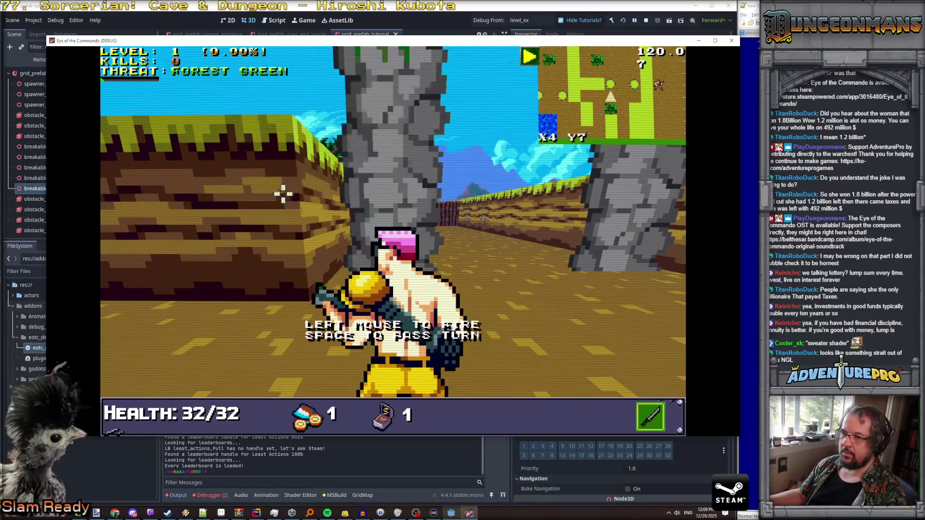
Step: Advance past the fence shooting two Nitro Mooks, then quit the debug run with F8
{"action": "key", "text": "w"}
{"action": "left_click", "coordinate": [388, 211]}
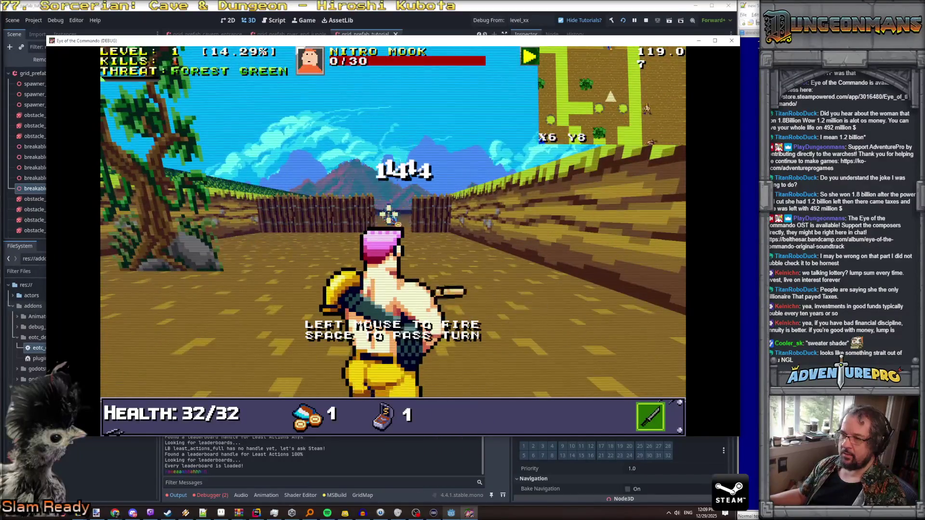
{"action": "key", "text": "w"}
{"action": "key", "text": "w"}
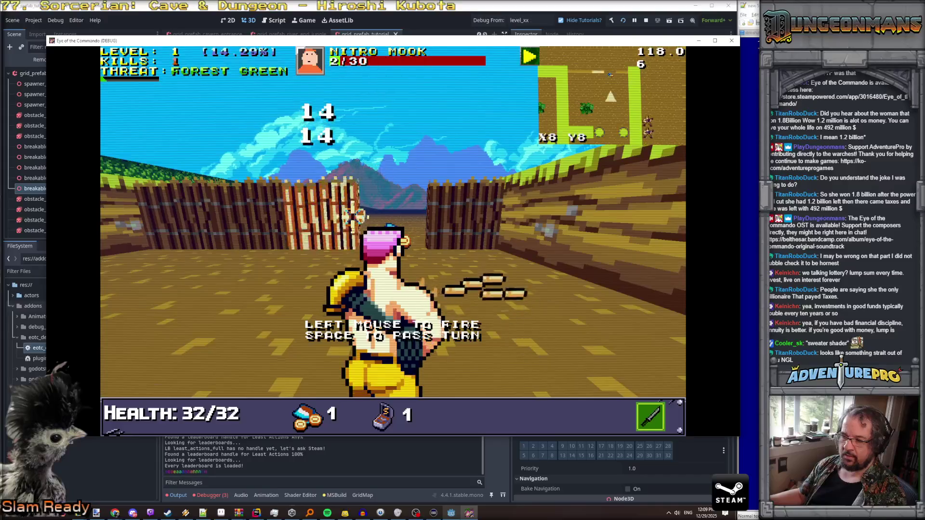
{"action": "key", "text": "w"}
{"action": "key", "text": "d"}
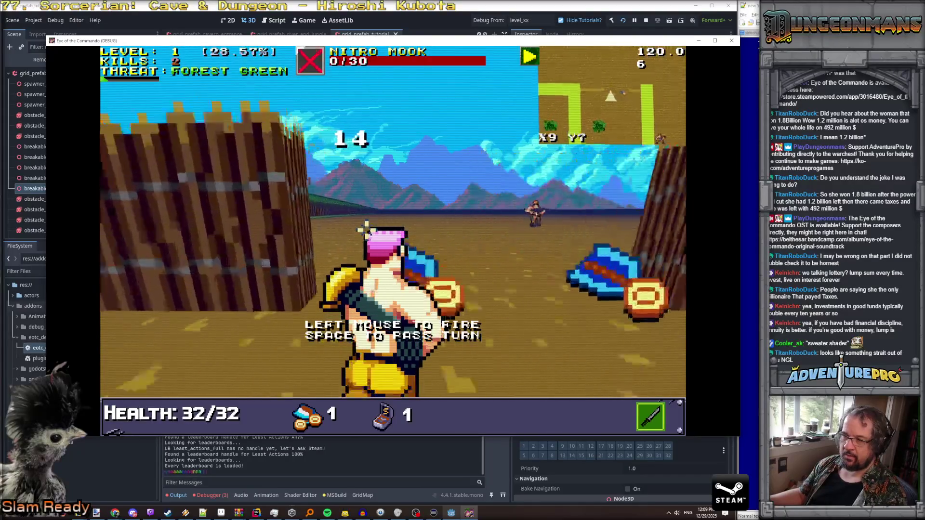
{"action": "key", "text": "w"}
{"action": "key", "text": "d"}
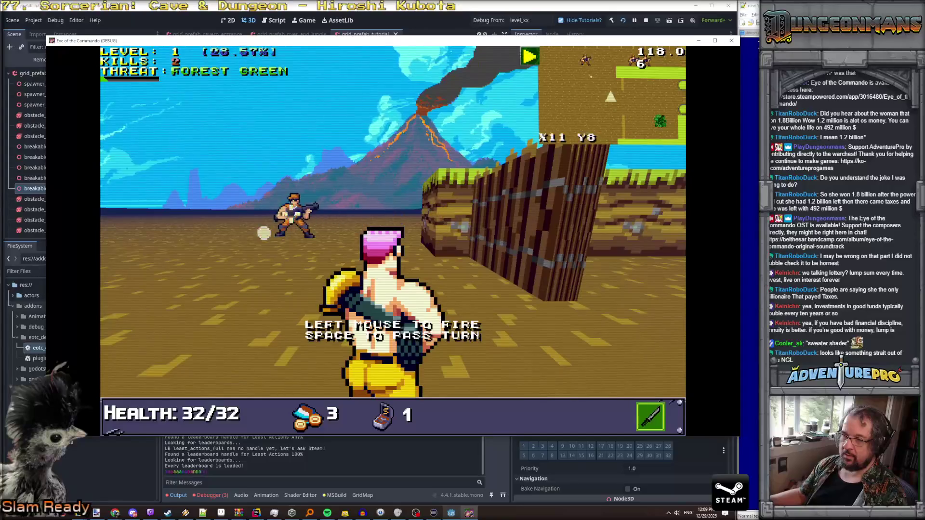
{"action": "left_click", "coordinate": [266, 235]}
{"action": "key", "text": "F8"}
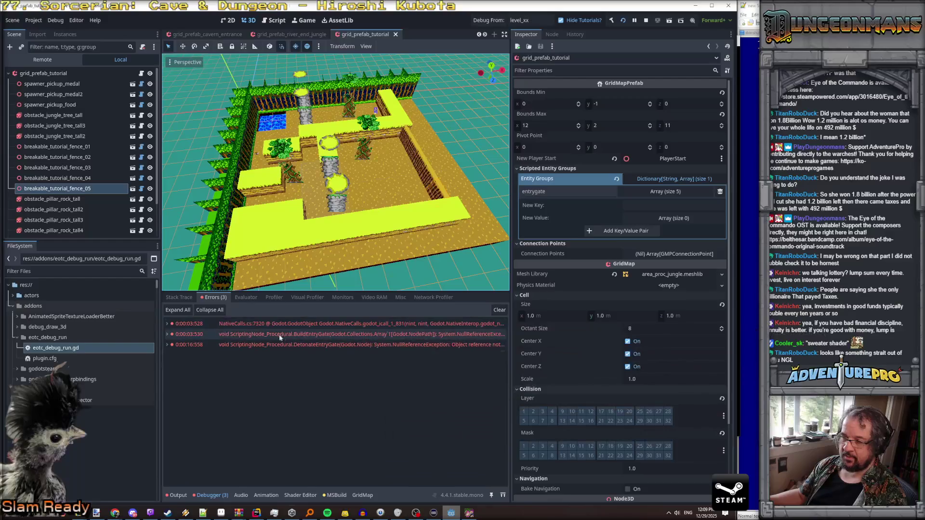
Step: Expand the first error to see GetNode returning null, close the game, and return to Rider
{"action": "mouse_move", "coordinate": [285, 332]}
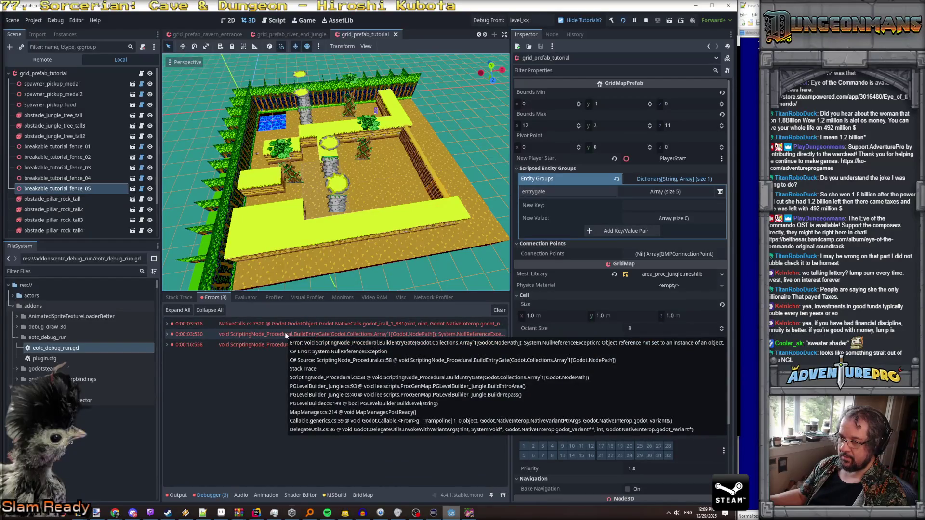
{"action": "left_click", "coordinate": [167, 324]}
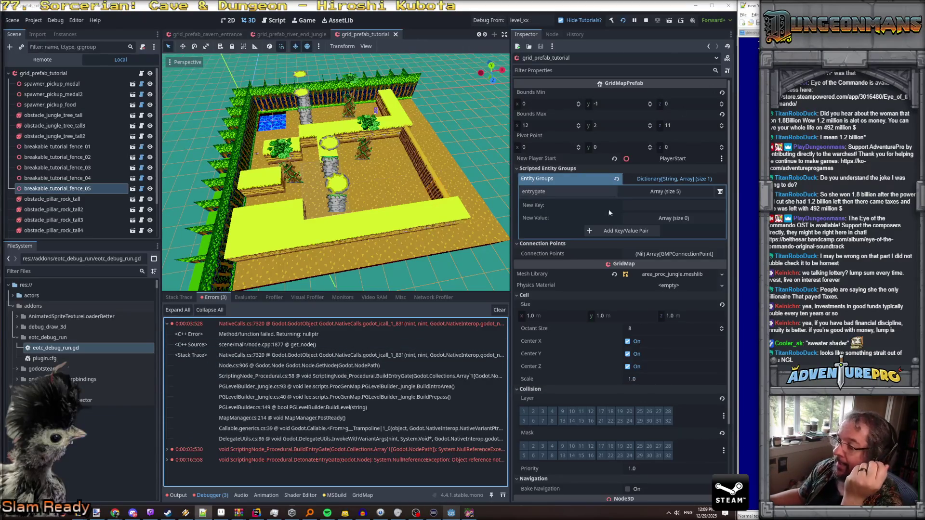
{"action": "left_click", "coordinate": [470, 513]}
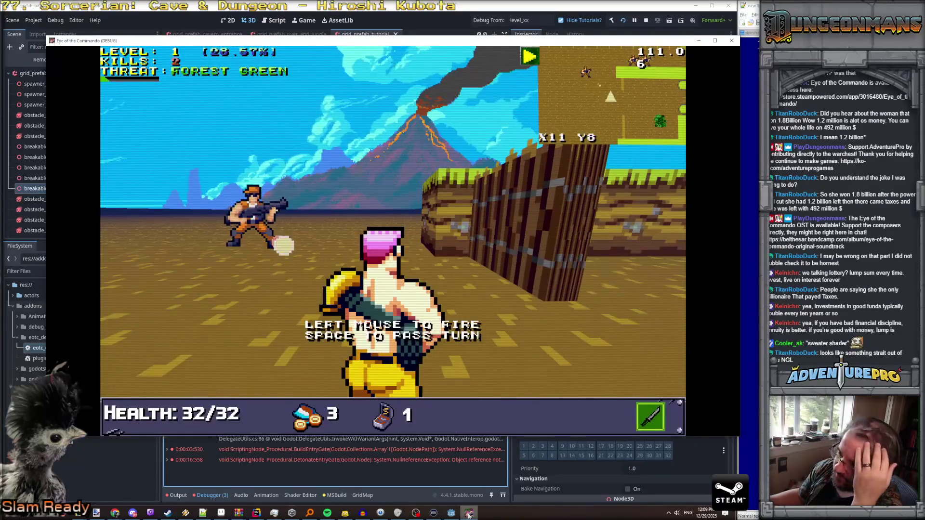
{"action": "left_click", "coordinate": [731, 41]}
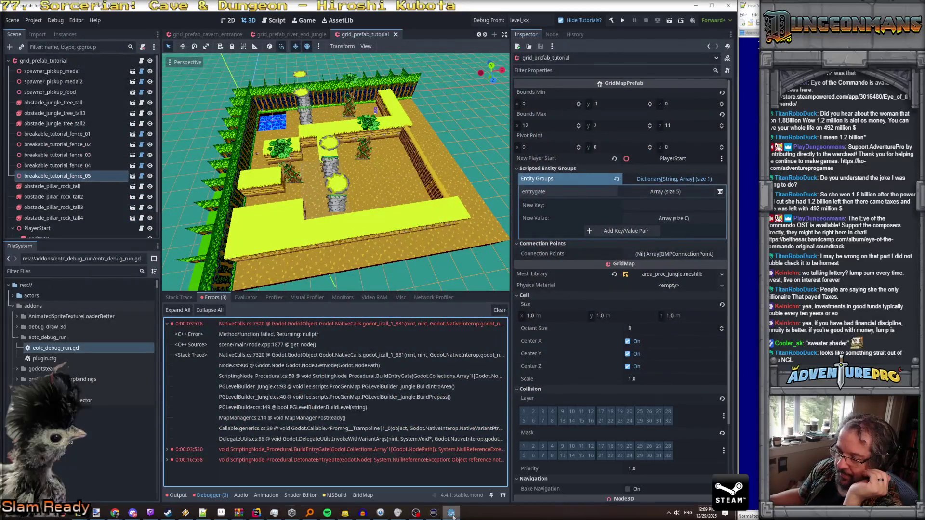
{"action": "left_click", "coordinate": [257, 514]}
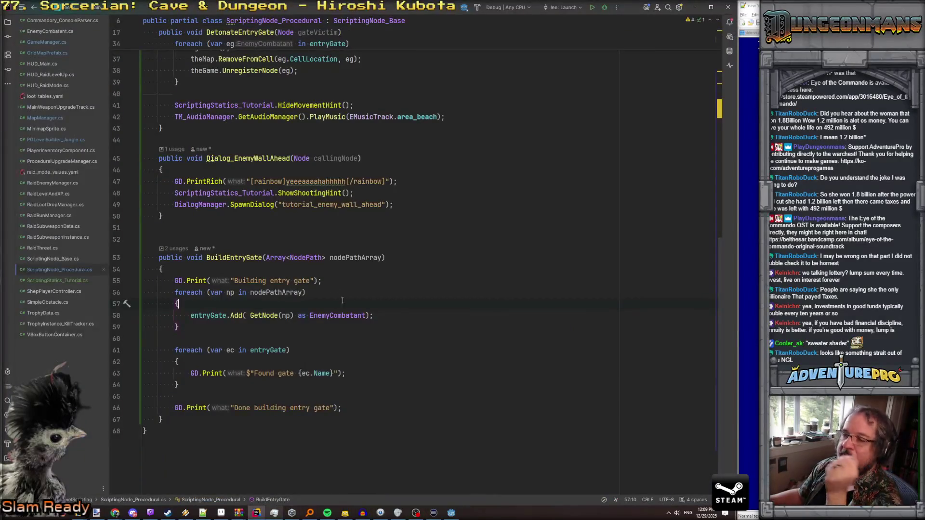
Step: Insert GD.Print($"Looking for {np}") at the top of the foreach loop
{"action": "key", "text": "Return"}
{"action": "type", "text": "GD.Print"}
{"action": "key", "text": "Return"}
{"action": "type", "text": "$\"Looking for {np}\");"}
{"action": "key", "text": "End"}
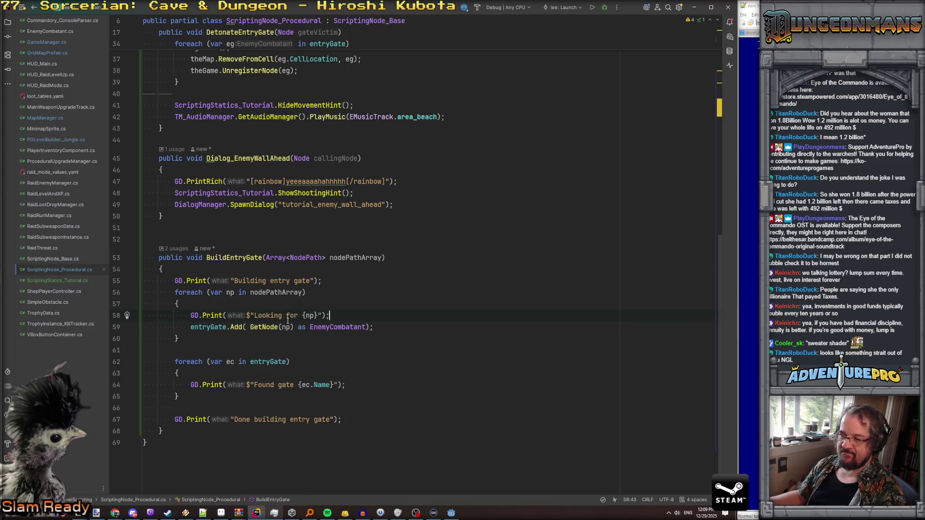
Step: Open GridMapPrefab.cs from the file list
{"action": "mouse_move", "coordinate": [261, 329]}
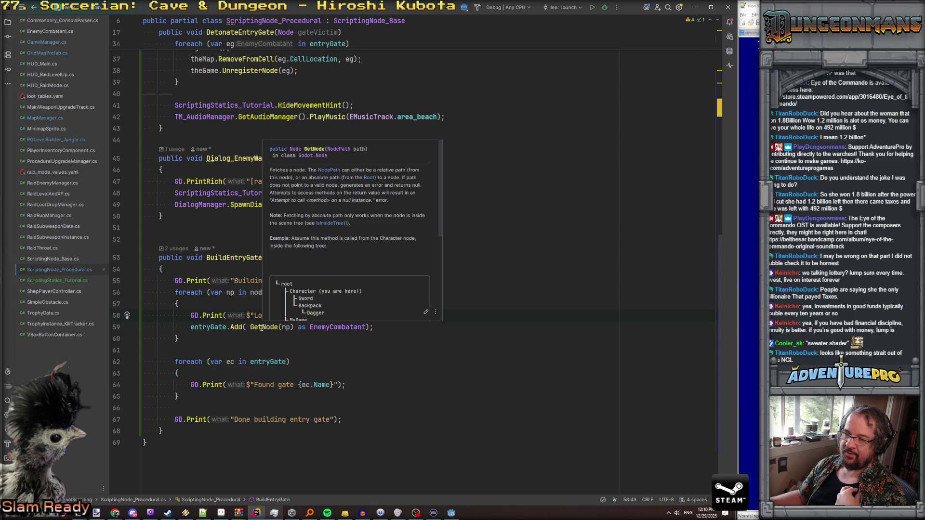
{"action": "scroll", "coordinate": [262, 328], "scroll_direction": "up", "scroll_amount": 5}
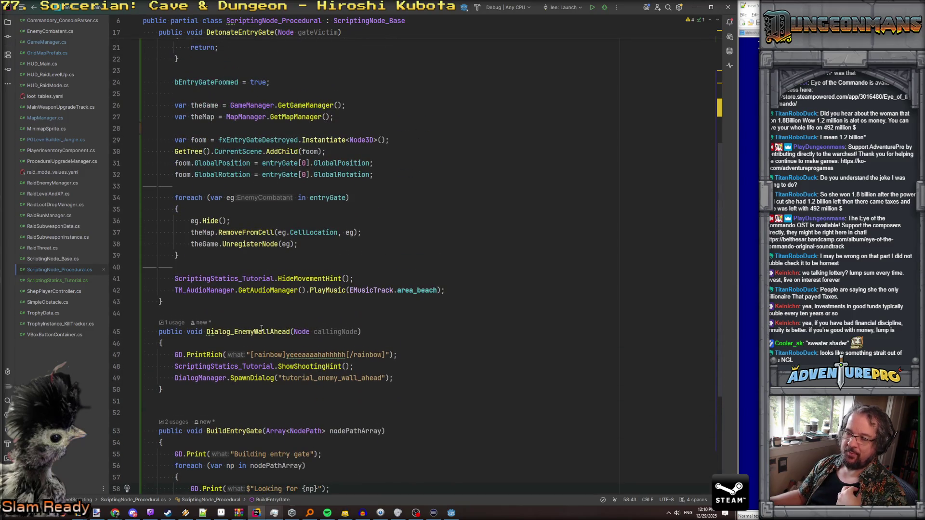
{"action": "scroll", "coordinate": [261, 328], "scroll_direction": "down", "scroll_amount": 4}
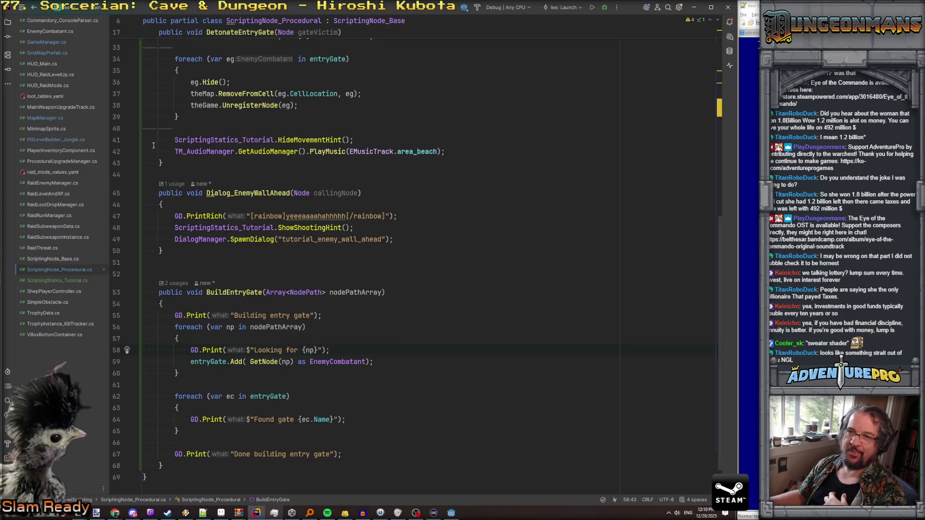
{"action": "scroll", "coordinate": [250, 171], "scroll_direction": "up", "scroll_amount": 5}
{"action": "scroll", "coordinate": [250, 171], "scroll_direction": "up", "scroll_amount": 5}
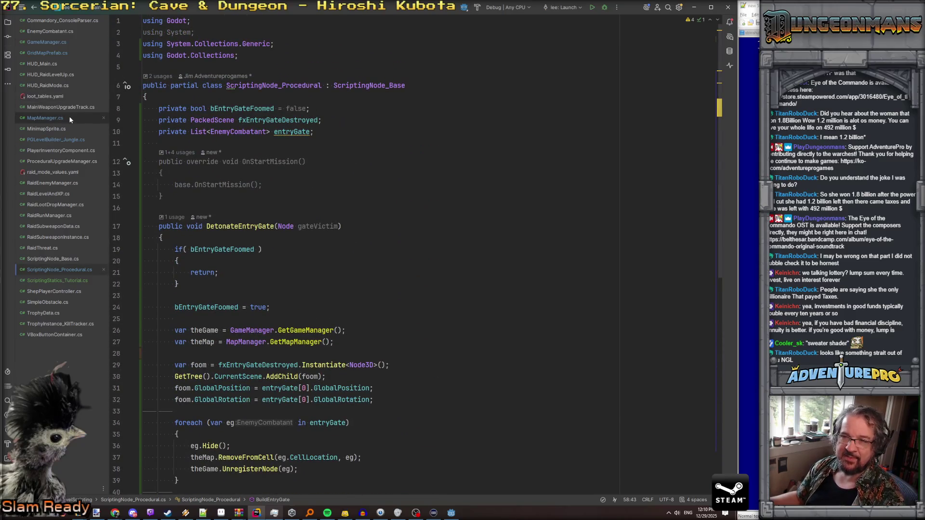
{"action": "left_click", "coordinate": [54, 51]}
Step: Make room for a new declaration below the entityGroups field
{"action": "scroll", "coordinate": [398, 272], "scroll_direction": "down", "scroll_amount": 17}
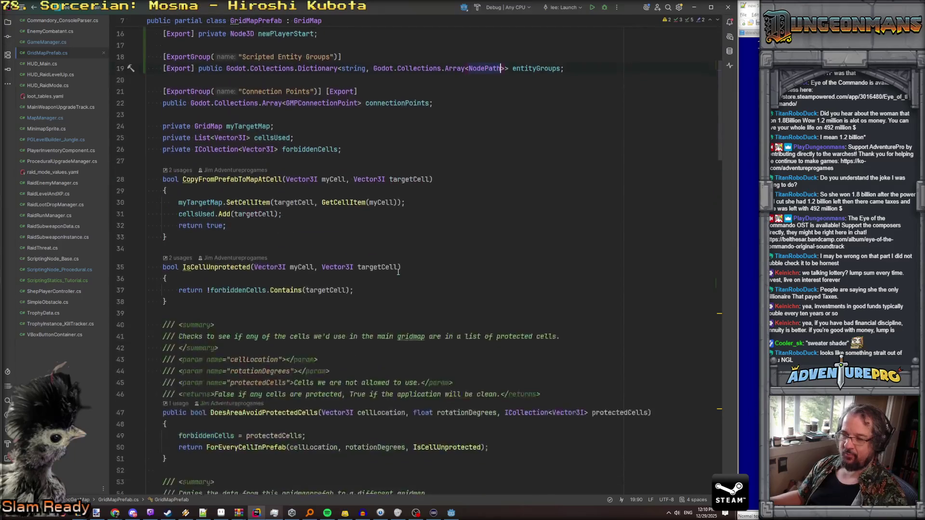
{"action": "scroll", "coordinate": [398, 272], "scroll_direction": "down", "scroll_amount": 10}
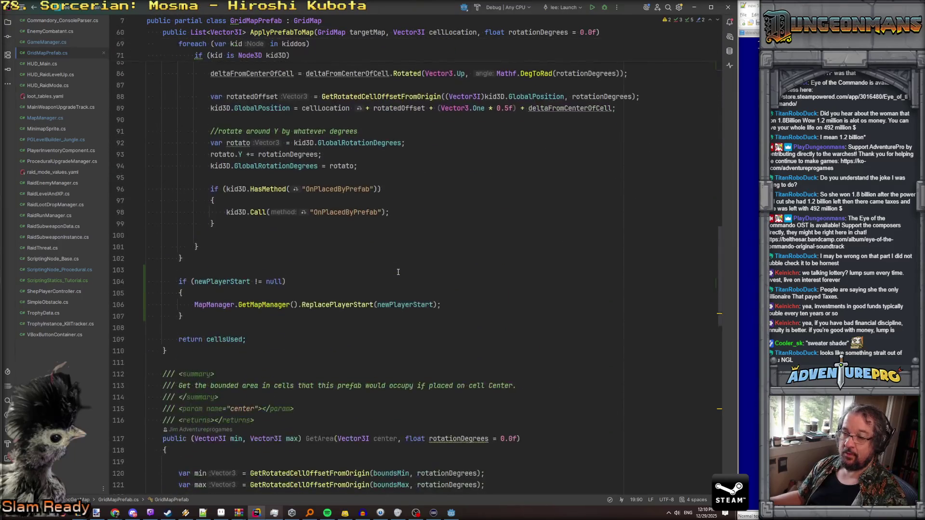
{"action": "scroll", "coordinate": [398, 272], "scroll_direction": "up", "scroll_amount": 14}
{"action": "scroll", "coordinate": [398, 272], "scroll_direction": "up", "scroll_amount": 13}
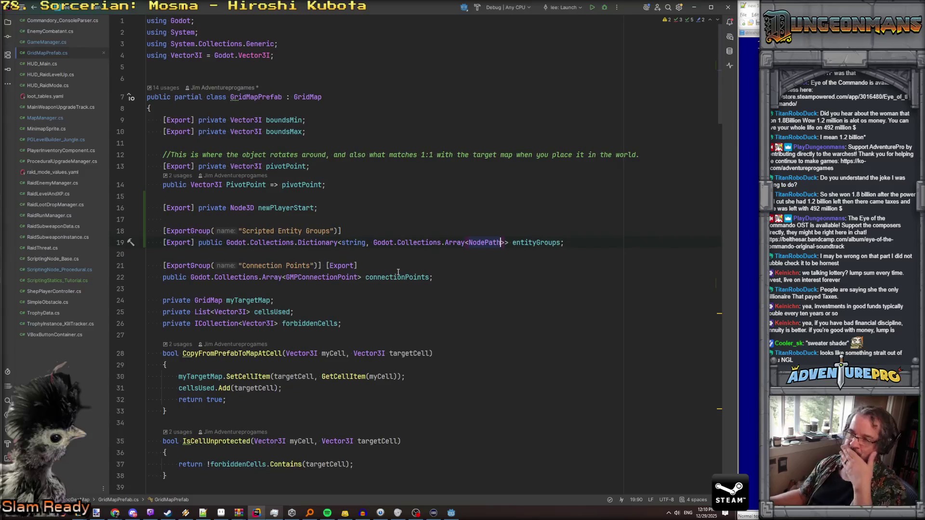
{"action": "double_click", "coordinate": [213, 243]}
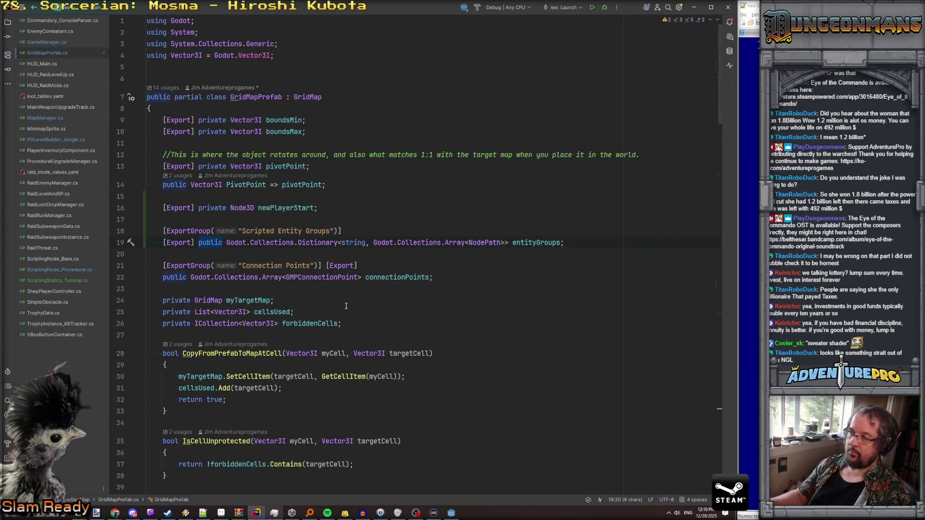
{"action": "left_click", "coordinate": [254, 251]}
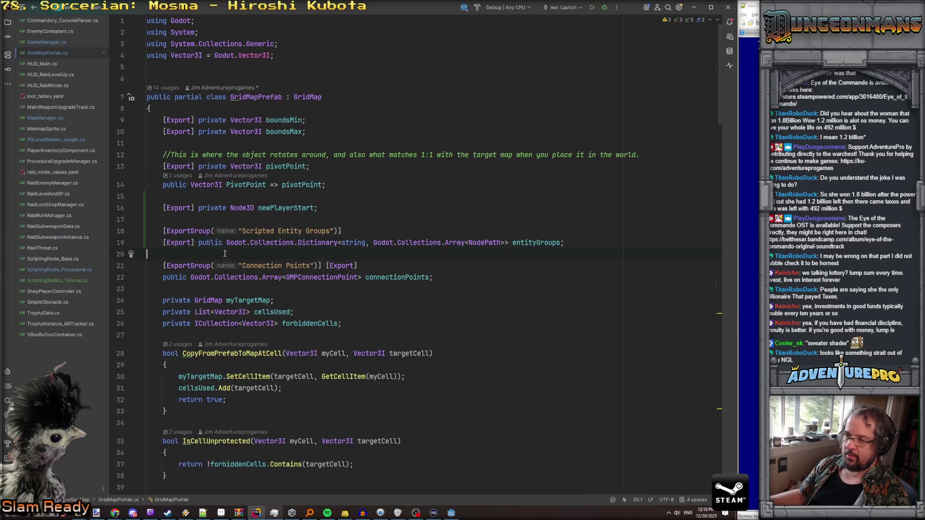
{"action": "key", "text": "Return"}
{"action": "key", "text": "Return"}
{"action": "key", "text": "Up"}
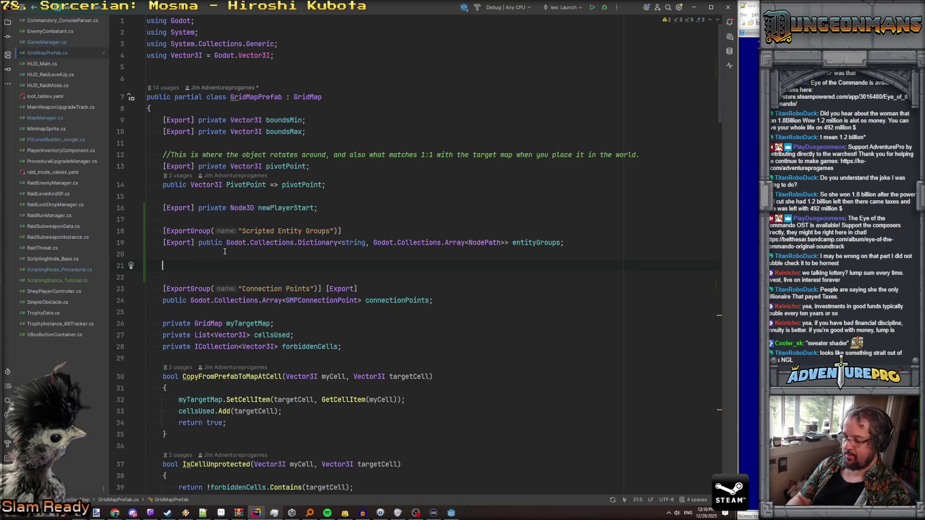
Step: Type a public Dictionary<string, List...> declaration using the Dictionary<> completion
{"action": "type", "text": "pun"}
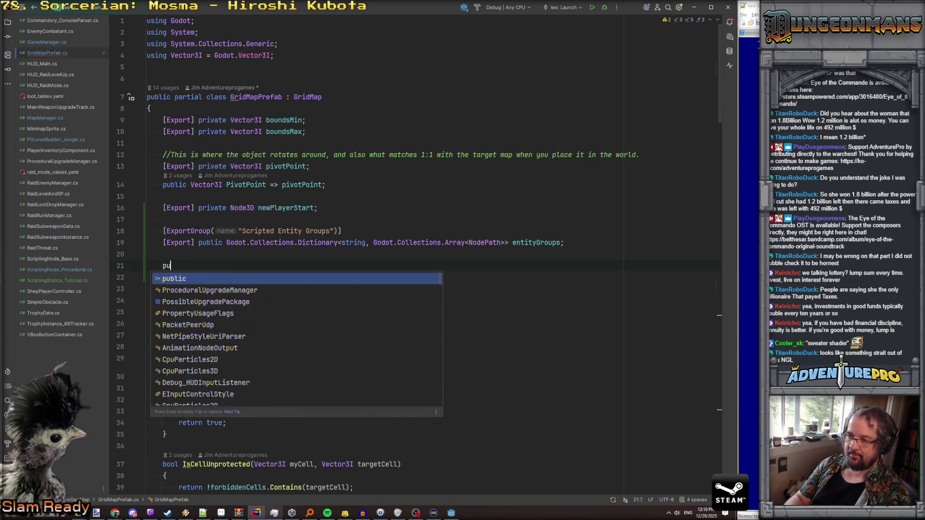
{"action": "key", "text": "BackSpace"}
{"action": "type", "text": "blic Dic"}
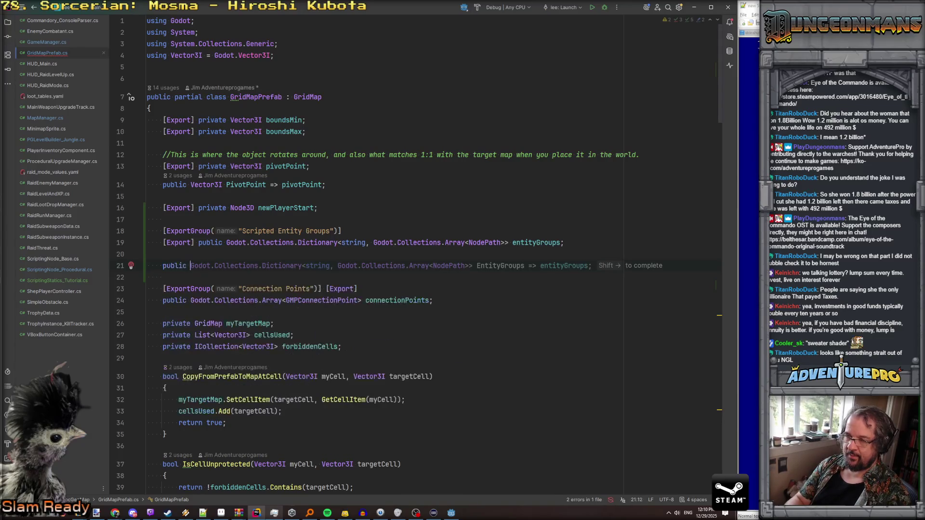
{"action": "key", "text": "Down"}
{"action": "key", "text": "Return"}
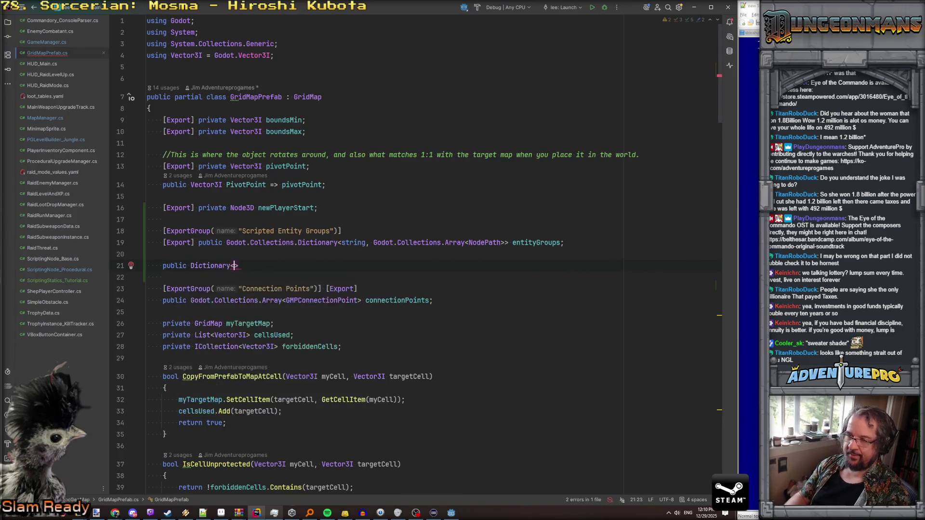
{"action": "type", "text": "string, "}
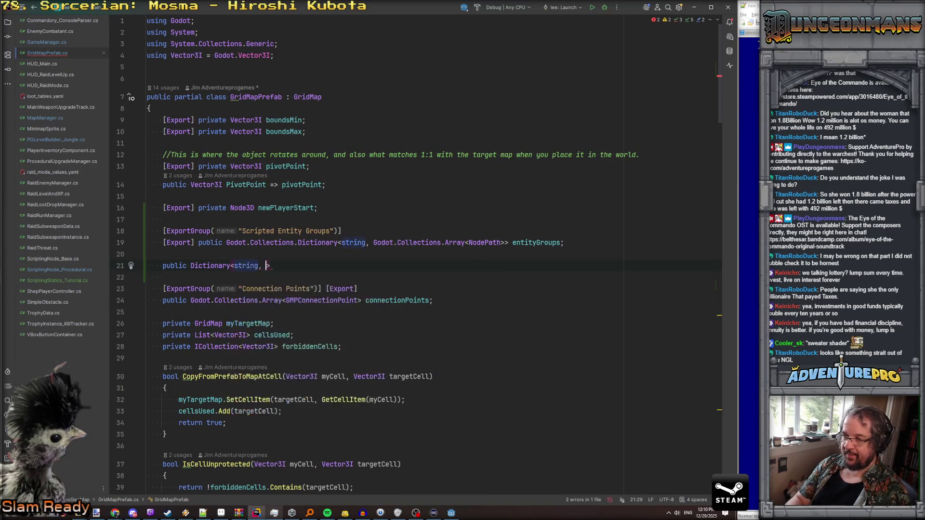
{"action": "type", "text": "Li"}
Step: Go to the nodesByGroup creation in ApplyPrefabToMap and open a new line after it
{"action": "key", "text": "ctrl+shift+BackSpace"}
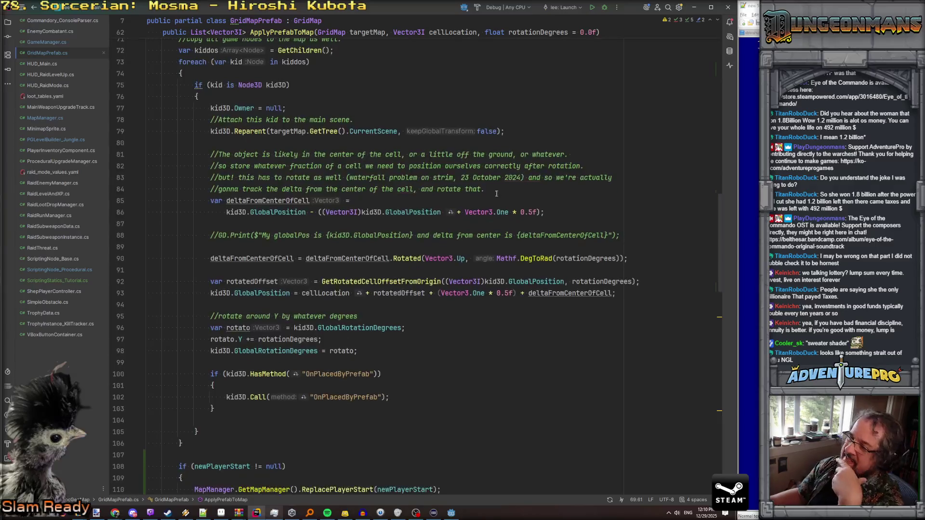
{"action": "scroll", "coordinate": [350, 175], "scroll_direction": "up", "scroll_amount": 2}
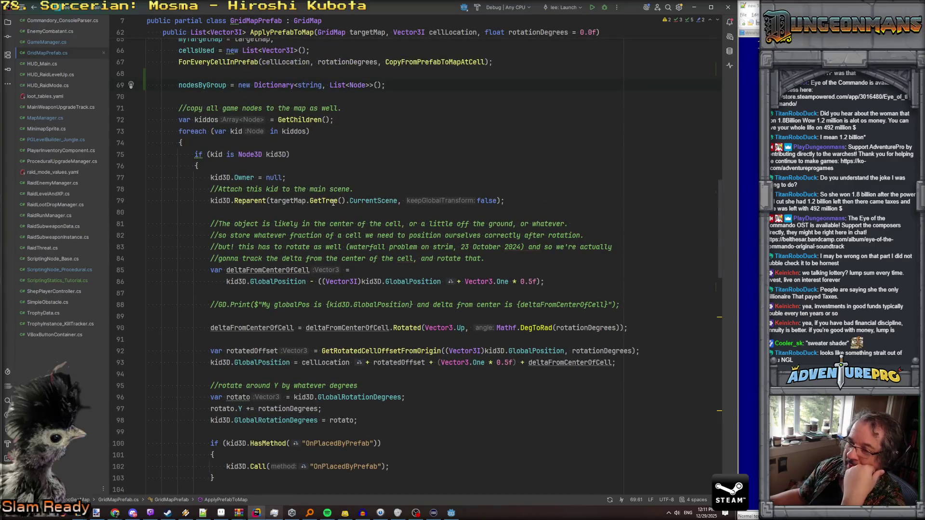
{"action": "left_click", "coordinate": [282, 154]}
{"action": "scroll", "coordinate": [268, 150], "scroll_direction": "up", "scroll_amount": 1}
{"action": "scroll", "coordinate": [250, 164], "scroll_direction": "down", "scroll_amount": 1}
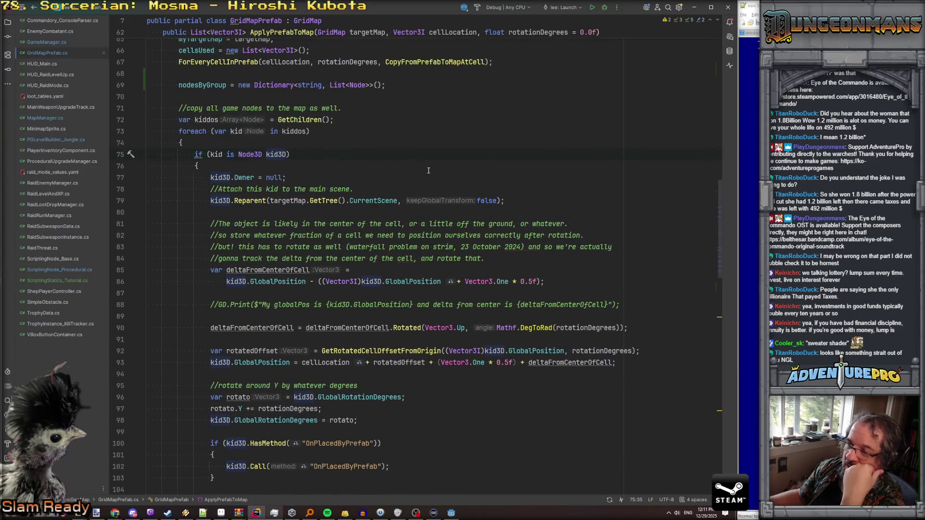
{"action": "scroll", "coordinate": [429, 171], "scroll_direction": "up", "scroll_amount": 3}
{"action": "key", "text": "Down"}
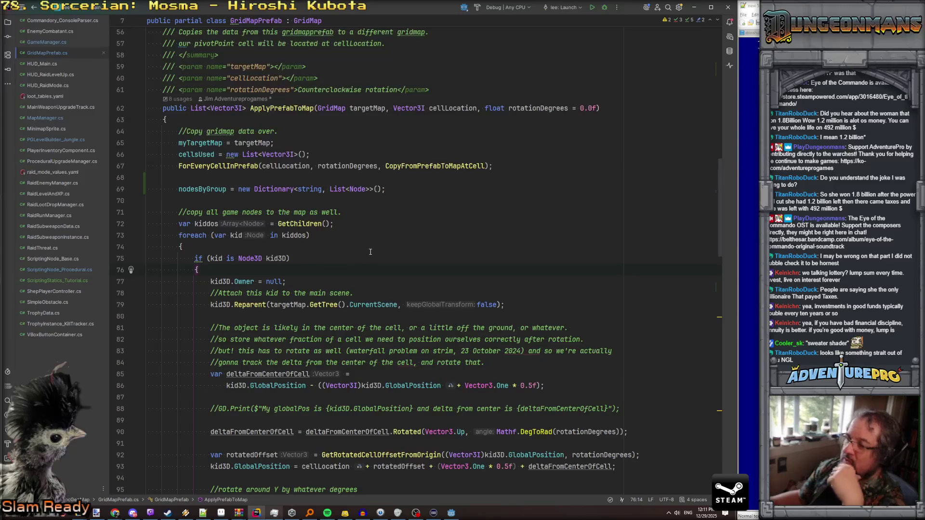
{"action": "left_click", "coordinate": [407, 189]}
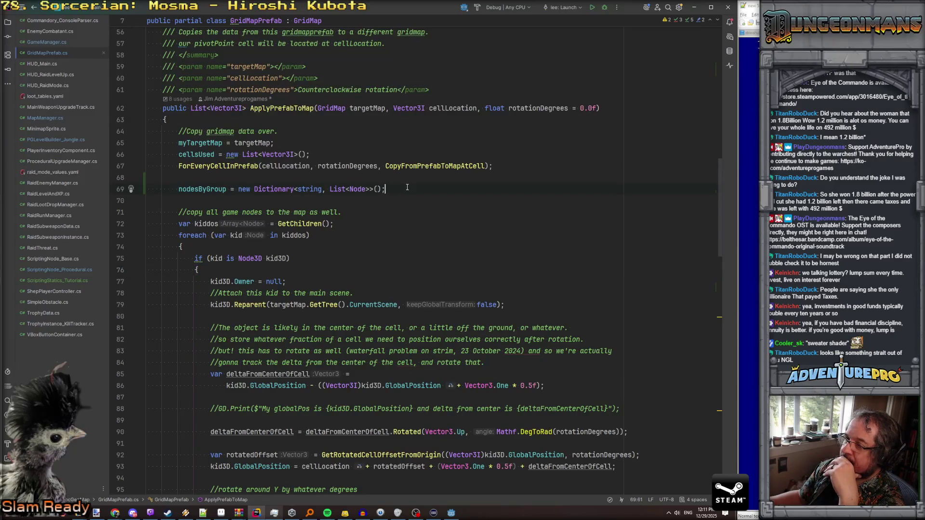
{"action": "key", "text": "Return"}
Step: Add a foreach over entityGroups with the suggested body resolving each group's nodes into nodesByGroup
{"action": "type", "text": "foreach"}
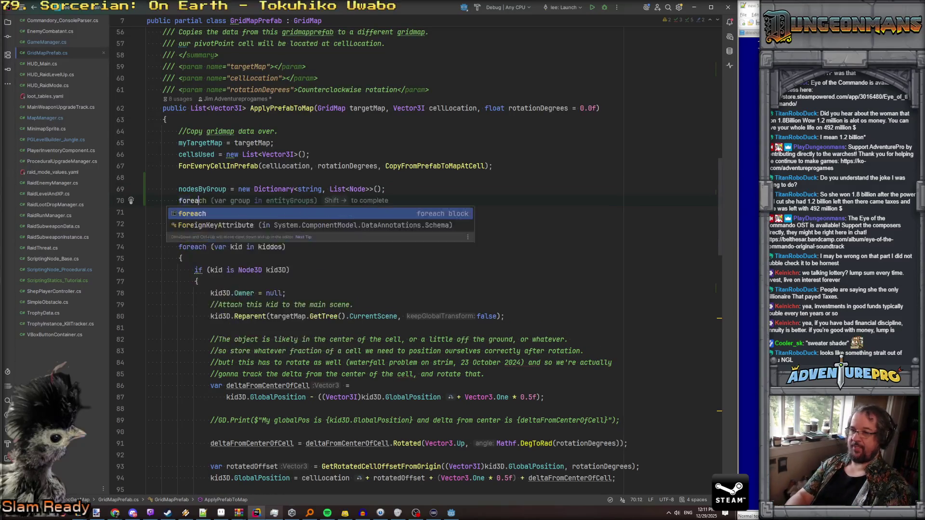
{"action": "key", "text": "shift+Right"}
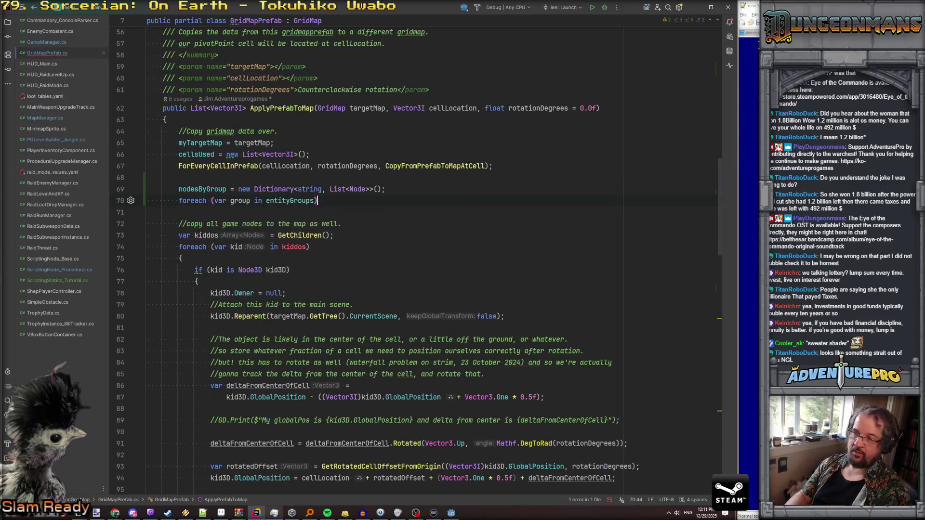
{"action": "key", "text": "Return"}
{"action": "type", "text": "{"}
{"action": "key", "text": "Return"}
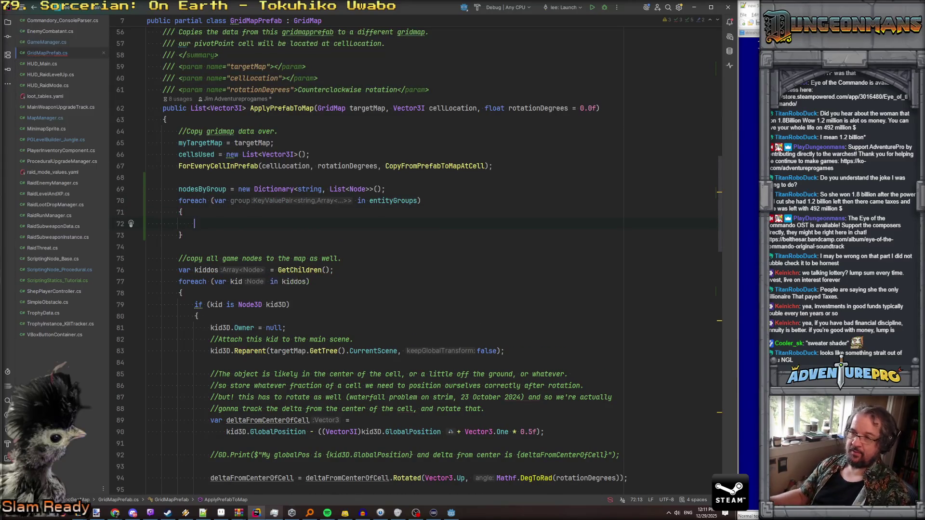
{"action": "key", "text": "Tab"}
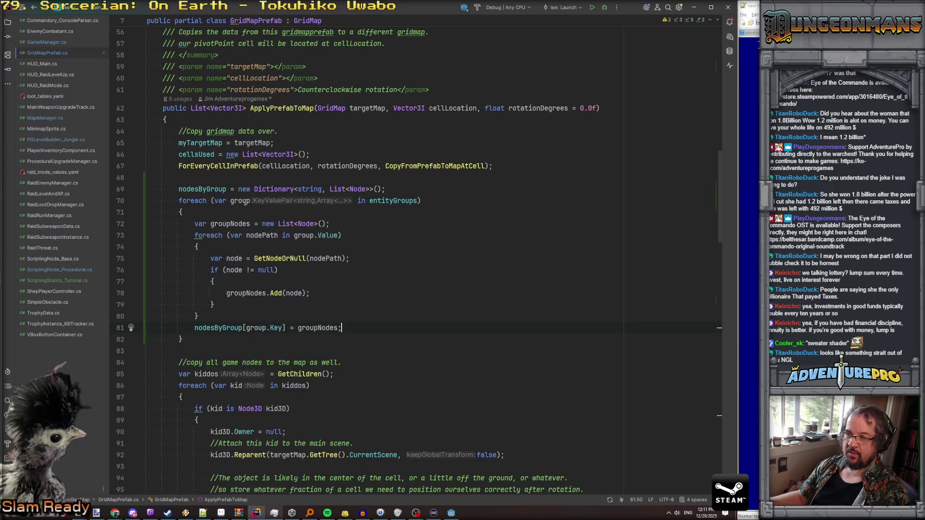
Step: Rename the loop variable group to kvp everywhere
{"action": "double_click", "coordinate": [245, 202]}
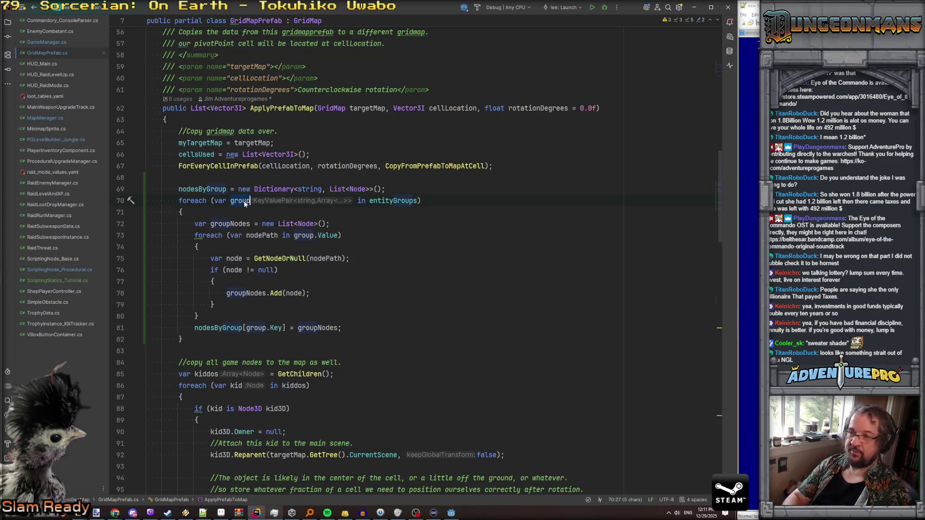
{"action": "key", "text": "F2"}
{"action": "type", "text": "kvp"}
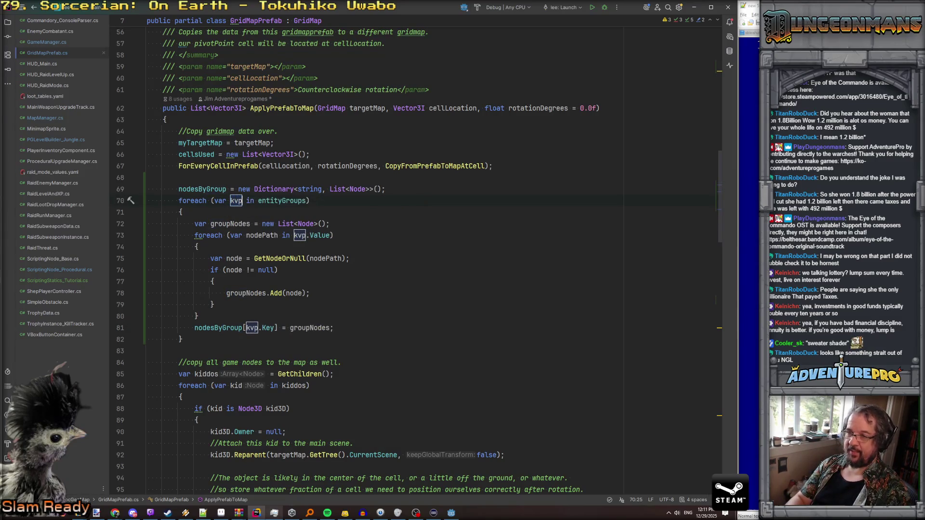
{"action": "key", "text": "Return"}
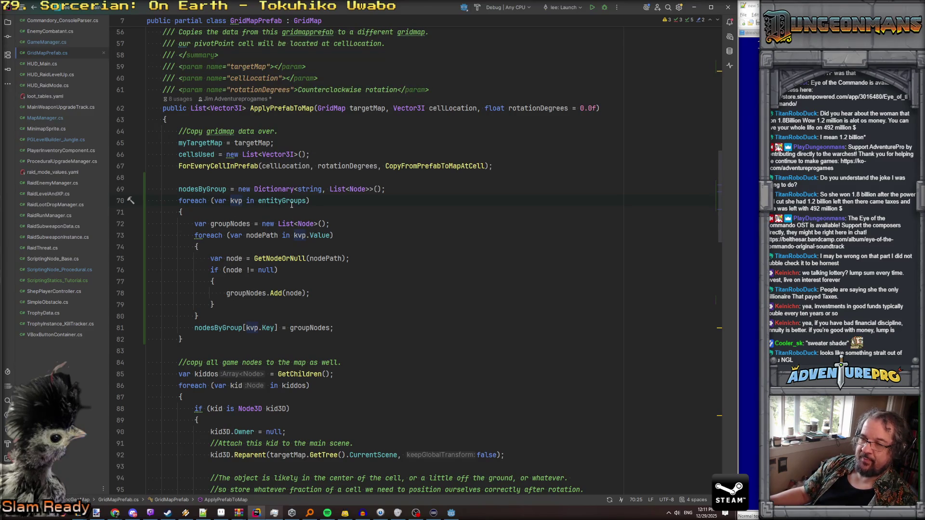
Step: Change the entityGroups field from public to private and check the nodesByGroup declaration
{"action": "scroll", "coordinate": [246, 255], "scroll_direction": "down", "scroll_amount": 3}
{"action": "scroll", "coordinate": [236, 284], "scroll_direction": "up", "scroll_amount": 4}
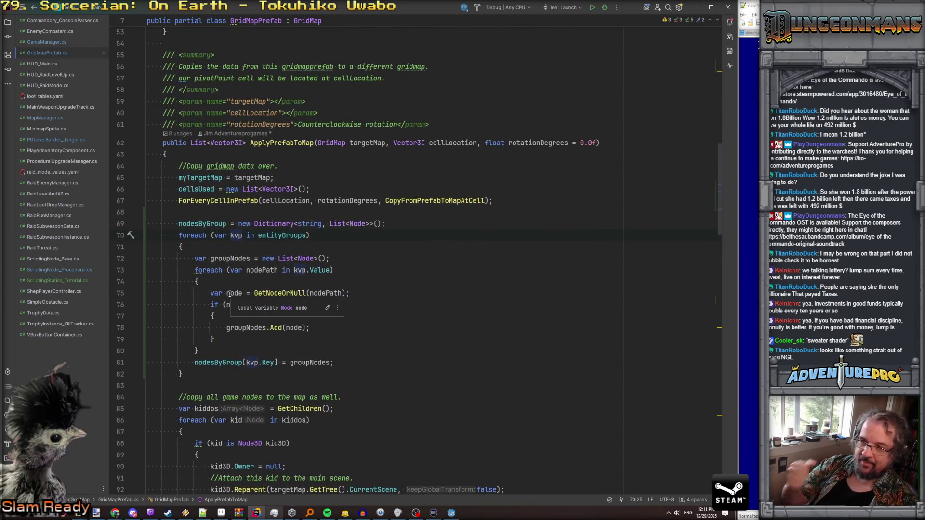
{"action": "scroll", "coordinate": [229, 294], "scroll_direction": "up", "scroll_amount": 17}
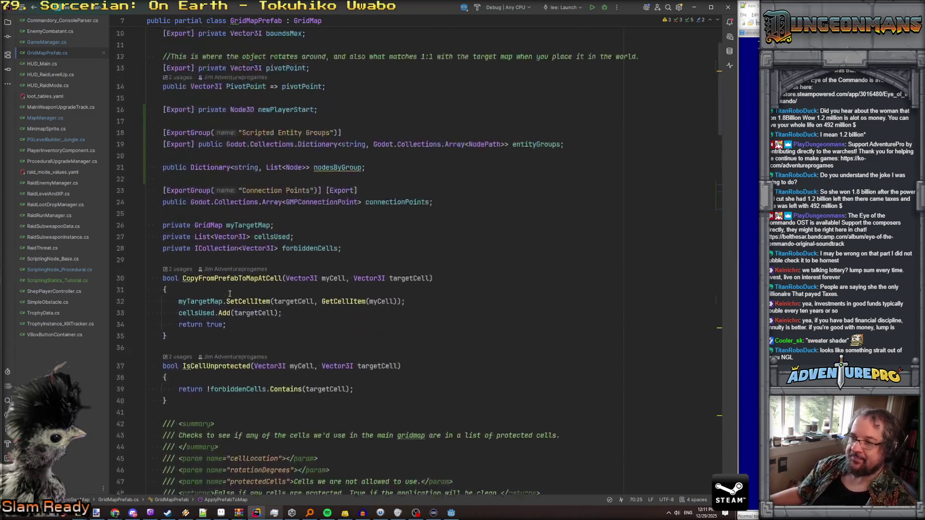
{"action": "double_click", "coordinate": [206, 243]}
{"action": "type", "text": "private"}
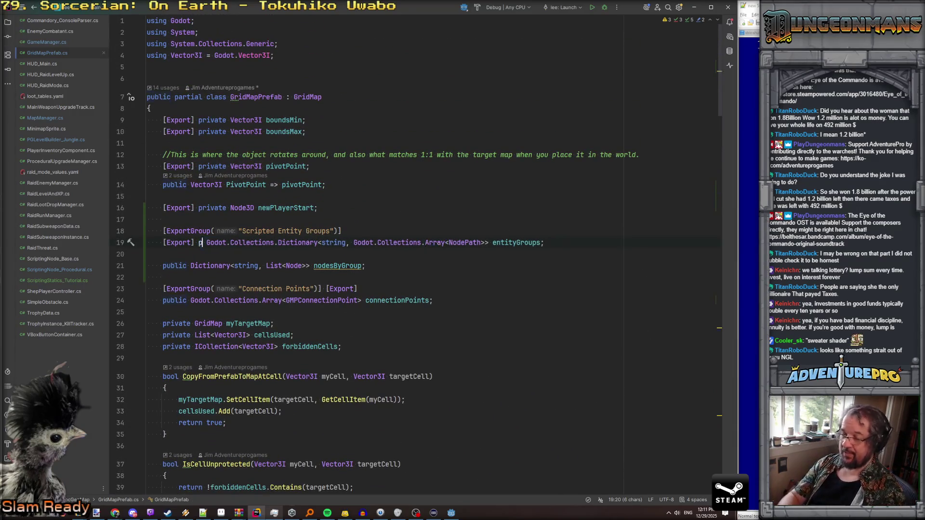
{"action": "key", "text": "Return"}
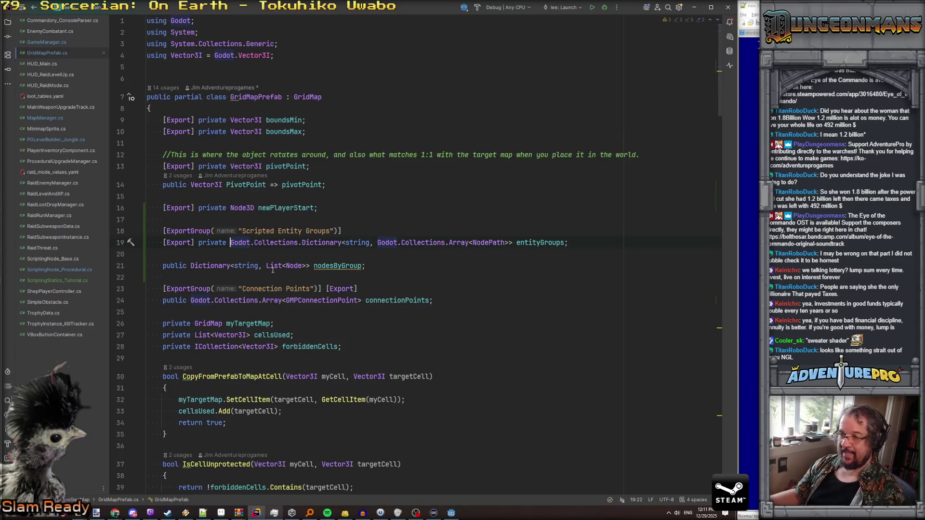
{"action": "left_click", "coordinate": [331, 265]}
{"action": "scroll", "coordinate": [332, 264], "scroll_direction": "down", "scroll_amount": 11}
{"action": "scroll", "coordinate": [332, 264], "scroll_direction": "down", "scroll_amount": 7}
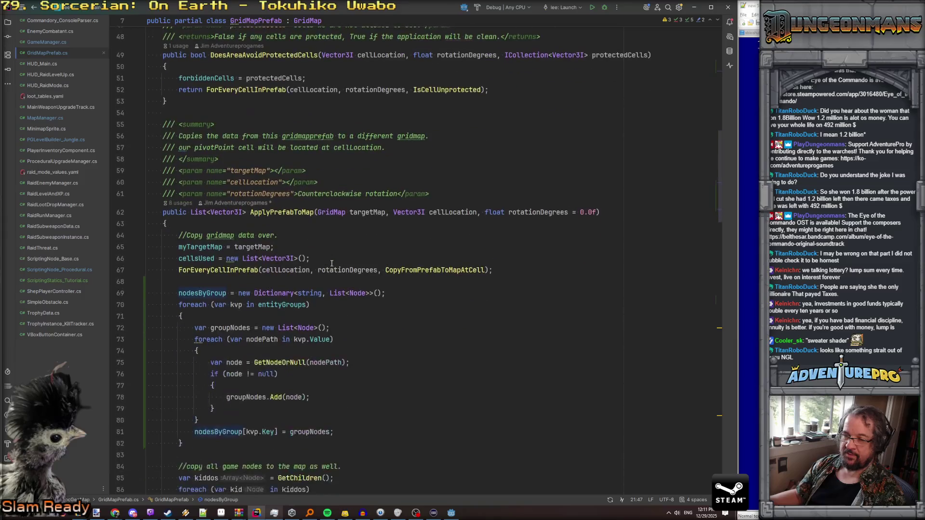
Step: In ScriptingNode_Procedural.cs, change BuildEntryGate's parameter to List<Node> gateArray
{"action": "left_click", "coordinate": [59, 270]}
{"action": "scroll", "coordinate": [289, 254], "scroll_direction": "down", "scroll_amount": 12}
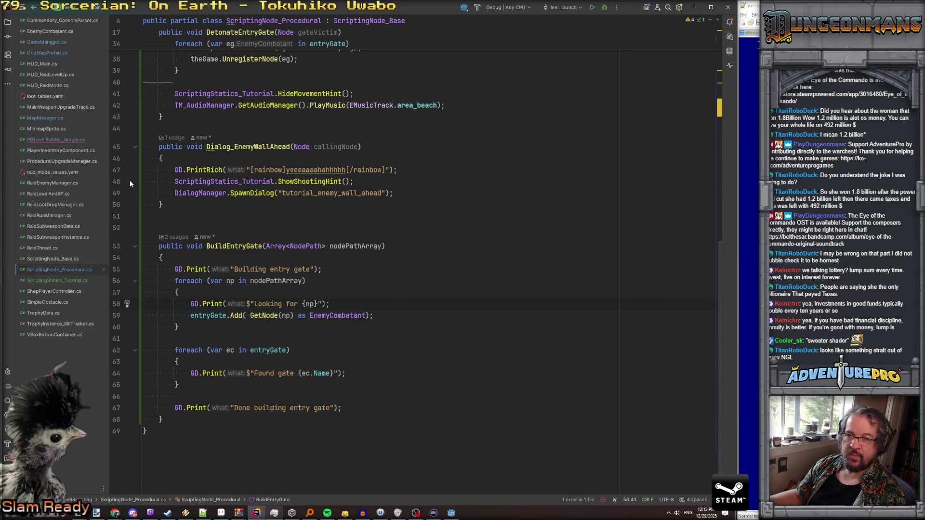
{"action": "double_click", "coordinate": [308, 246]}
{"action": "left_click", "coordinate": [277, 246]}
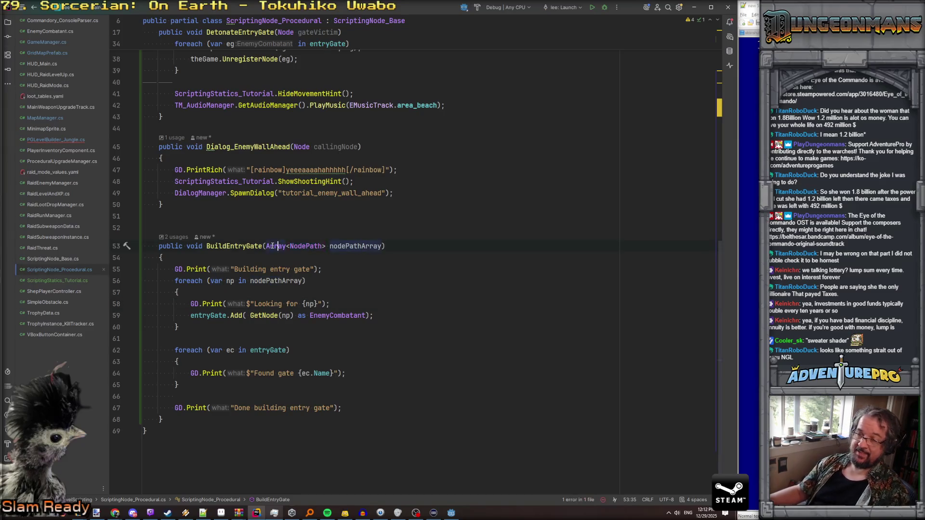
{"action": "left_click_drag", "start_coordinate": [266, 246], "coordinate": [326, 248]}
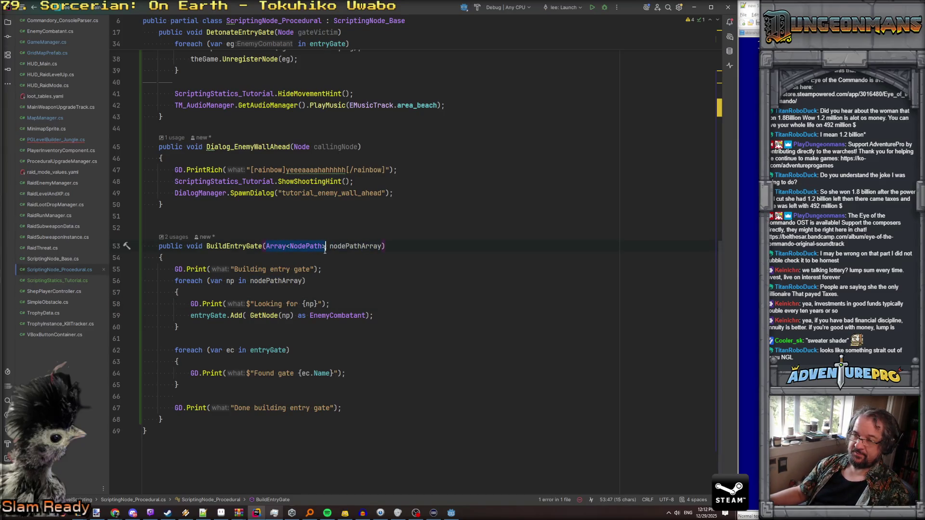
{"action": "type", "text": "List<Node>"}
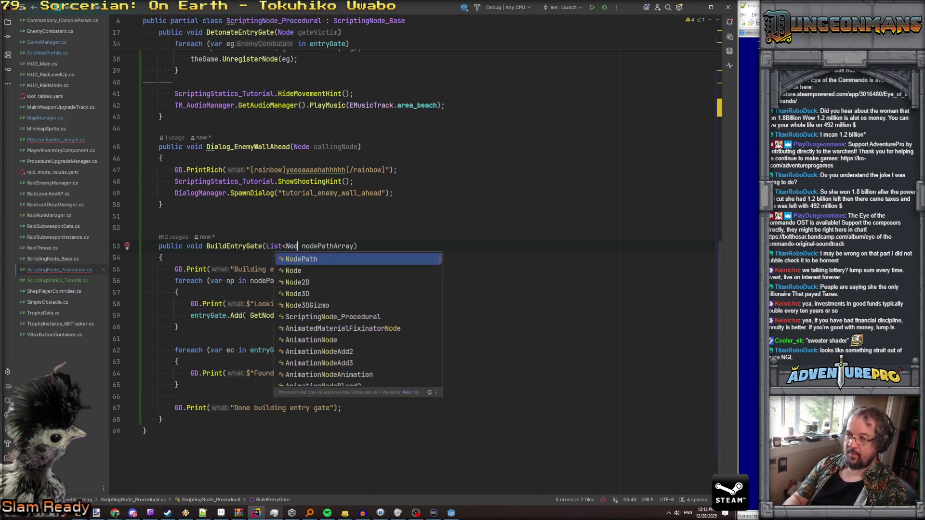
{"action": "double_click", "coordinate": [343, 247]}
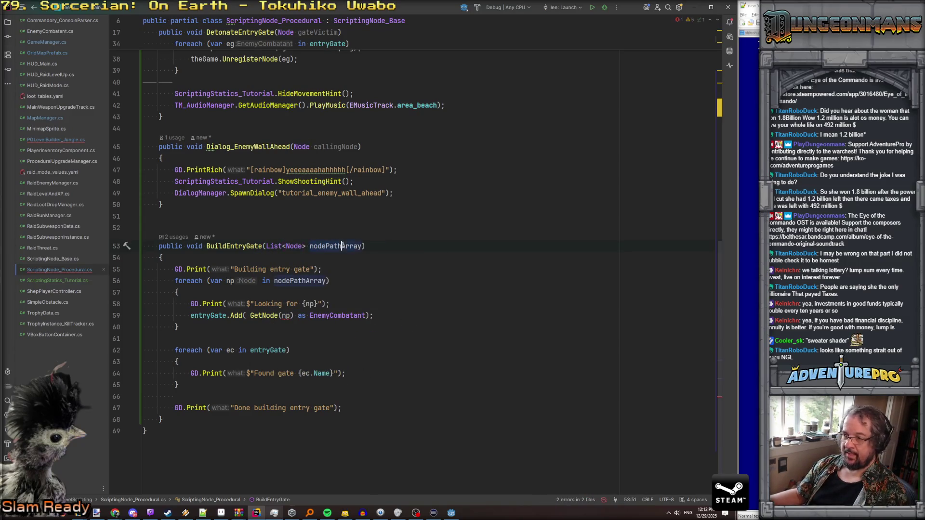
{"action": "type", "text": "gateArray"}
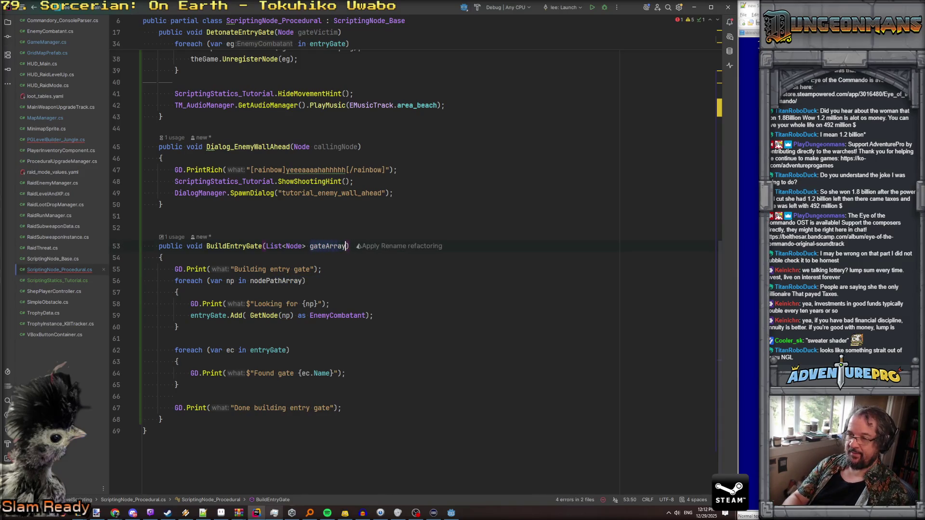
{"action": "key", "text": "Escape"}
Step: Make the first loop iterate over gateArray with loop variable node
{"action": "key", "text": "Down"}
{"action": "key", "text": "Down"}
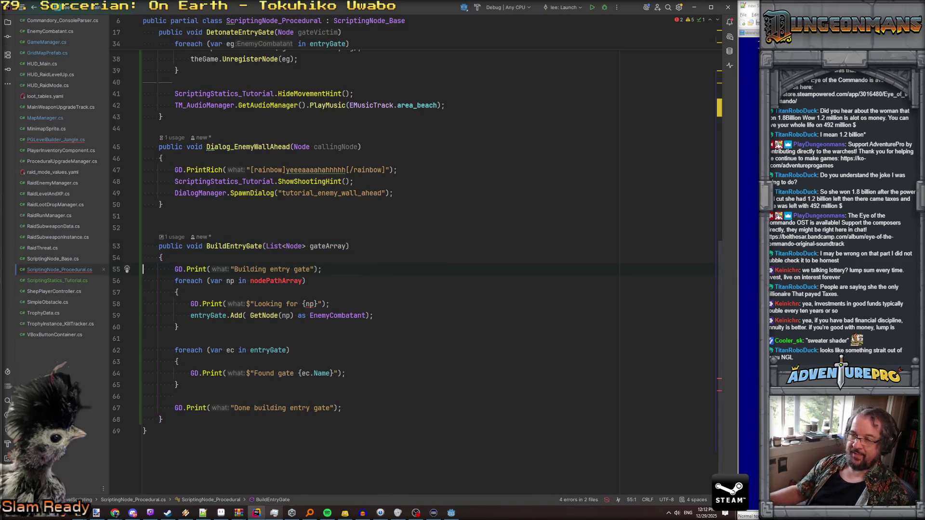
{"action": "double_click", "coordinate": [327, 246]}
{"action": "key", "text": "ctrl+c"}
{"action": "double_click", "coordinate": [275, 281]}
{"action": "key", "text": "ctrl+v"}
{"action": "double_click", "coordinate": [231, 281]}
{"action": "type", "text": "n"}
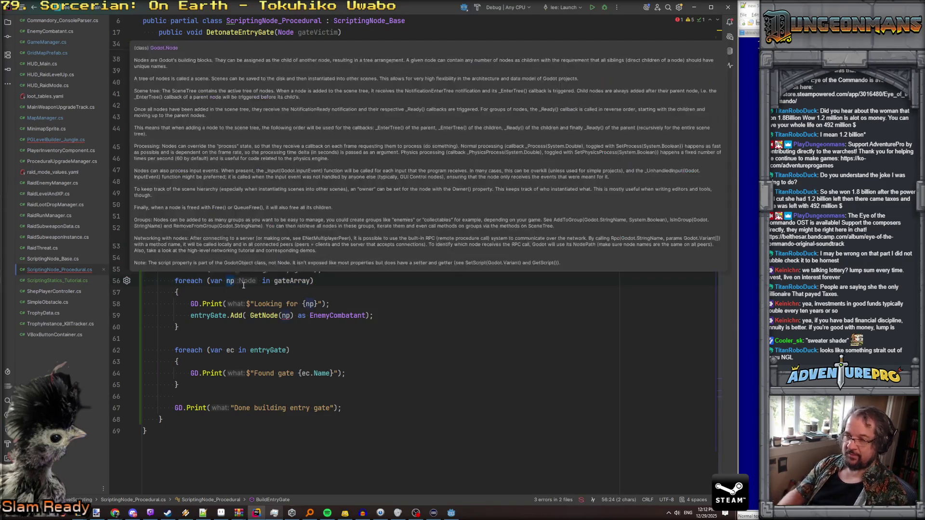
{"action": "type", "text": "ode"}
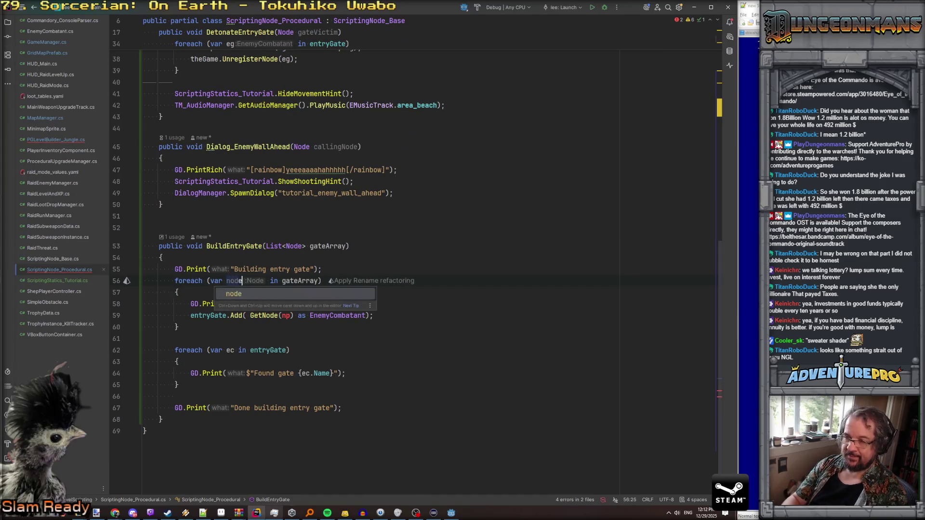
Step: Delete the "Looking for" print and pass node to Add instead of GetNode(np)
{"action": "left_click_drag", "start_coordinate": [193, 307], "coordinate": [380, 307]}
{"action": "key", "text": "BackSpace"}
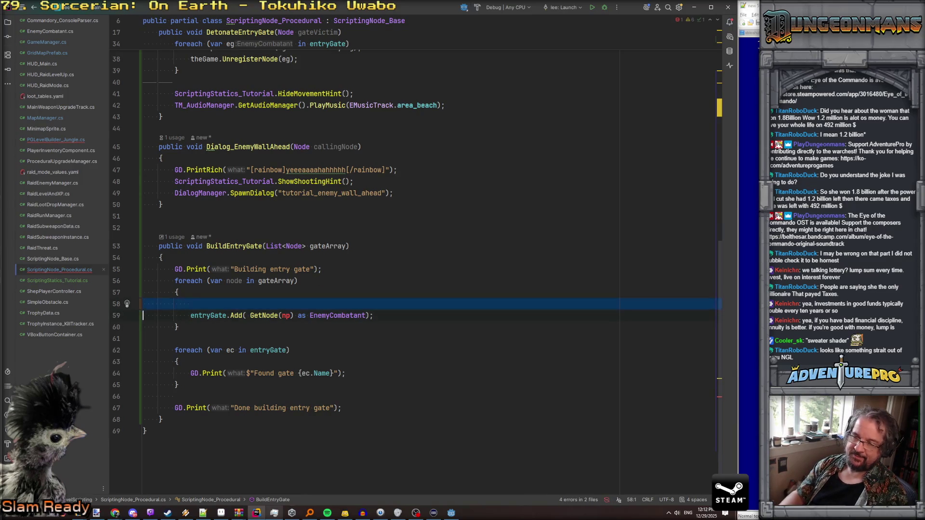
{"action": "left_click_drag", "start_coordinate": [250, 316], "coordinate": [294, 316]}
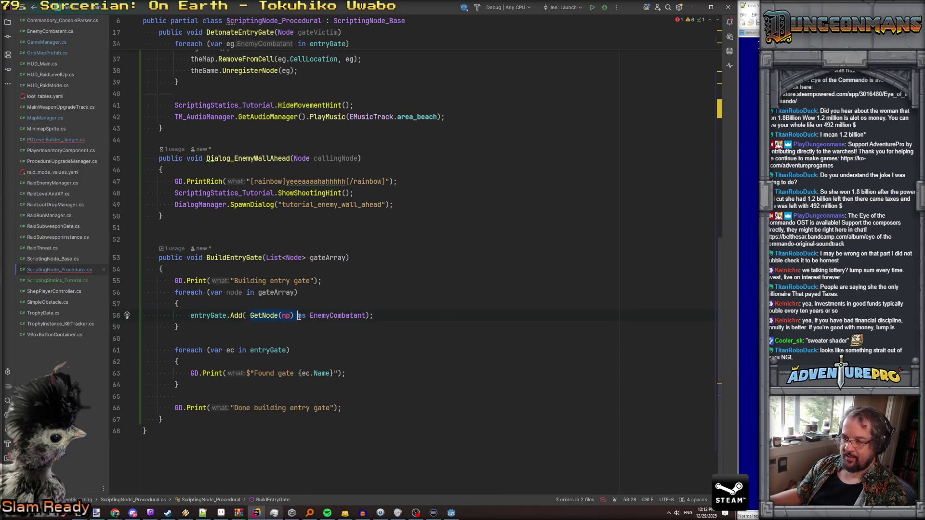
{"action": "type", "text": "node"}
{"action": "key", "text": "Escape"}
{"action": "key", "text": "Down"}
{"action": "key", "text": "Down"}
{"action": "key", "text": "shift+Down"}
{"action": "key", "text": "shift+Down"}
{"action": "key", "text": "shift+Down"}
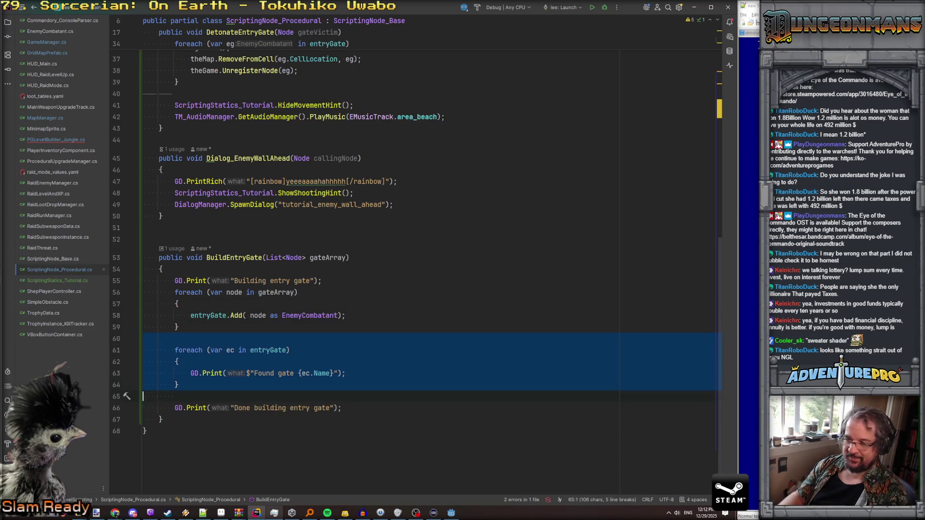
{"action": "key", "text": "Escape"}
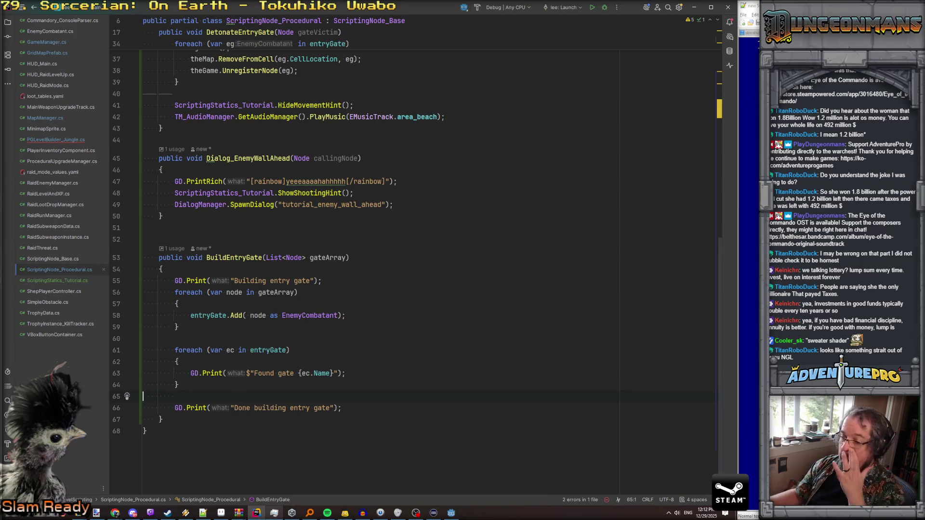
Step: In PGLevelBuilder_Jungle.cs, read gatePathList from pfTutorial.nodesByGroup["entrygate"] instead of entityGroups
{"action": "left_click", "coordinate": [67, 139]}
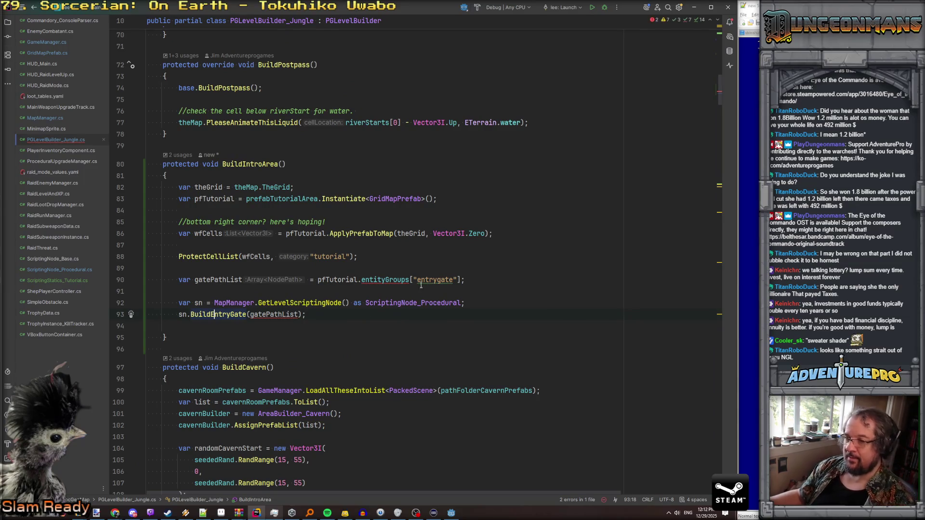
{"action": "double_click", "coordinate": [386, 280]}
{"action": "type", "text": "g"}
{"action": "key", "text": "Return"}
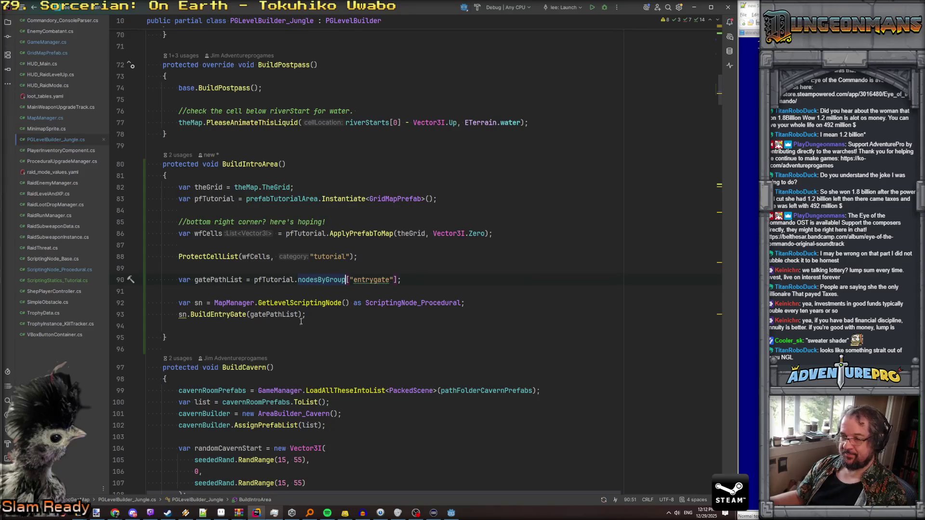
{"action": "left_click", "coordinate": [333, 322]}
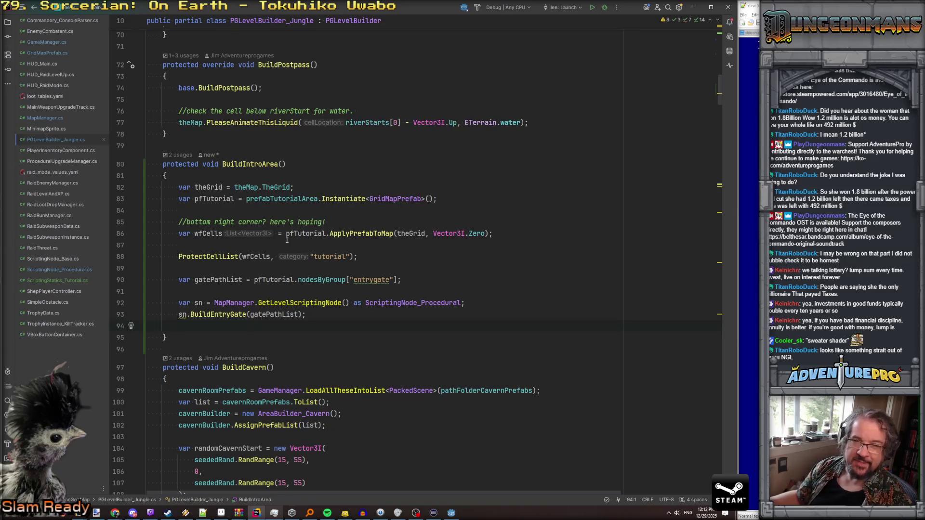
{"action": "left_click", "coordinate": [451, 513]}
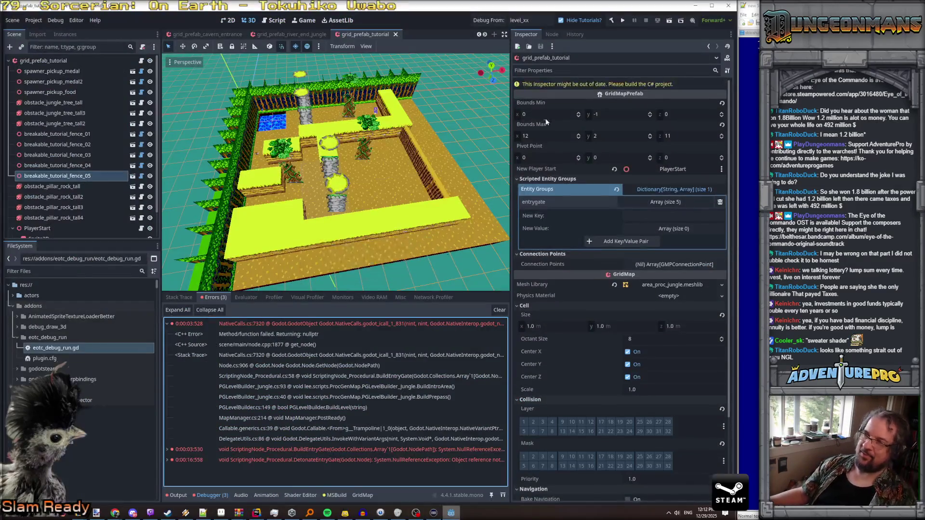
{"action": "left_click", "coordinate": [493, 22]}
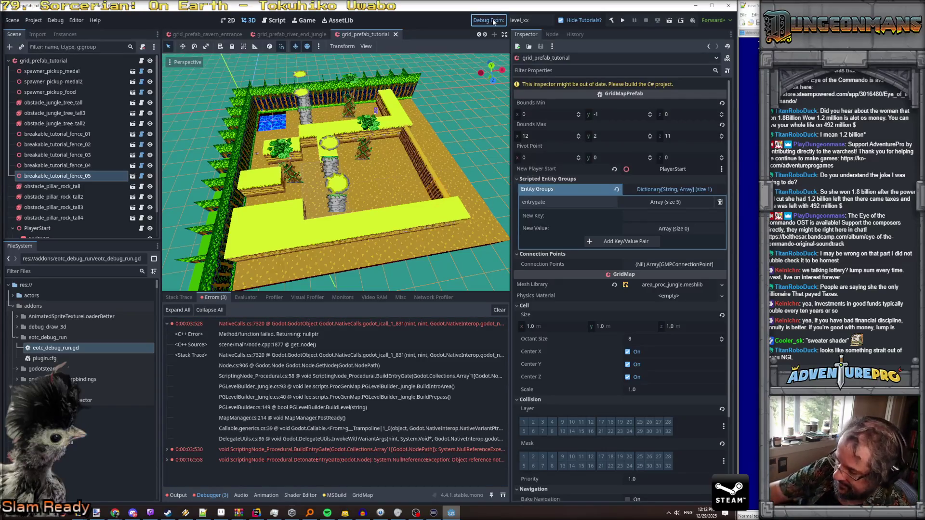
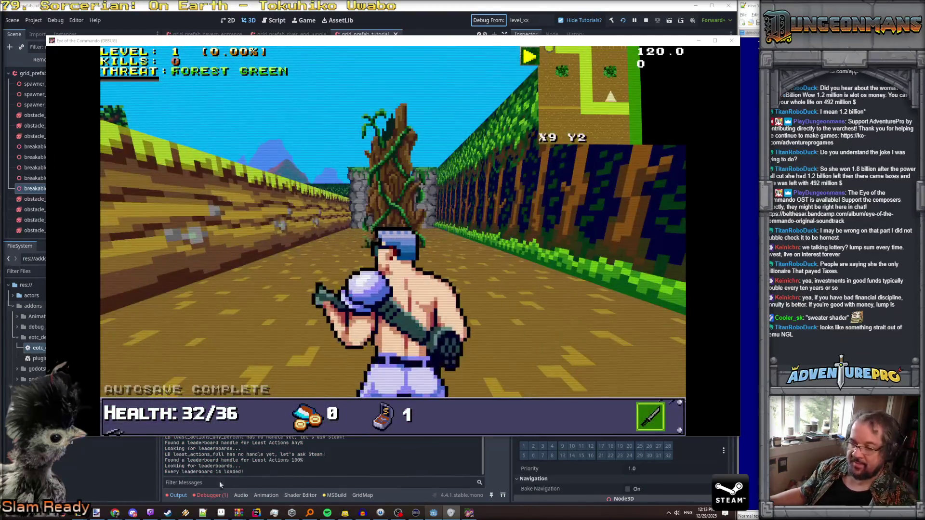
Step: Stop the game and open the BuildEntryGate error's source line in Rider from the Debugger
{"action": "key", "text": "F8"}
{"action": "left_click", "coordinate": [175, 328]}
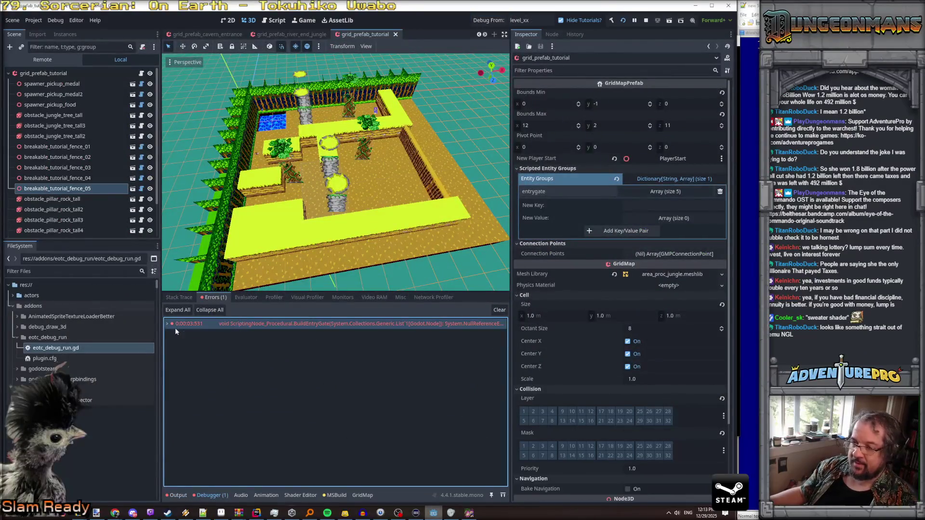
{"action": "double_click", "coordinate": [175, 328]}
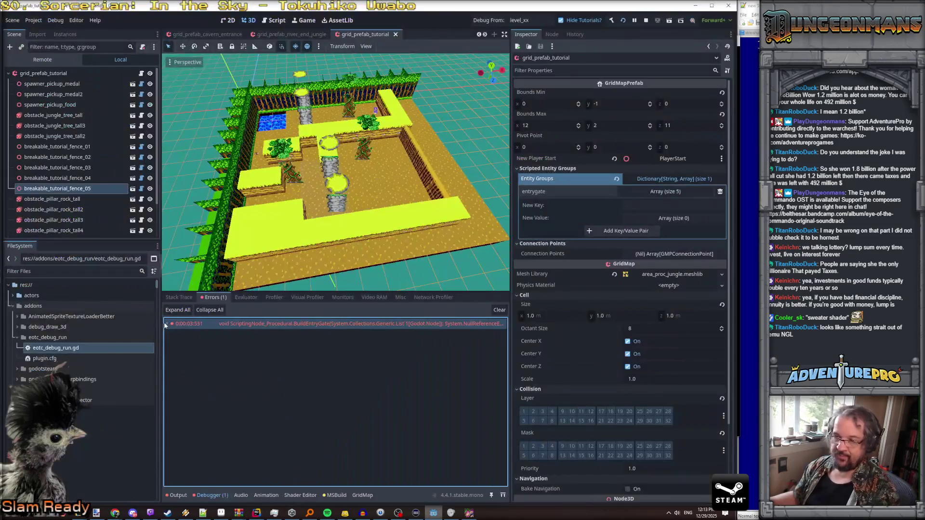
{"action": "double_click", "coordinate": [169, 328]}
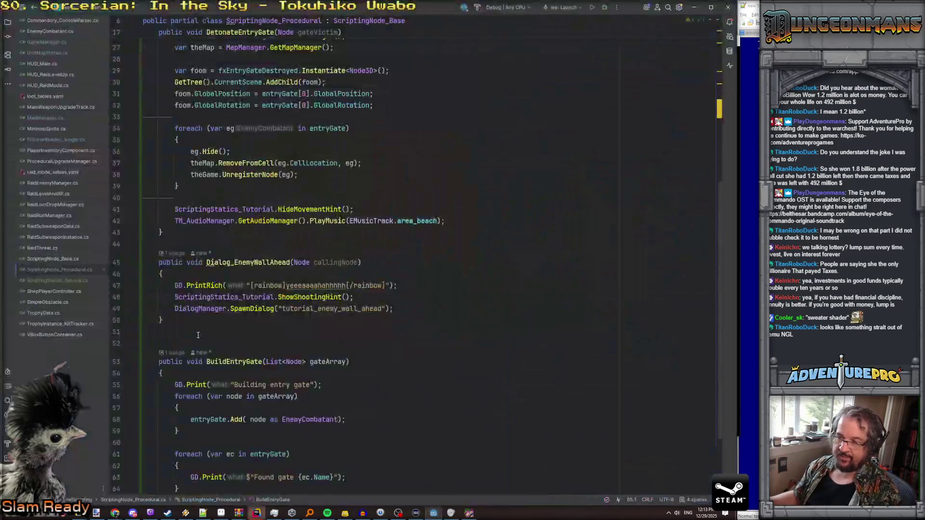
{"action": "key", "text": "alt+Tab"}
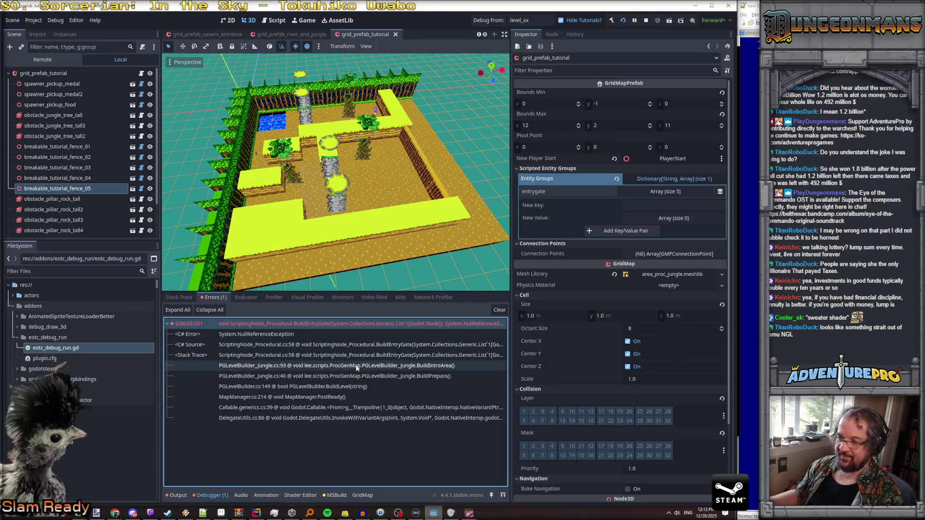
{"action": "double_click", "coordinate": [318, 346]}
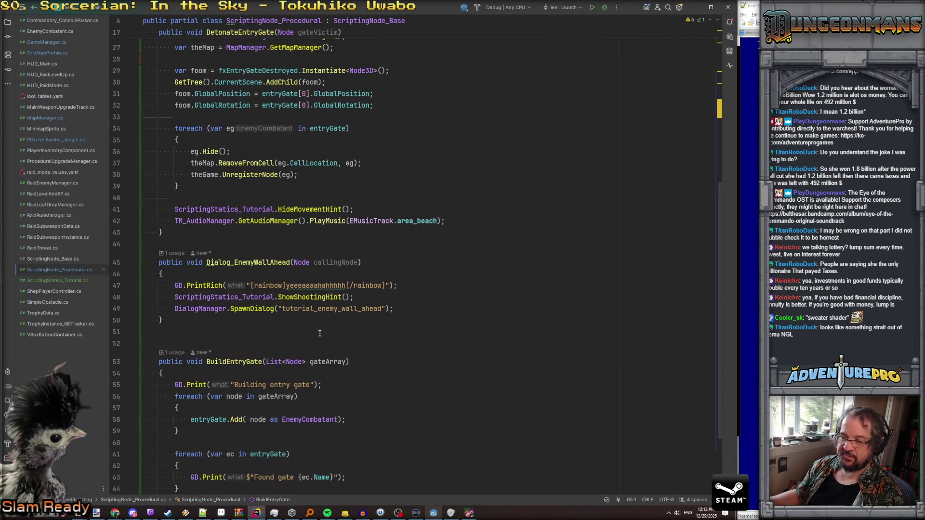
{"action": "scroll", "coordinate": [319, 333], "scroll_direction": "down", "scroll_amount": 1}
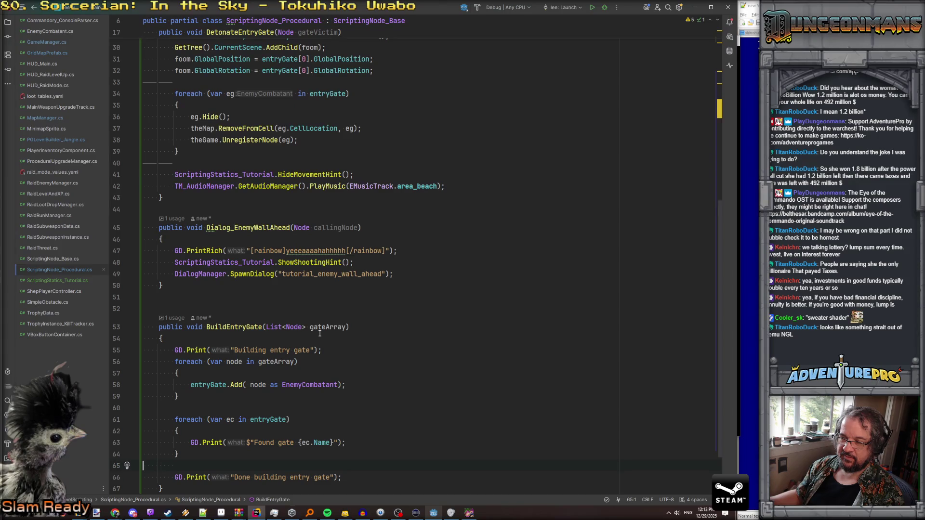
{"action": "scroll", "coordinate": [320, 334], "scroll_direction": "up", "scroll_amount": 10}
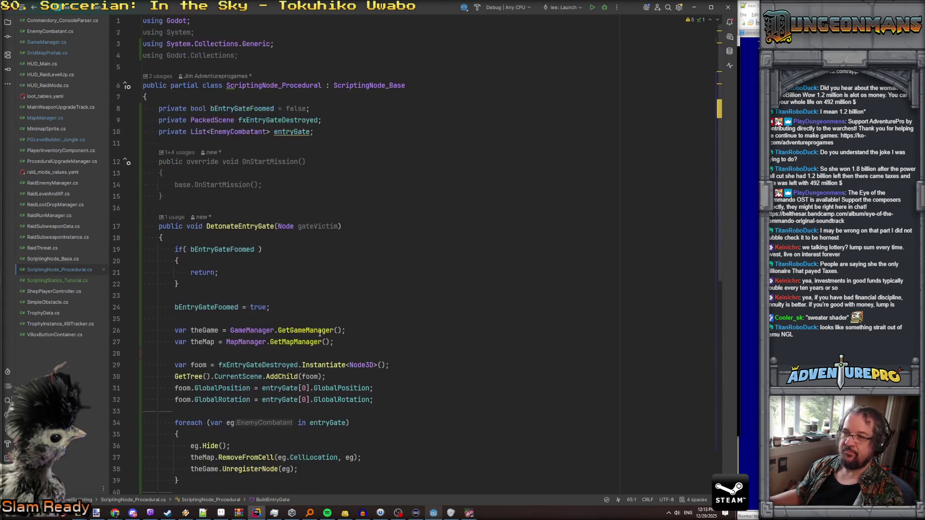
{"action": "scroll", "coordinate": [319, 334], "scroll_direction": "down", "scroll_amount": 10}
{"action": "scroll", "coordinate": [319, 334], "scroll_direction": "down", "scroll_amount": 1}
Step: Add 'entryGate = new List<EnemyCombatant>();' on a new line after line 55 in BuildEntryGate
{"action": "left_click", "coordinate": [353, 297]}
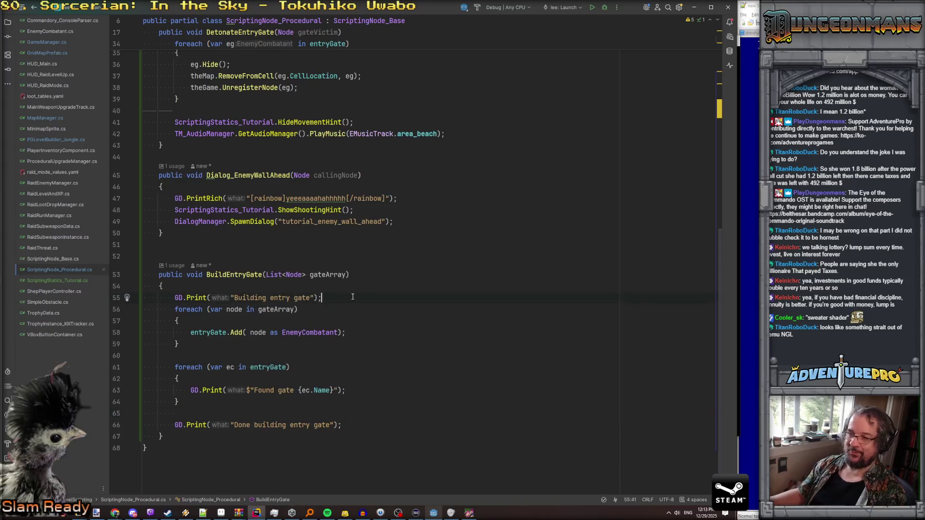
{"action": "key", "text": "Return"}
{"action": "type", "text": "entryGate ="}
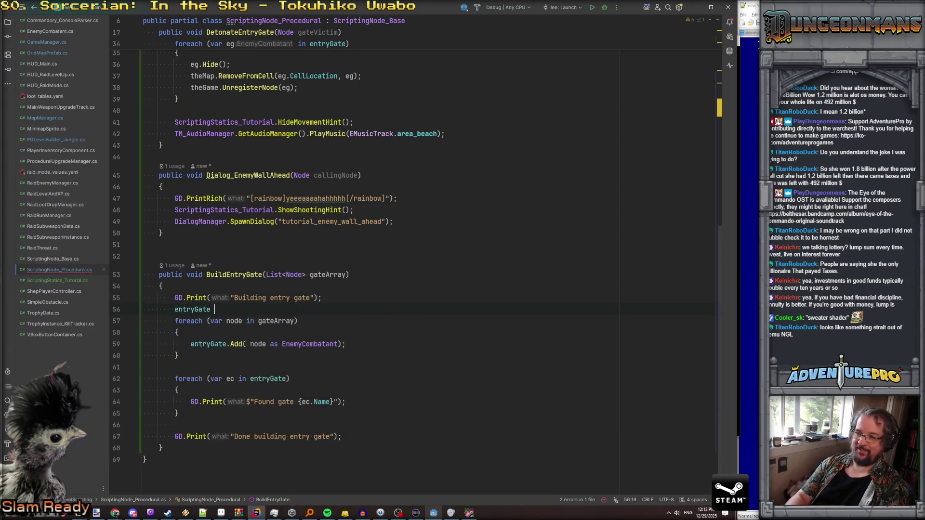
{"action": "key", "text": "shift+Right"}
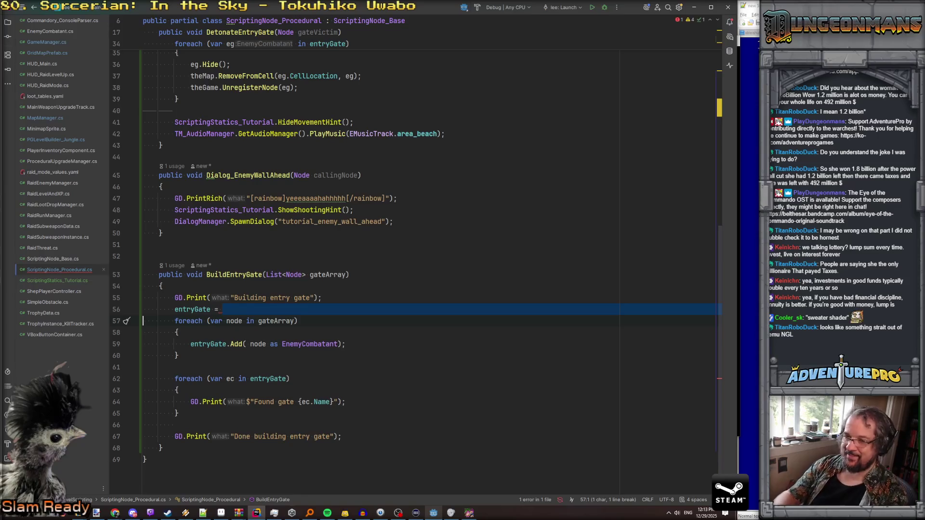
{"action": "type", "text": "new"}
{"action": "key", "text": "Return"}
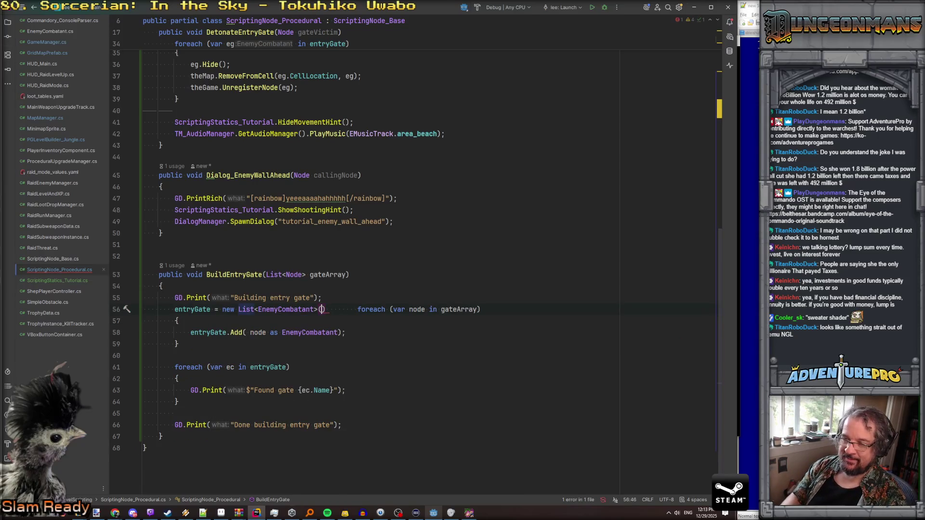
{"action": "key", "text": "Return"}
{"action": "key", "text": "Up"}
{"action": "key", "text": "Right"}
{"action": "left_click", "coordinate": [322, 310]}
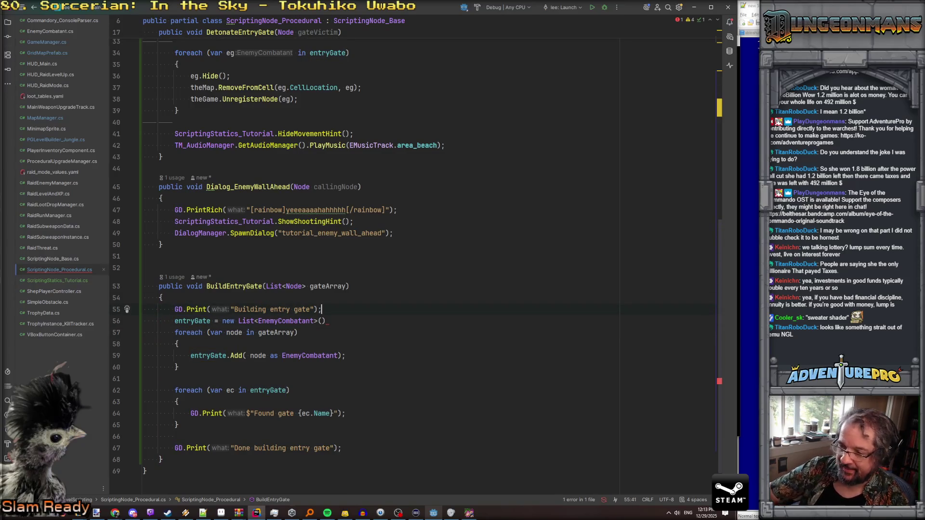
{"action": "left_click", "coordinate": [326, 321]}
{"action": "type", "text": ";"}
{"action": "key", "text": "Return"}
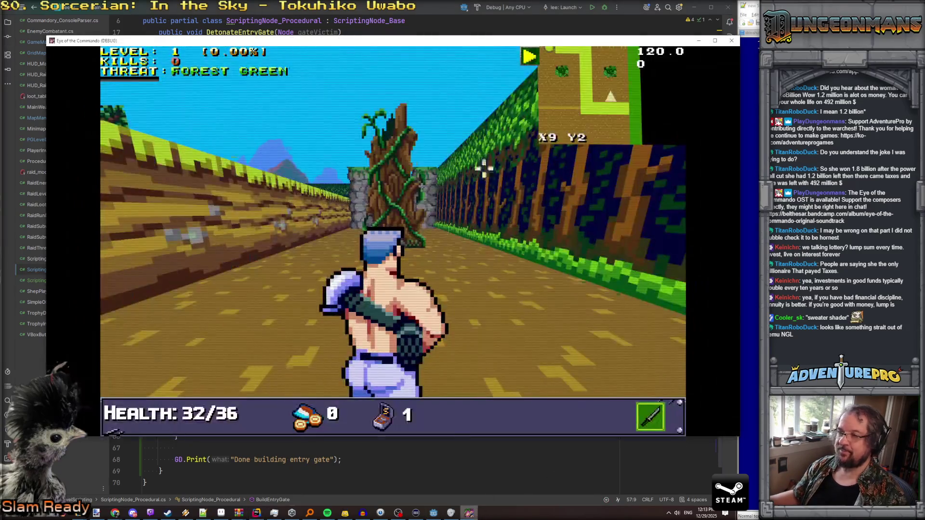
Step: Close the running game and save the tutorial scene
{"action": "left_click", "coordinate": [732, 42]}
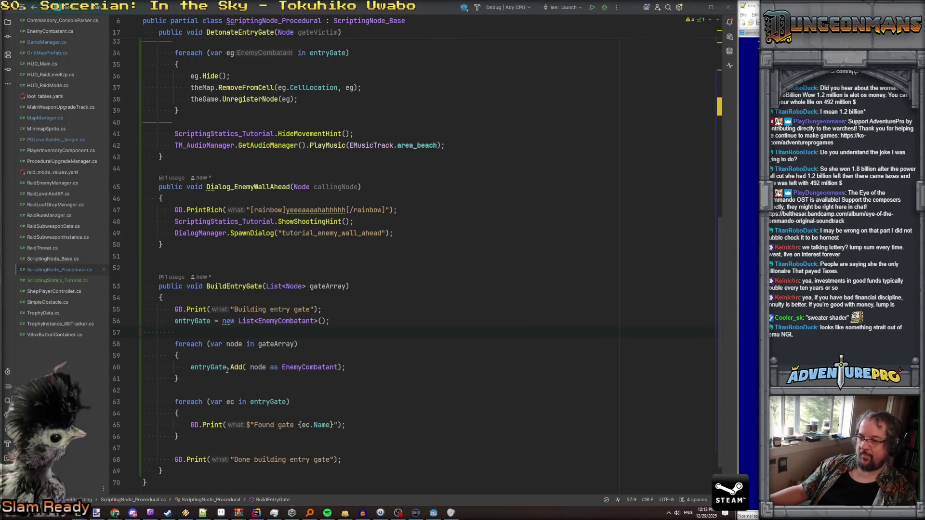
{"action": "left_click", "coordinate": [433, 513]}
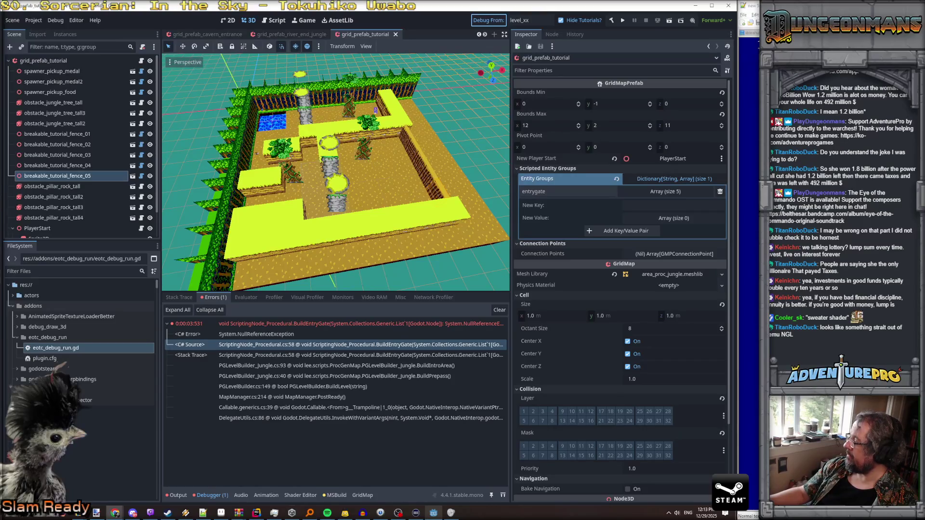
{"action": "key", "text": "ctrl+s"}
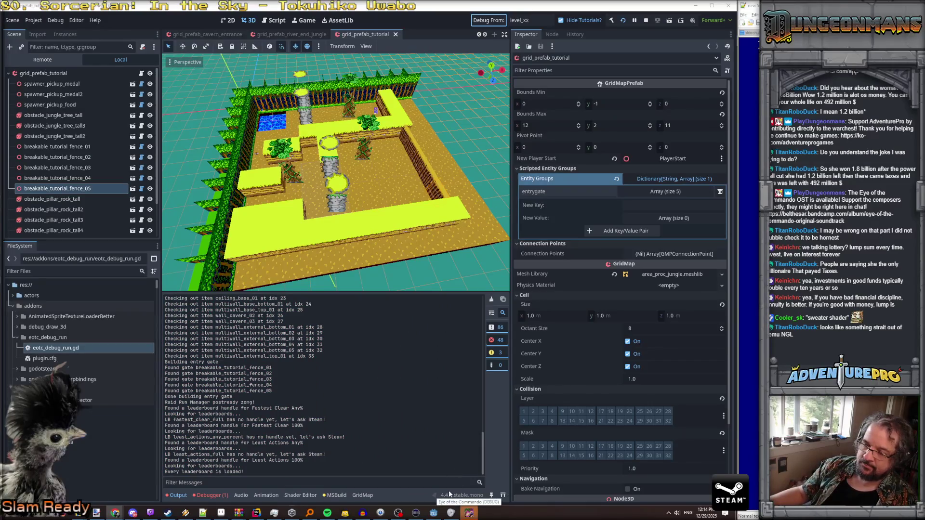
Step: Expand the new NullReferenceException and open its AreaBuilder_Cavern stack-trace line in Rider
{"action": "left_click", "coordinate": [468, 513]}
{"action": "left_click", "coordinate": [209, 496]}
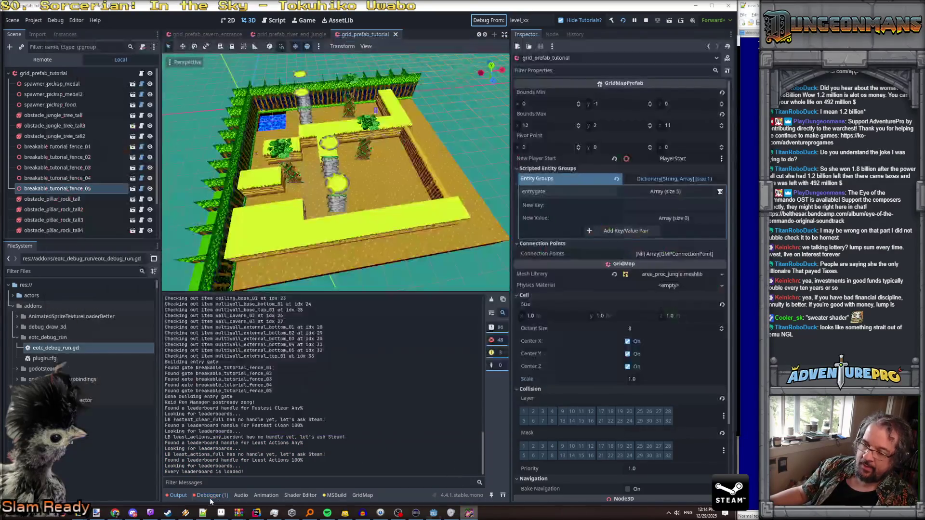
{"action": "left_click", "coordinate": [167, 324]}
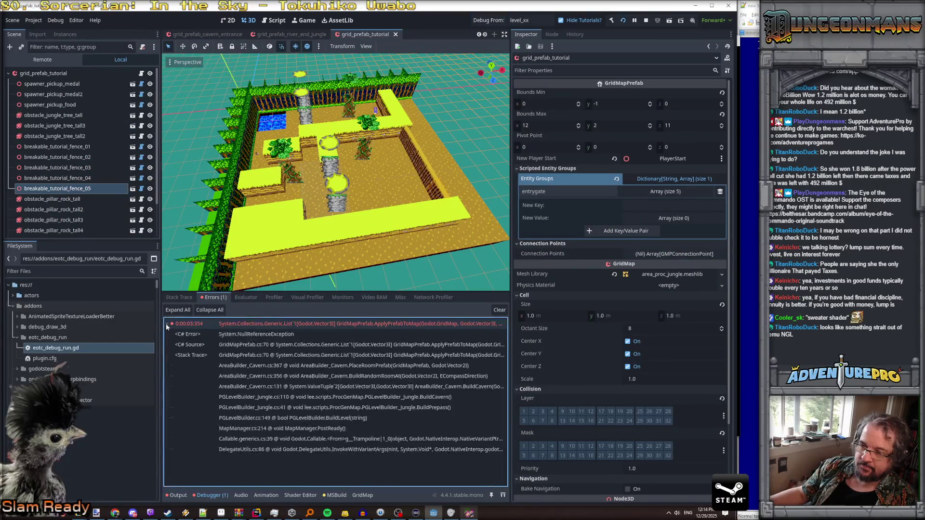
{"action": "double_click", "coordinate": [311, 366]}
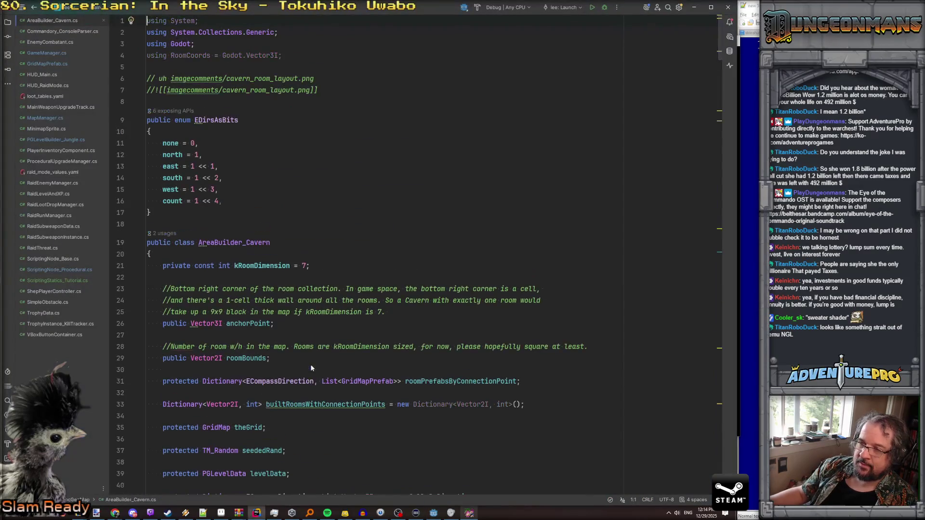
Step: Reopen the stack-trace source, jump to line 367, and go to the ApplyPrefabToMap definition
{"action": "key", "text": "alt+Tab"}
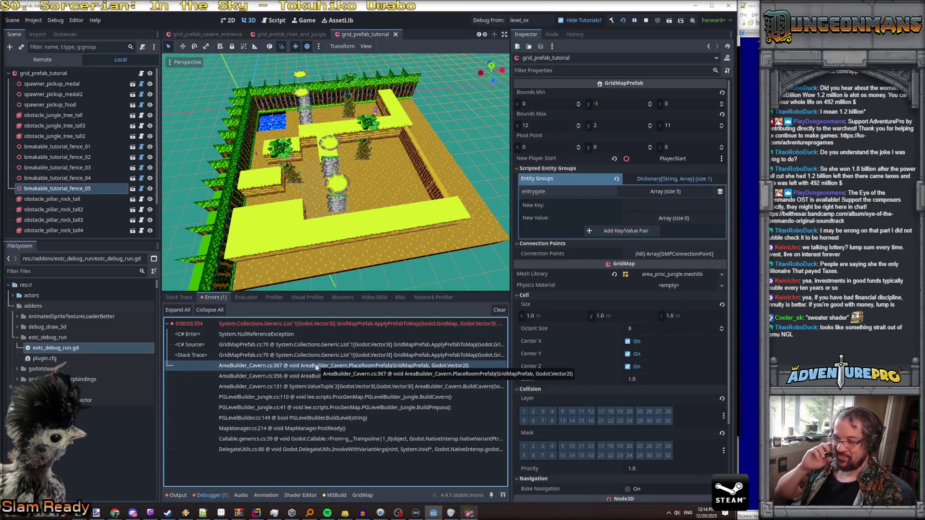
{"action": "double_click", "coordinate": [316, 368]}
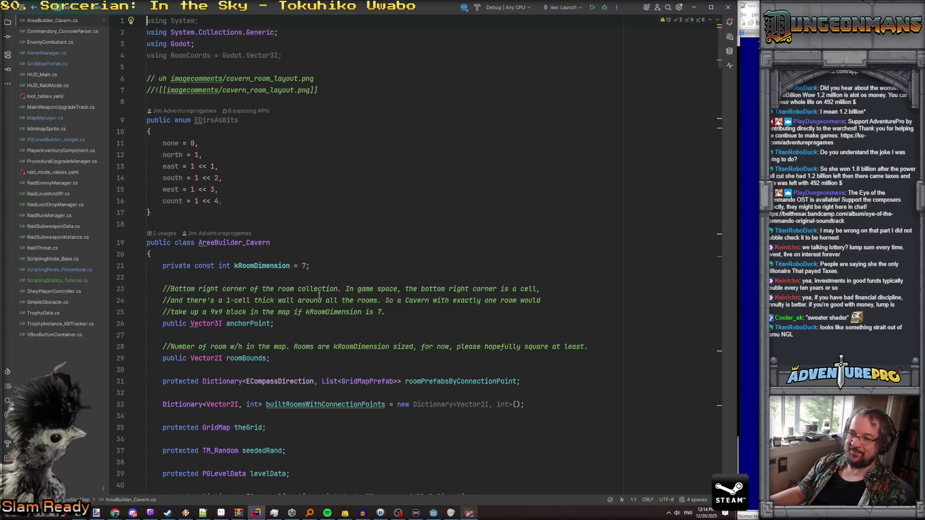
{"action": "key", "text": "ctrl+g"}
{"action": "type", "text": "367"}
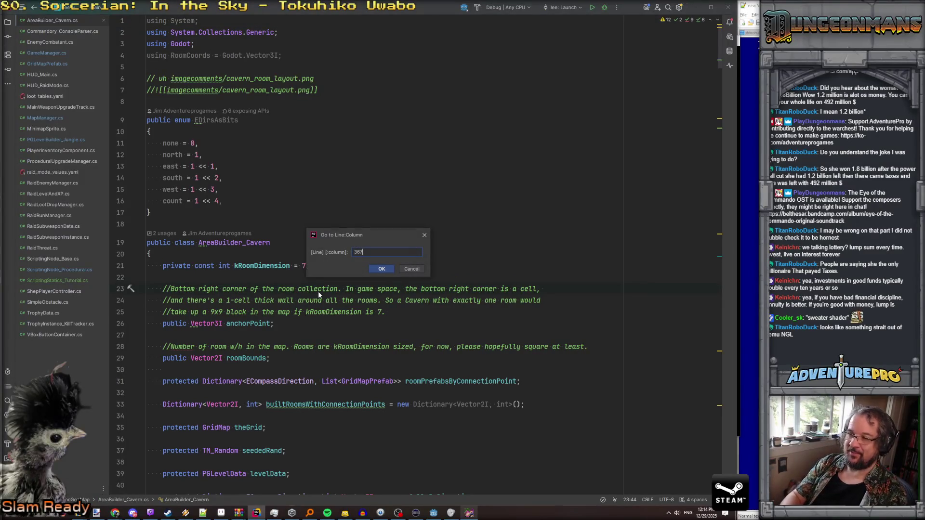
{"action": "key", "text": "Return"}
{"action": "scroll", "coordinate": [282, 226], "scroll_direction": "up", "scroll_amount": 3}
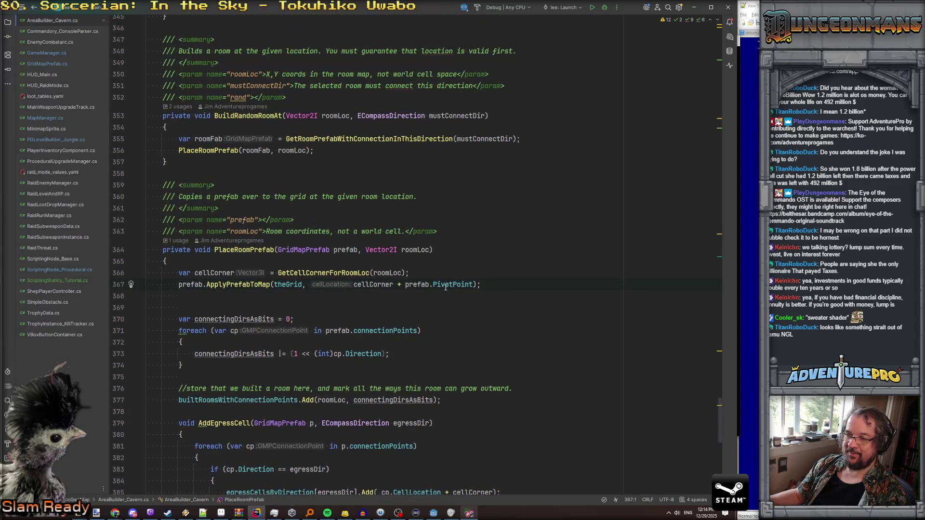
{"action": "left_click", "coordinate": [225, 287], "text": "ctrl"}
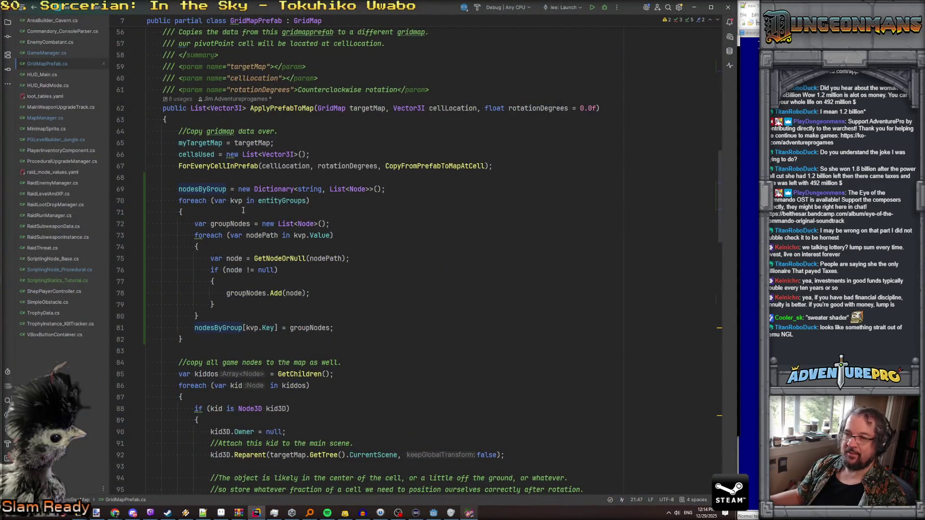
Step: Add an 'if( entityGroups != null )' check with an opening brace before the entity-group loop
{"action": "left_click", "coordinate": [278, 202]}
{"action": "scroll", "coordinate": [282, 212], "scroll_direction": "up", "scroll_amount": 3}
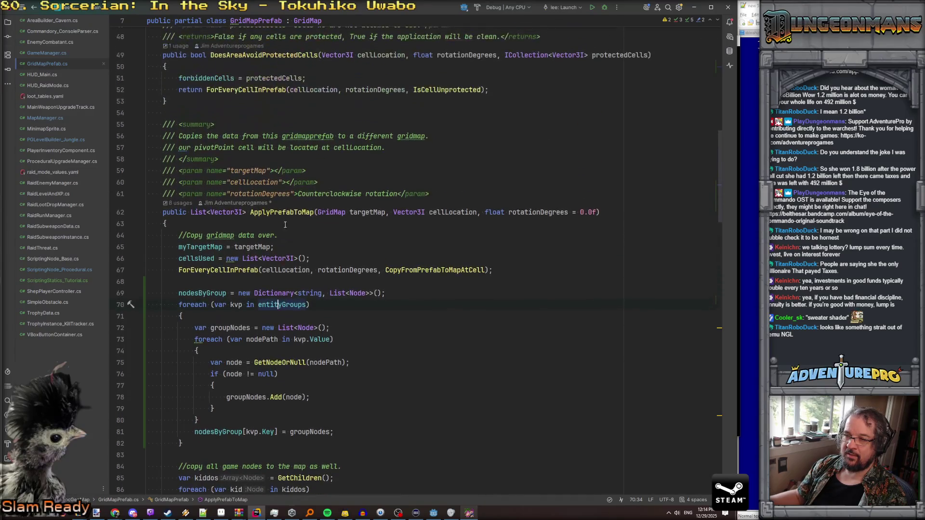
{"action": "left_click", "coordinate": [219, 282]}
{"action": "key", "text": "Down"}
{"action": "key", "text": "End"}
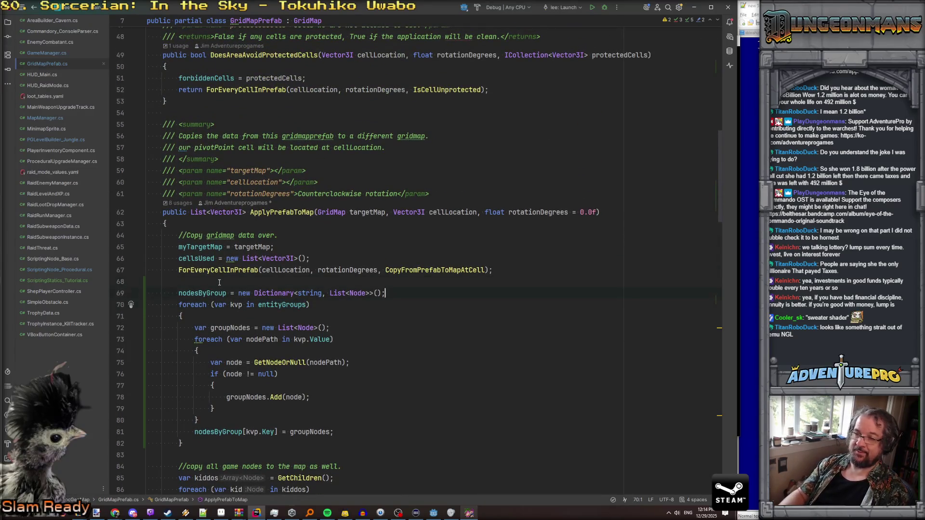
{"action": "key", "text": "Return"}
{"action": "type", "text": "if( e"}
{"action": "key", "text": "Return"}
{"action": "type", "text": "== null"}
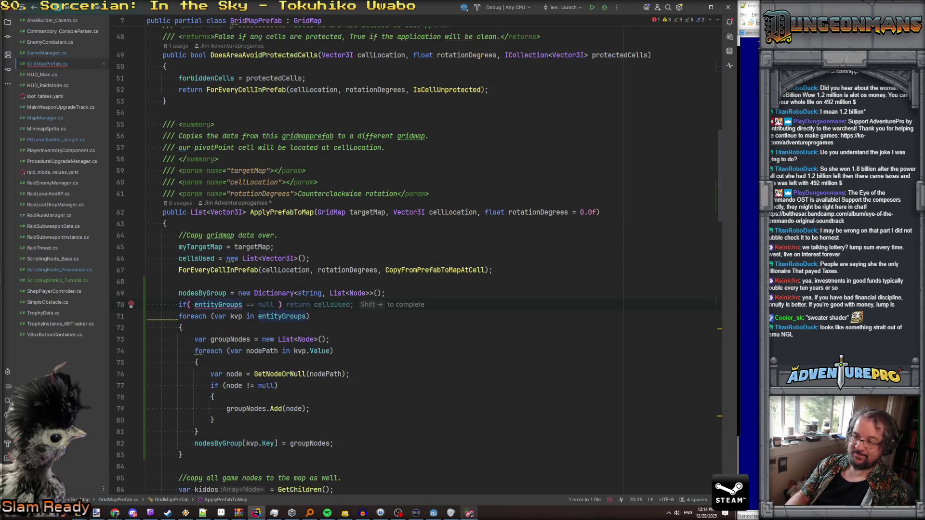
{"action": "type", "text": "!= nu"}
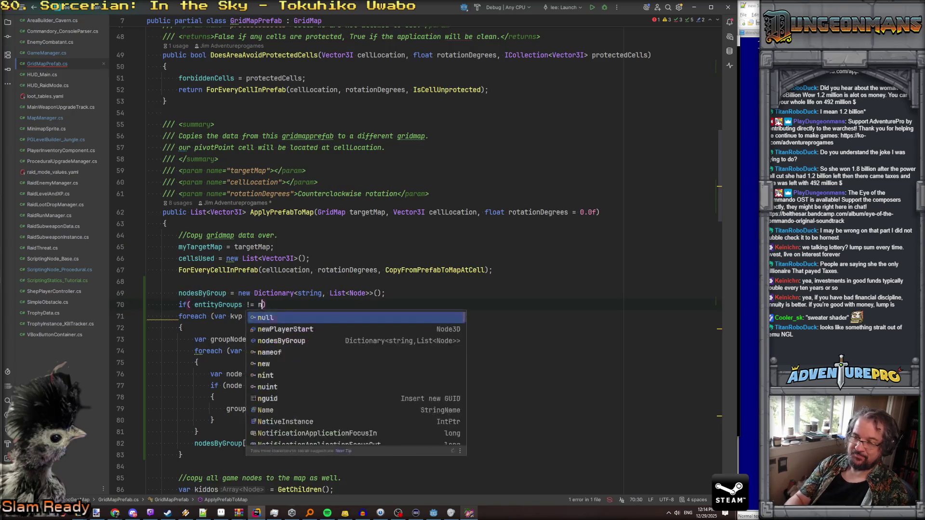
{"action": "type", "text": "ll"}
{"action": "key", "text": "Down"}
{"action": "key", "text": "Home"}
{"action": "type", "text": "{"}
{"action": "key", "text": "Return"}
Step: Indent the foreach loop inside the null-check block and remove the leftover empty line
{"action": "key", "text": "Down"}
{"action": "key", "text": "Home"}
{"action": "key", "text": "shift+Down"}
{"action": "key", "text": "shift+Down"}
{"action": "key", "text": "shift+Down"}
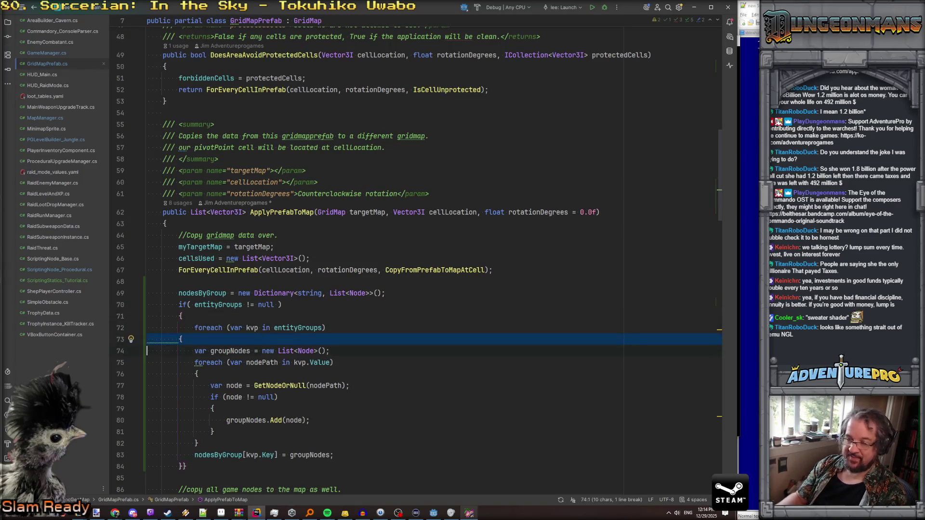
{"action": "key", "text": "Tab"}
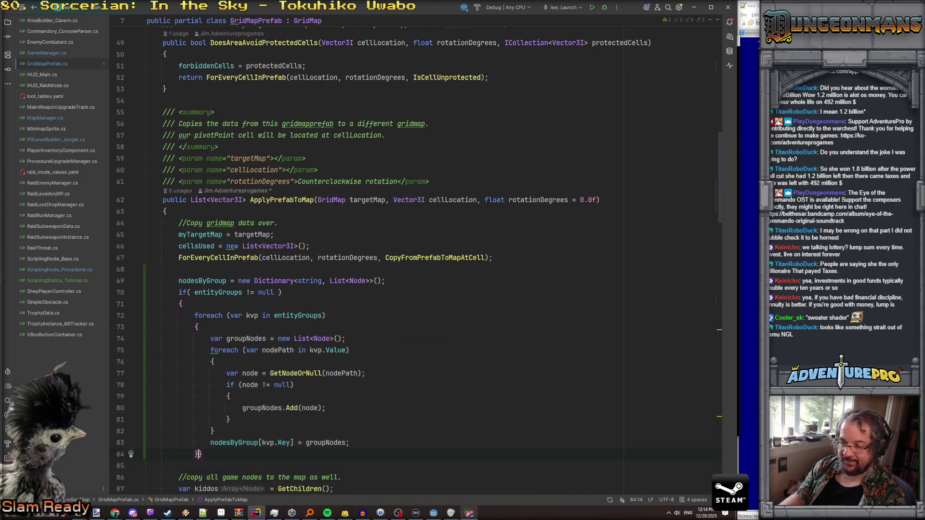
{"action": "key", "text": "Delete"}
{"action": "type", "text": "}"}
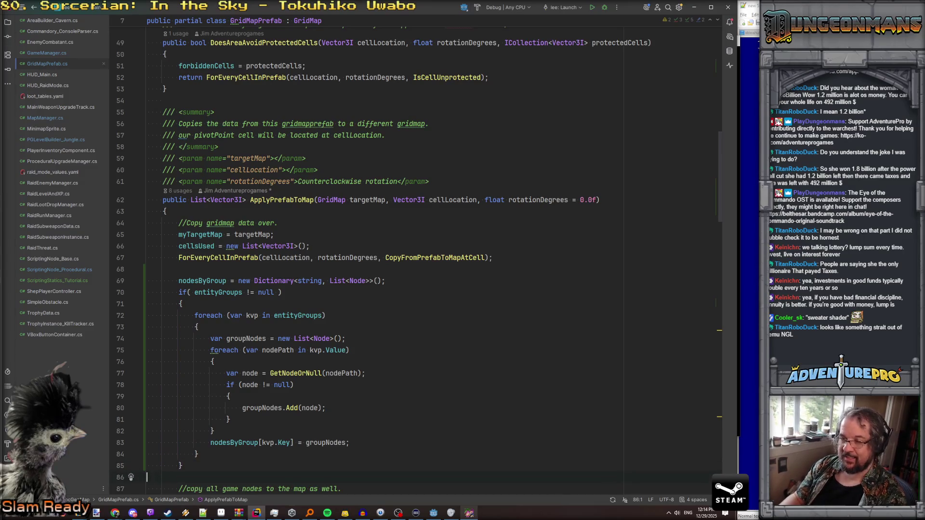
{"action": "left_click", "coordinate": [147, 466]}
Step: Add the comment '//If we need certain nodes for scripting later, do that.' above nodesByGroup
{"action": "left_click", "coordinate": [147, 280]}
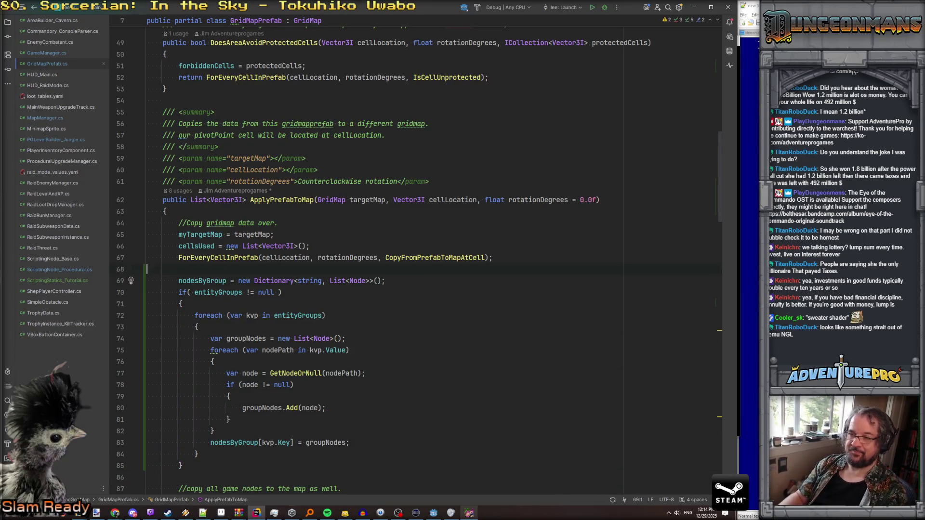
{"action": "key", "text": "Up"}
{"action": "key", "text": "Return"}
{"action": "type", "text": "//A"}
{"action": "key", "text": "BackSpace"}
{"action": "type", "text": "Put nodes in a nice"}
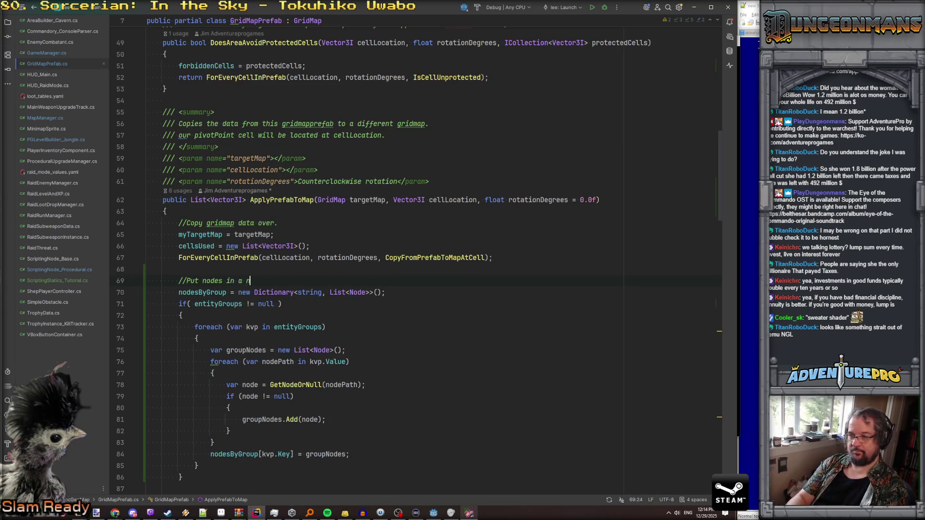
{"action": "key", "text": "BackSpace"}
{"action": "key", "text": "BackSpace"}
{"action": "key", "text": "BackSpace"}
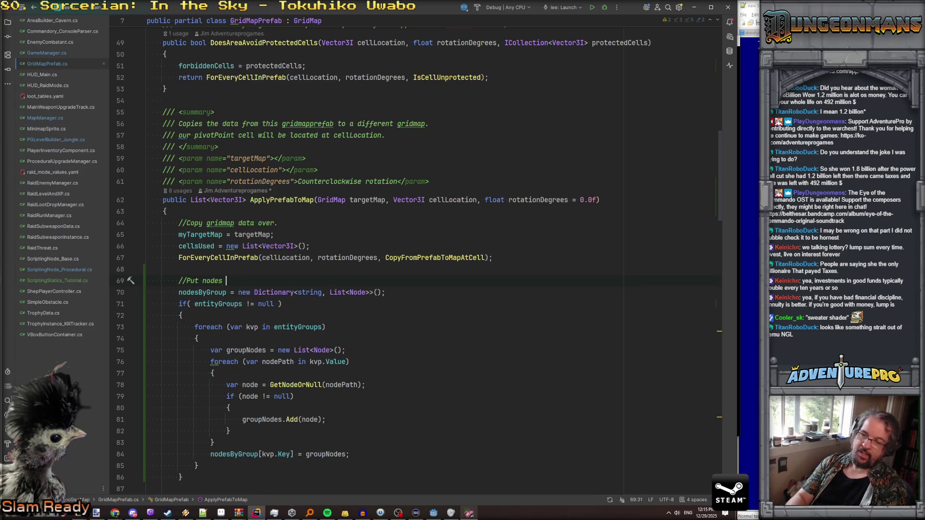
{"action": "type", "text": "If we need certain node"}
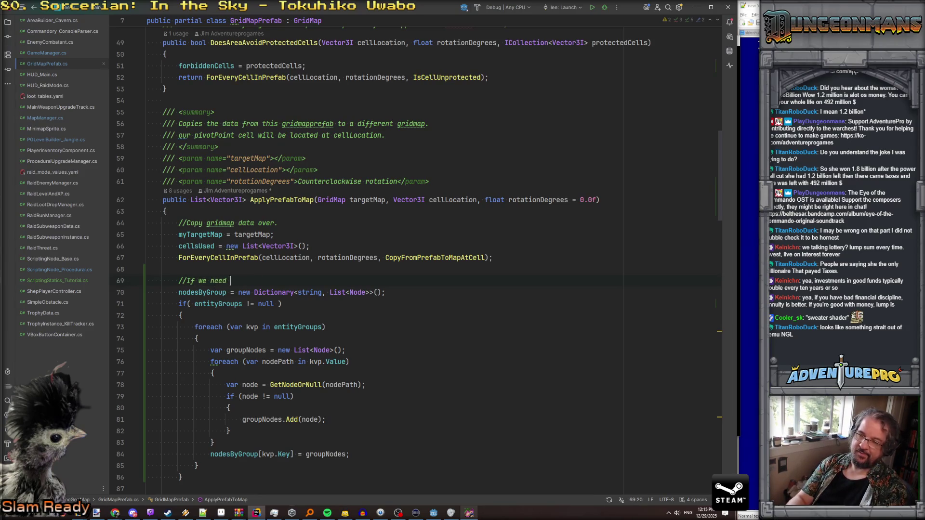
{"action": "type", "text": "s for"}
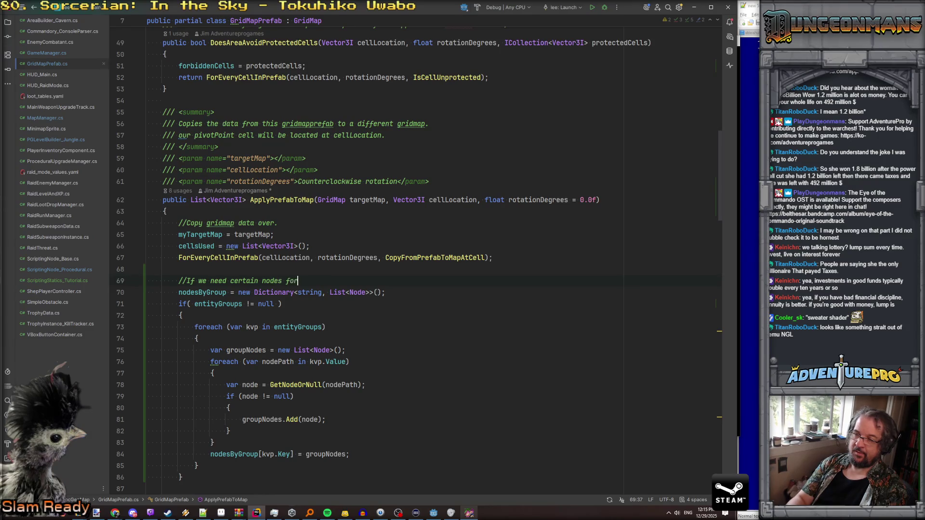
{"action": "type", "text": " scripting later, do that."}
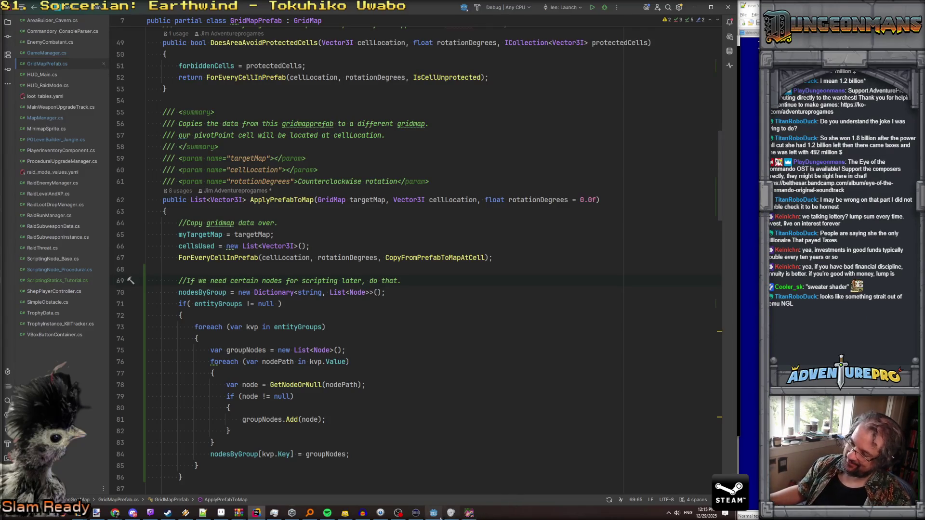
Step: Stop the running game and save the tutorial scene
{"action": "left_click", "coordinate": [438, 515]}
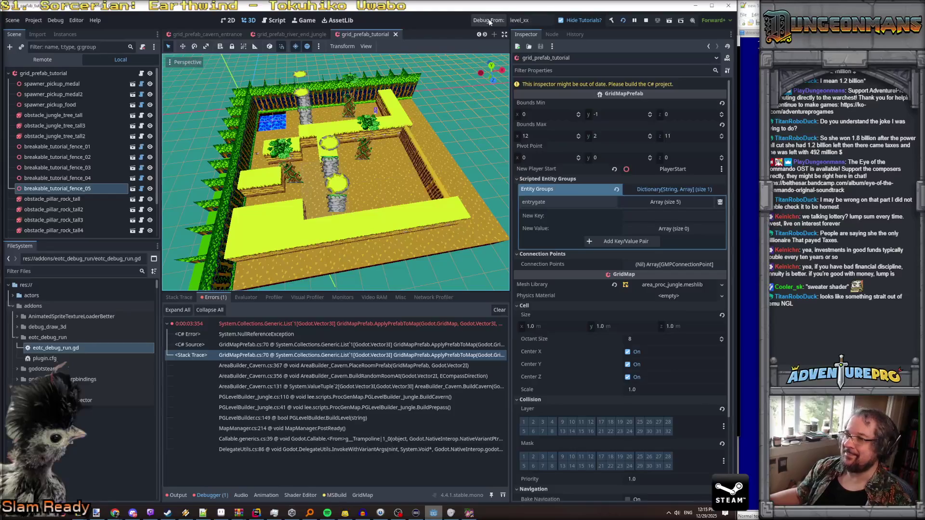
{"action": "left_click", "coordinate": [646, 22]}
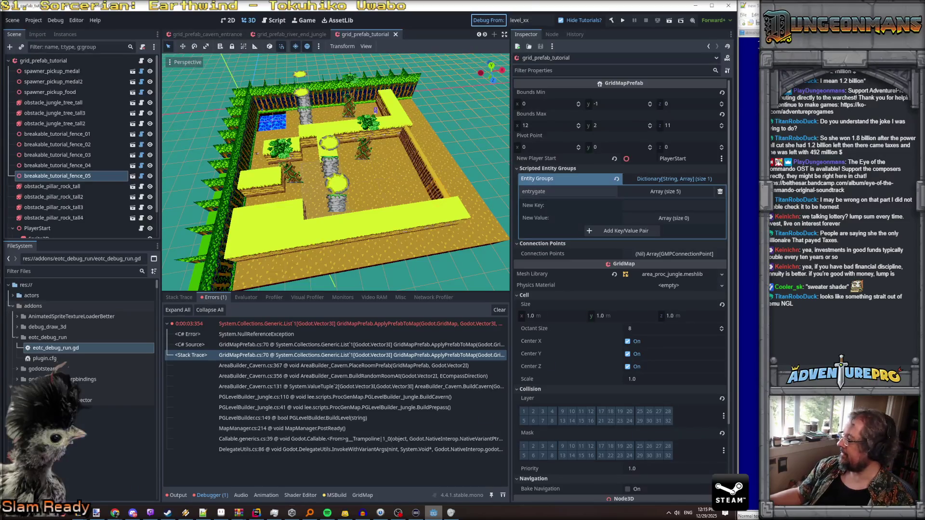
{"action": "key", "text": "ctrl+s"}
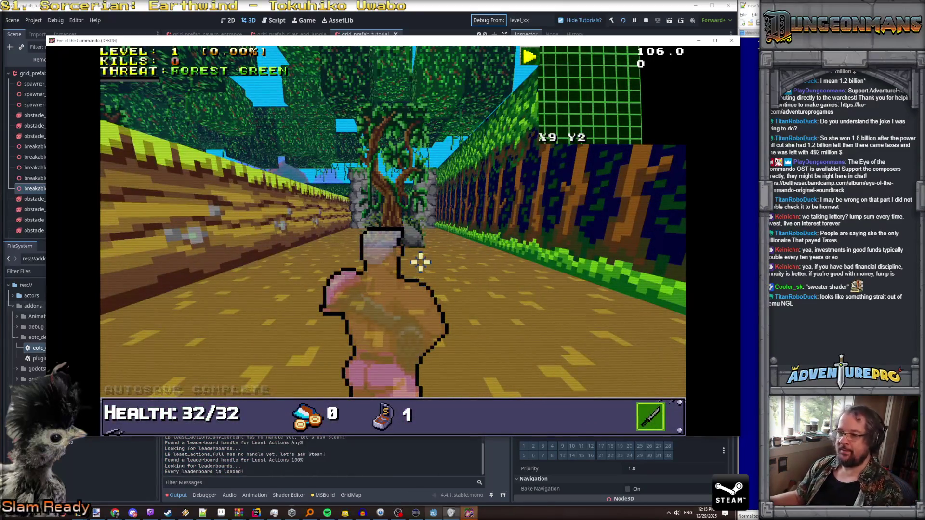
Step: Walk the player through the corridors, collecting the medal and the Battle Chicken pickup
{"action": "key", "text": "Left"}
{"action": "key", "text": "Up"}
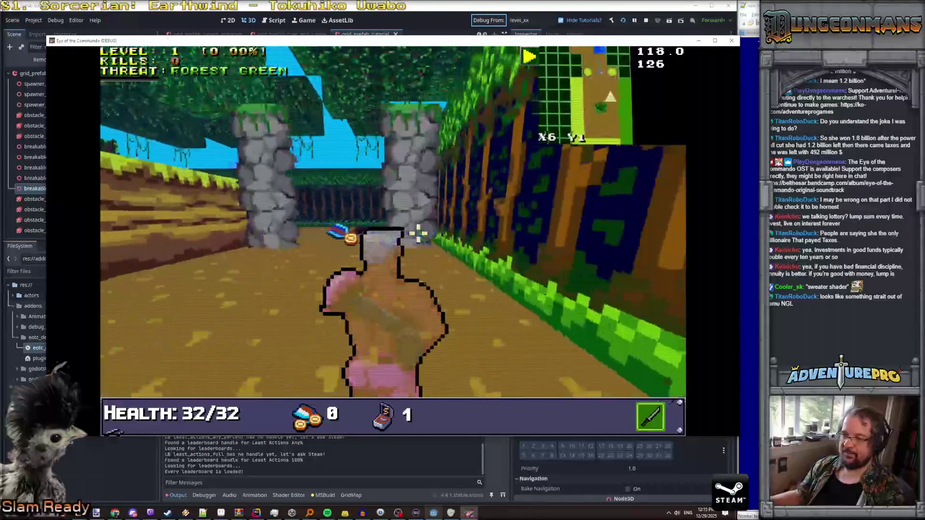
{"action": "key", "text": "Up"}
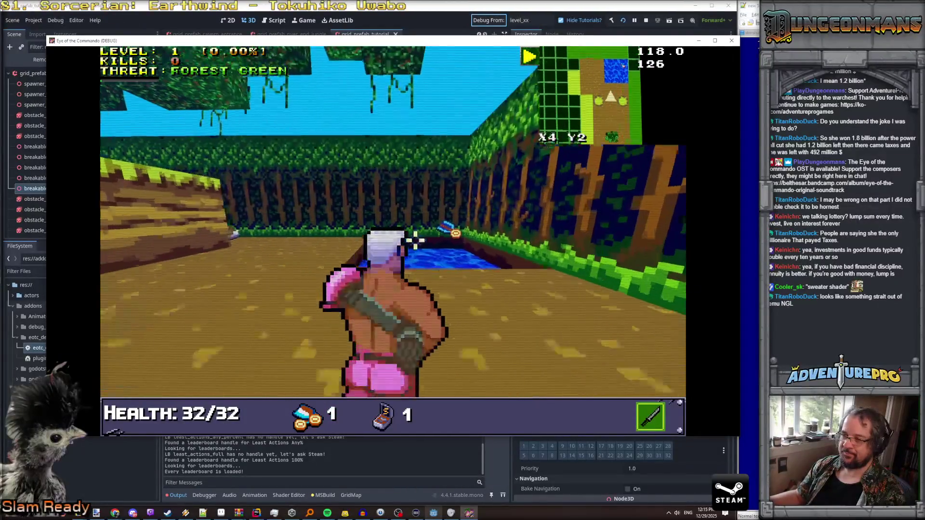
{"action": "key", "text": "Up"}
{"action": "key", "text": "Left"}
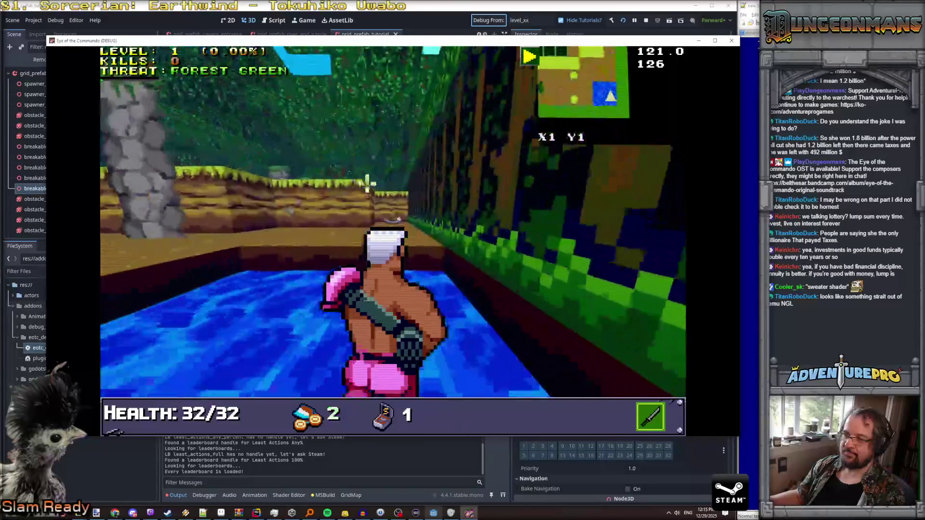
{"action": "key", "text": "Up"}
{"action": "key", "text": "Up"}
{"action": "key", "text": "Up"}
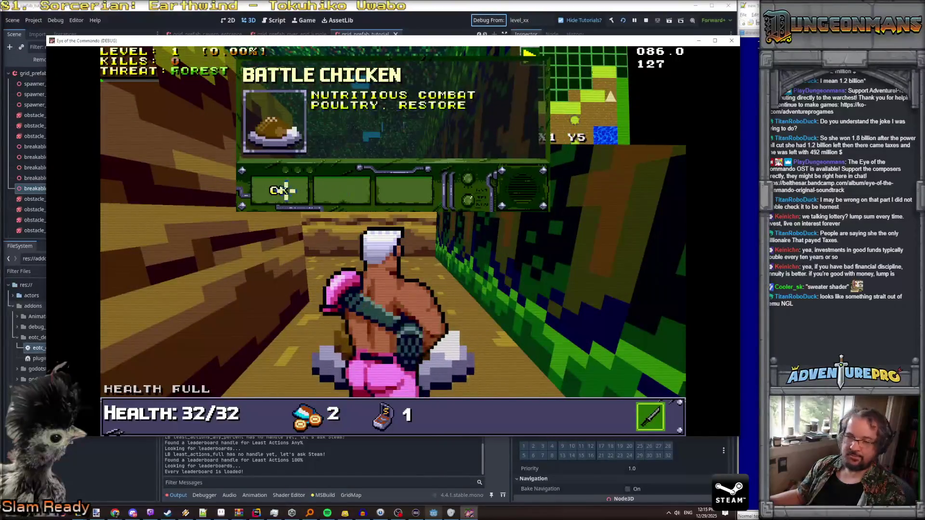
{"action": "left_click", "coordinate": [285, 190]}
{"action": "key", "text": "Right"}
{"action": "key", "text": "Up"}
{"action": "key", "text": "Up"}
{"action": "key", "text": "Up"}
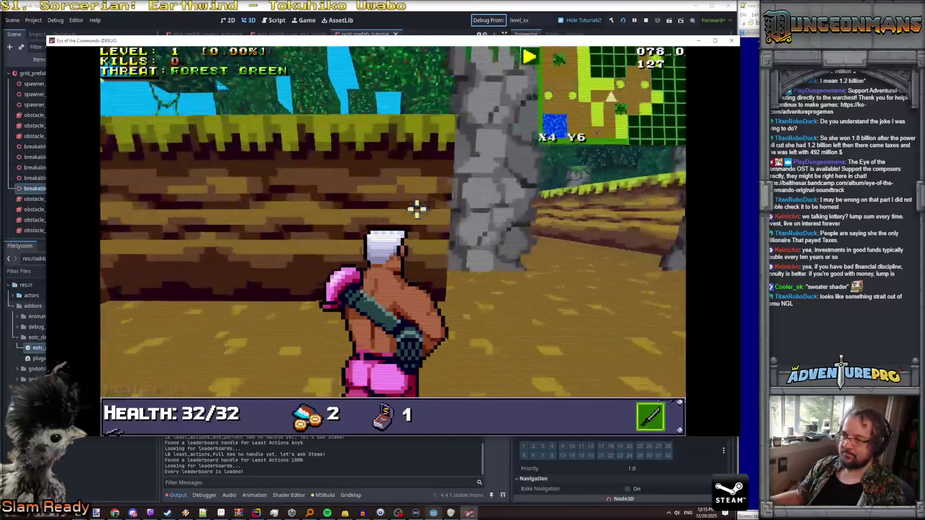
Step: Dismiss the CONTROL tutorial messages, line up with the Nitro Mook, and shoot it
{"action": "left_click", "coordinate": [282, 190]}
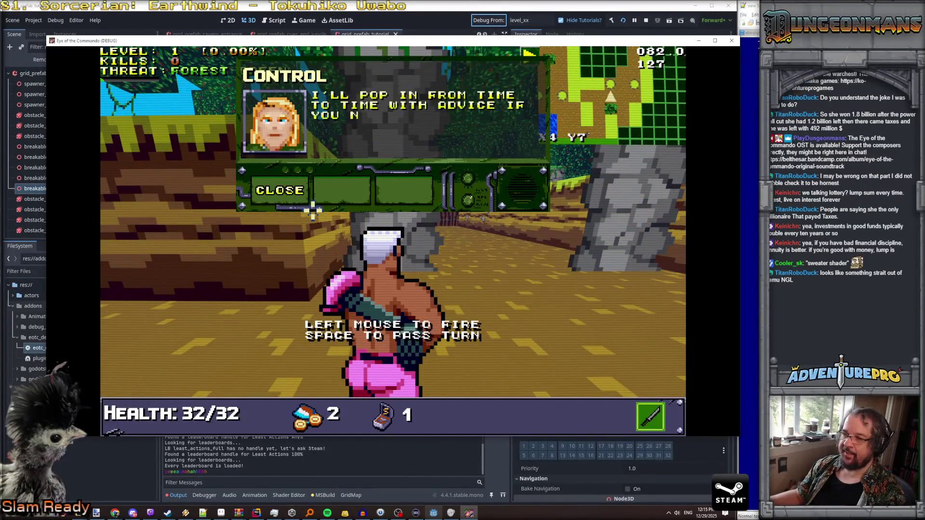
{"action": "left_click", "coordinate": [284, 190]}
{"action": "key", "text": "Up"}
{"action": "key", "text": "d"}
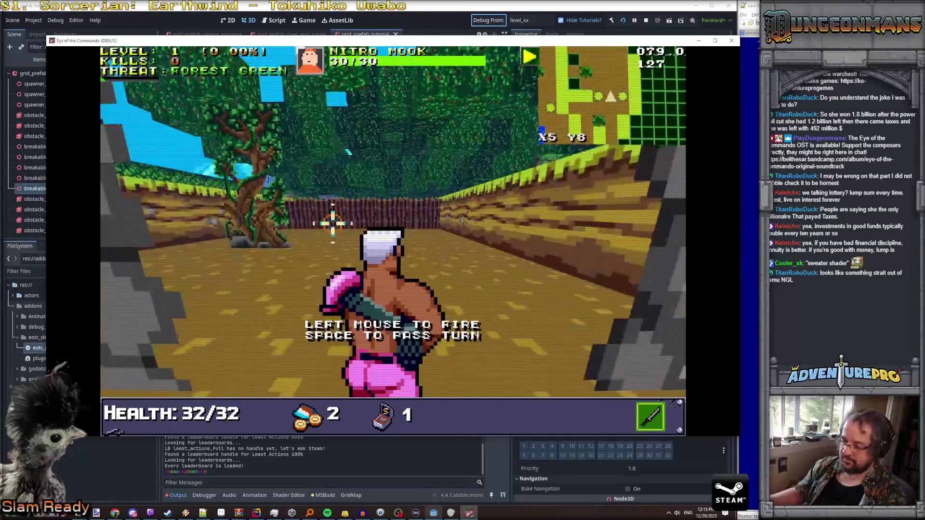
{"action": "key", "text": "d"}
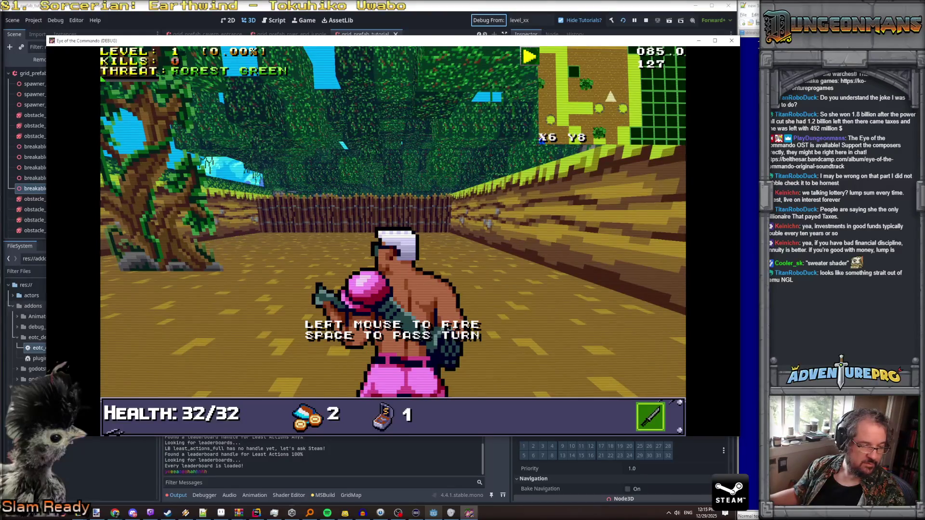
{"action": "left_click", "coordinate": [360, 218]}
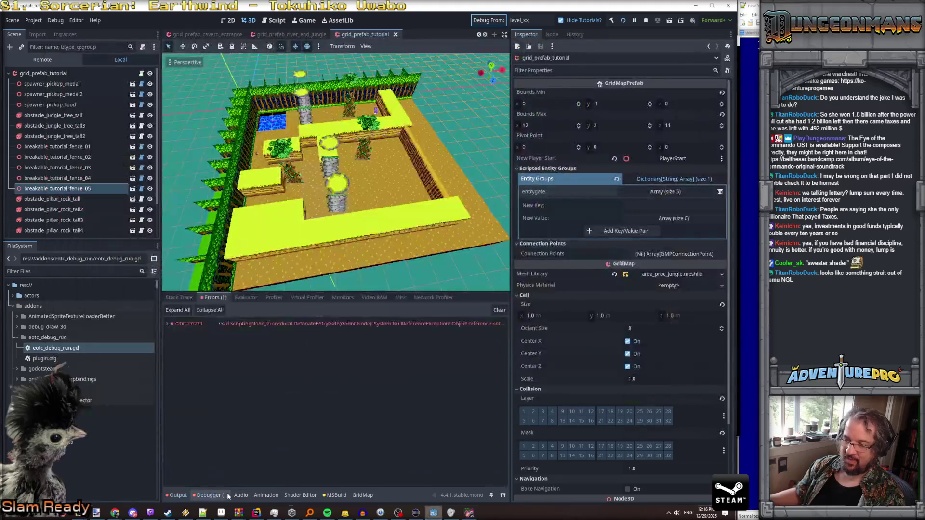
Step: Trace the DetonateEntryGate error to fxEntryGateDestroyed on ScriptingNode_Procedural.cs line 29
{"action": "double_click", "coordinate": [285, 324]}
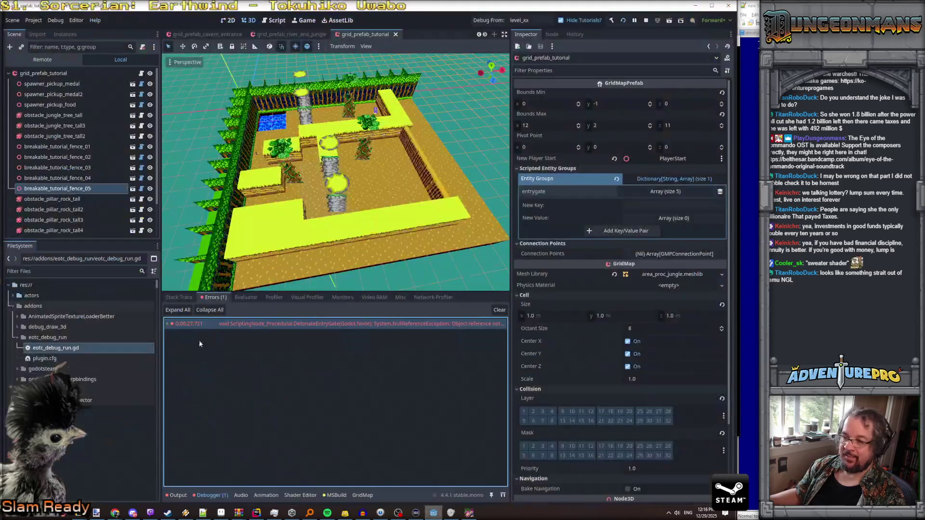
{"action": "key", "text": "alt+Tab"}
{"action": "key", "text": "alt+Tab"}
{"action": "key", "text": "alt+Tab"}
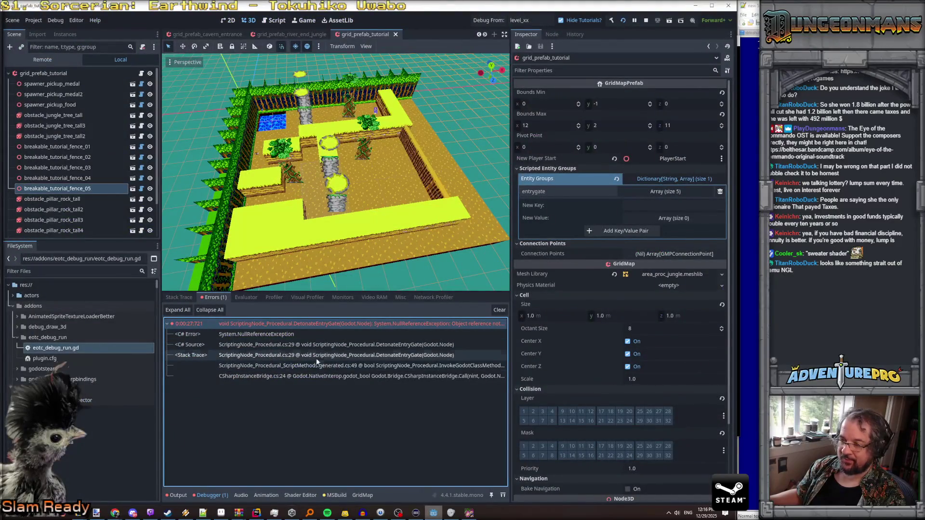
{"action": "double_click", "coordinate": [326, 355]}
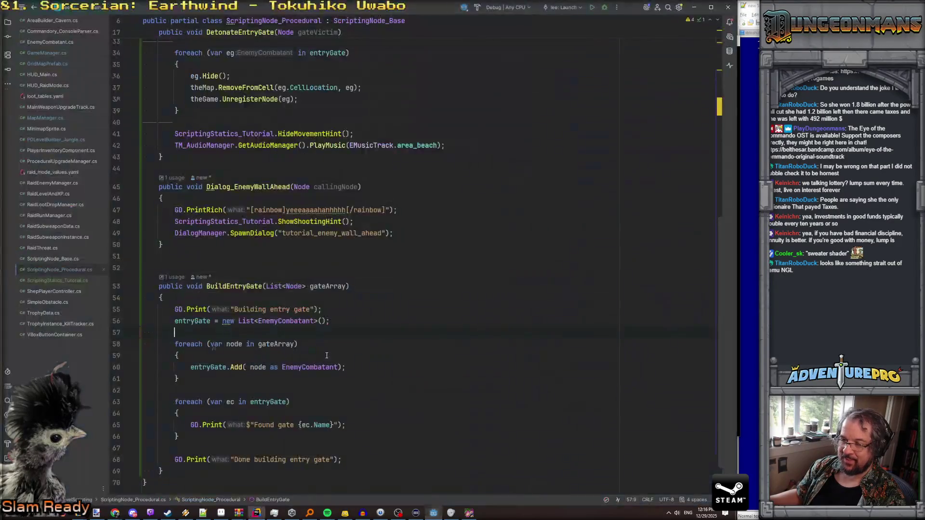
{"action": "scroll", "coordinate": [290, 236], "scroll_direction": "up", "scroll_amount": 5}
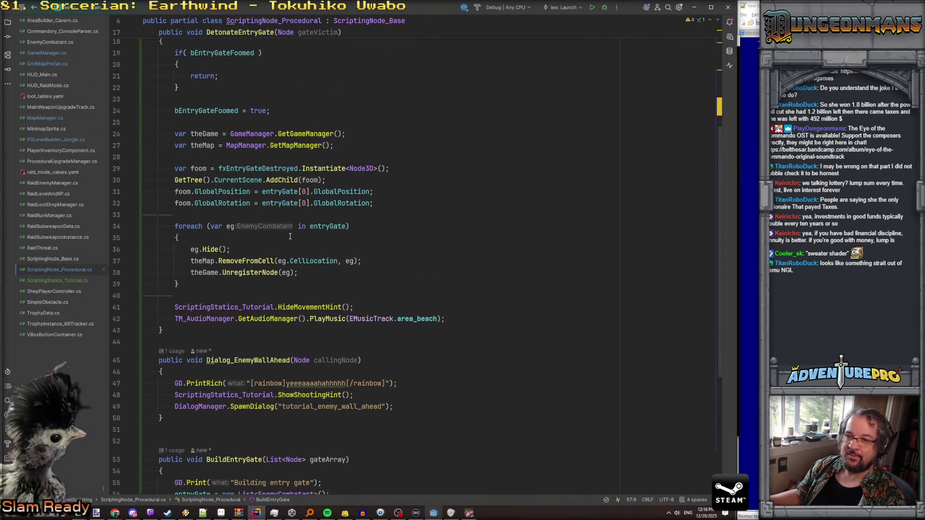
{"action": "double_click", "coordinate": [252, 168]}
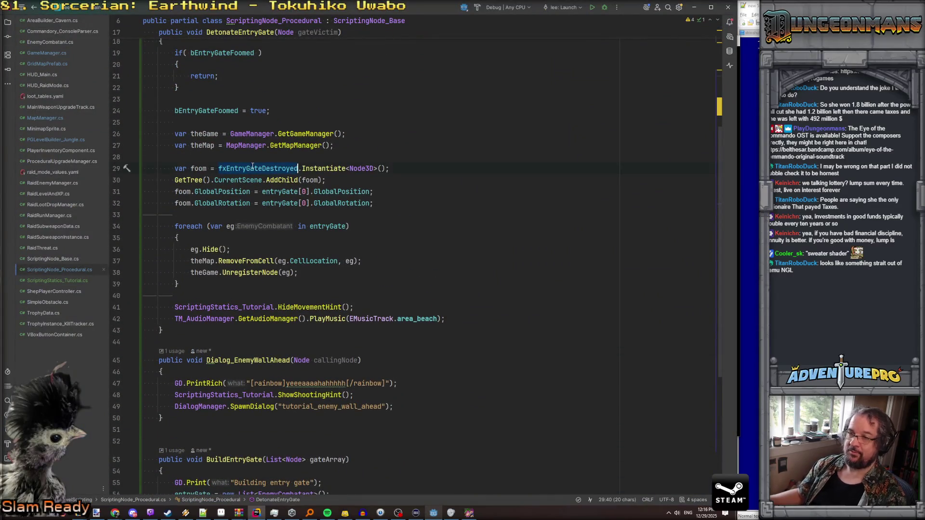
{"action": "key", "text": "alt+Tab"}
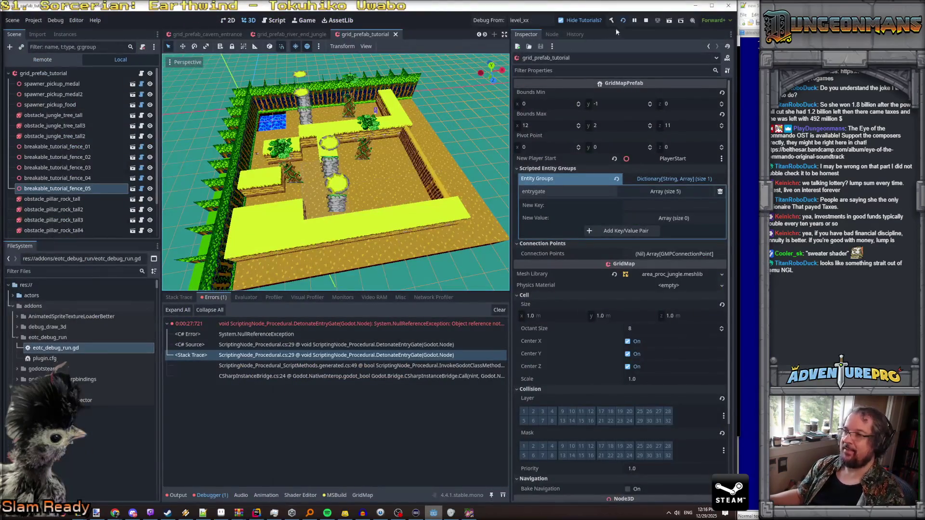
Step: Stop the game and open the level_xx scene tab
{"action": "left_click", "coordinate": [646, 20]}
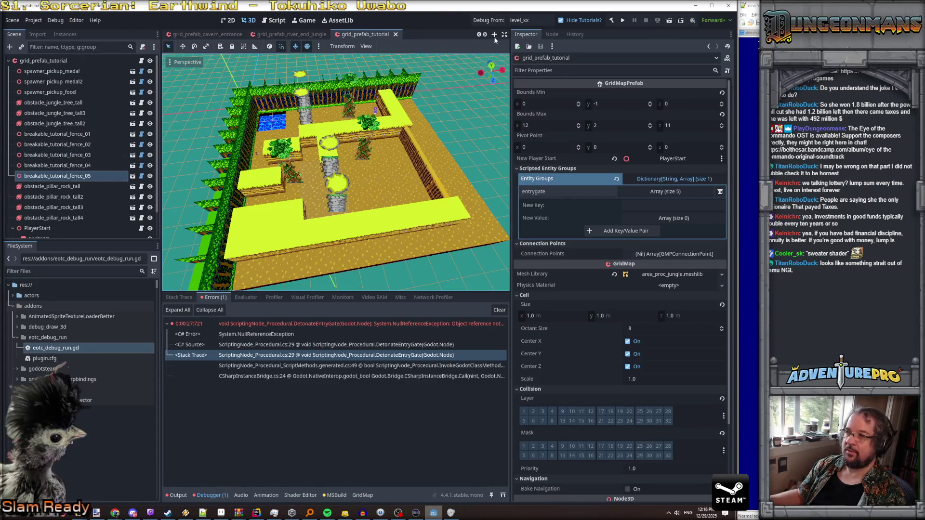
{"action": "left_click", "coordinate": [479, 34]}
{"action": "left_click", "coordinate": [479, 34]}
{"action": "left_click", "coordinate": [479, 35]}
{"action": "left_click", "coordinate": [479, 35]}
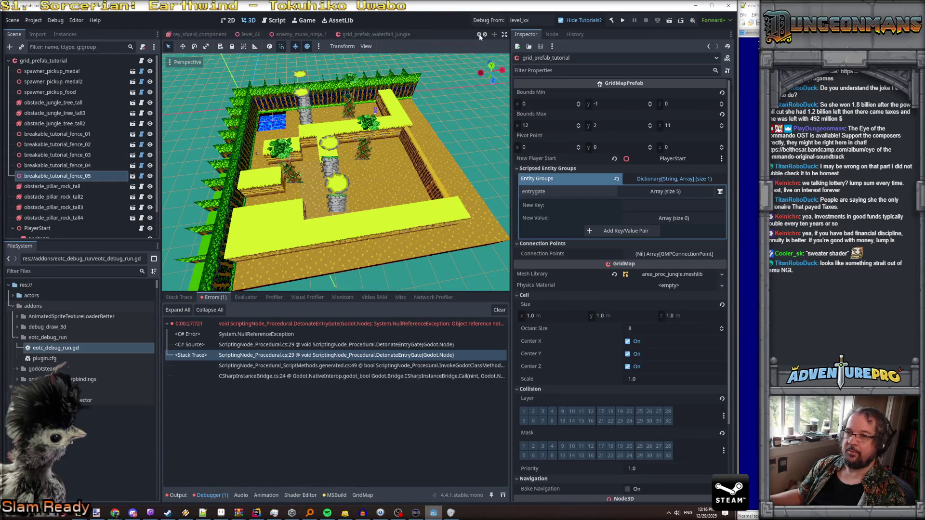
{"action": "left_click", "coordinate": [485, 35]}
{"action": "left_click", "coordinate": [485, 34]}
{"action": "left_click", "coordinate": [485, 35]}
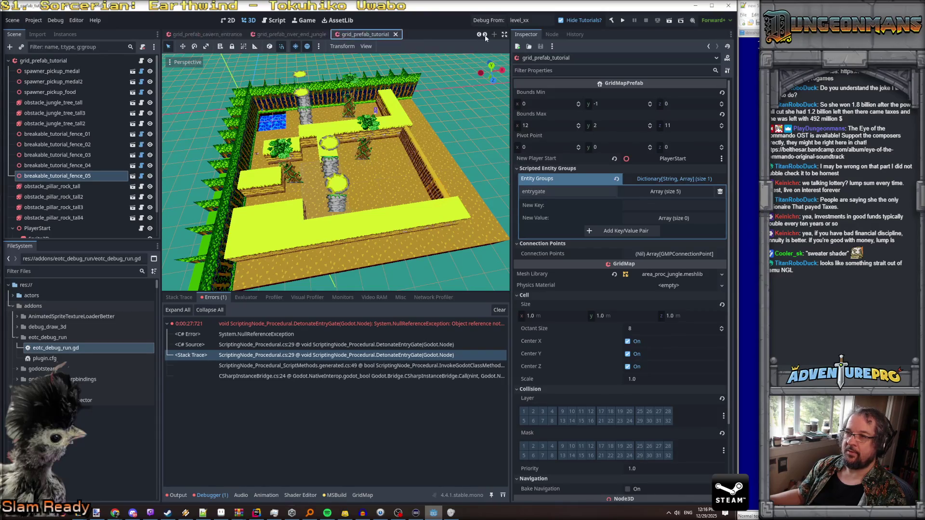
{"action": "left_click", "coordinate": [485, 35]}
{"action": "left_click", "coordinate": [381, 34]}
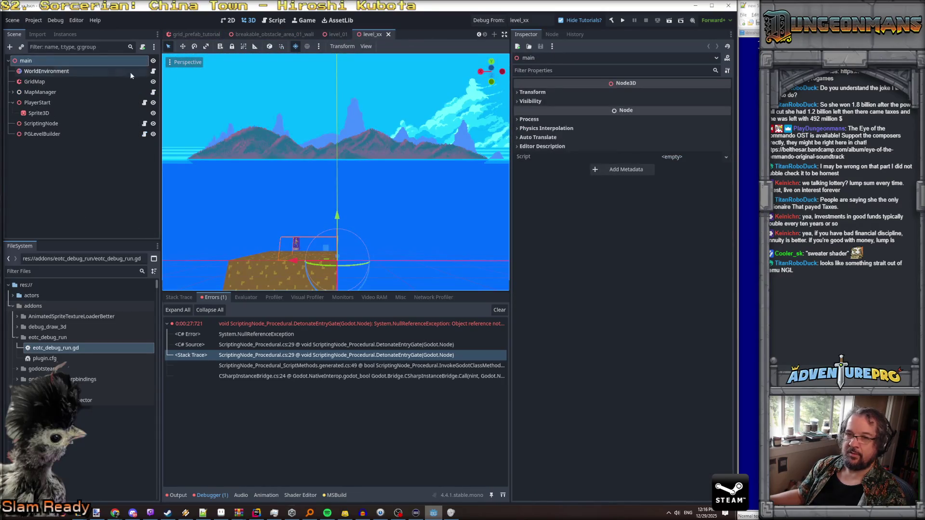
Step: Inspect level_xx's ScriptingNode and PGLevelBuilder nodes, then go to ScriptingNode_Procedural.cs in Rider
{"action": "left_click", "coordinate": [39, 124]}
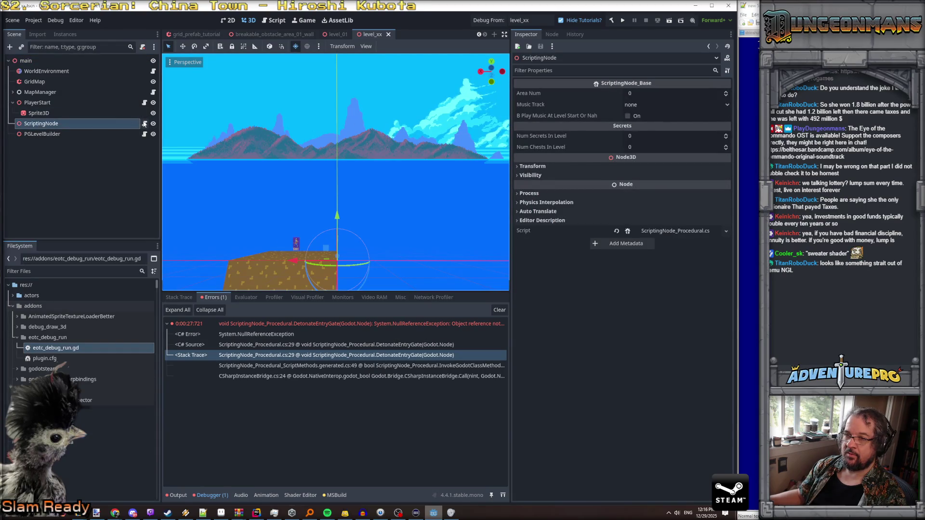
{"action": "left_click", "coordinate": [82, 134]}
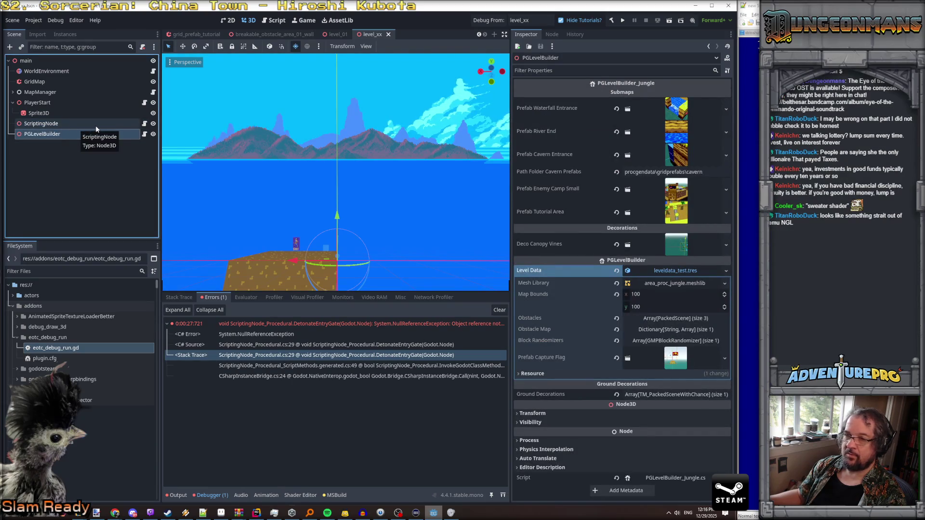
{"action": "left_click", "coordinate": [96, 125]}
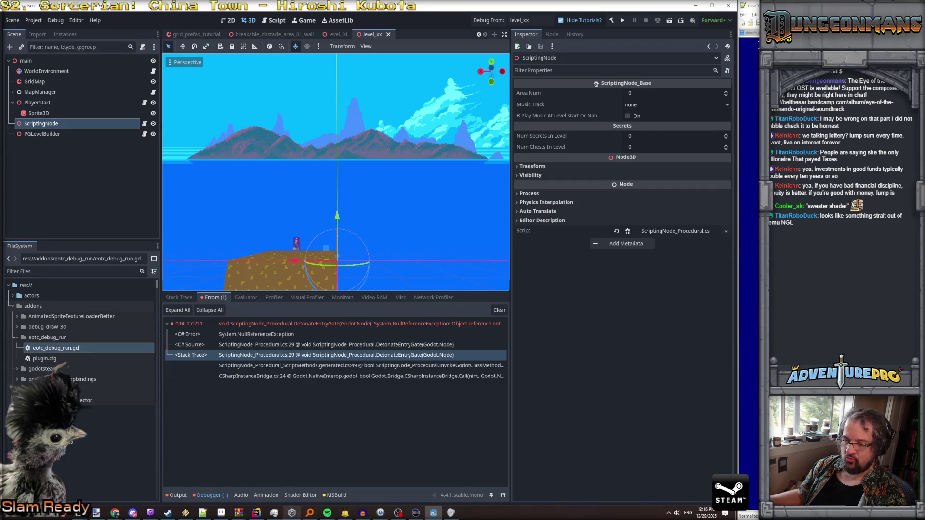
{"action": "left_click", "coordinate": [256, 512]}
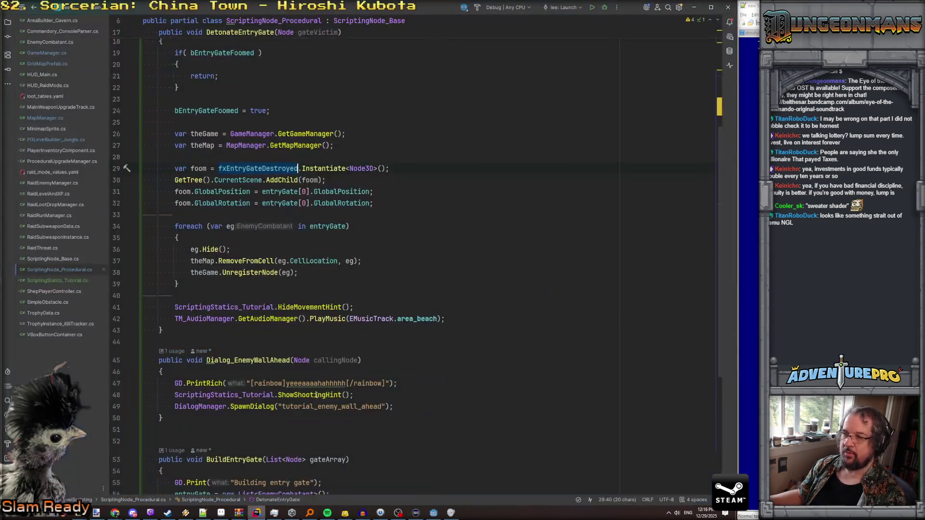
Step: Add an [Export] attribute to the fxEntryGateDestroyed field declaration on line 9
{"action": "left_click", "coordinate": [249, 168], "text": "ctrl"}
{"action": "left_click", "coordinate": [189, 121]}
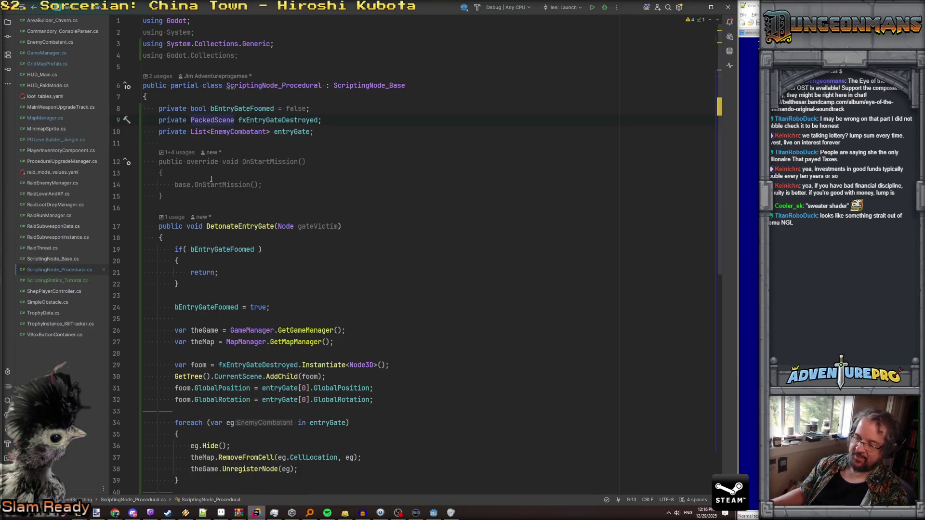
{"action": "left_click", "coordinate": [160, 121]}
{"action": "type", "text": "[export]"}
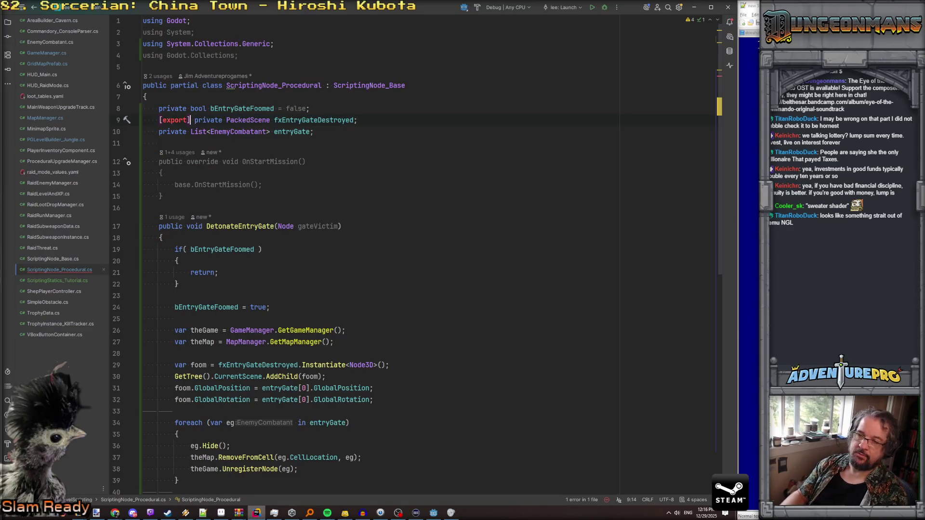
{"action": "left_click", "coordinate": [163, 121]}
{"action": "key", "text": "BackSpace"}
{"action": "type", "text": "E"}
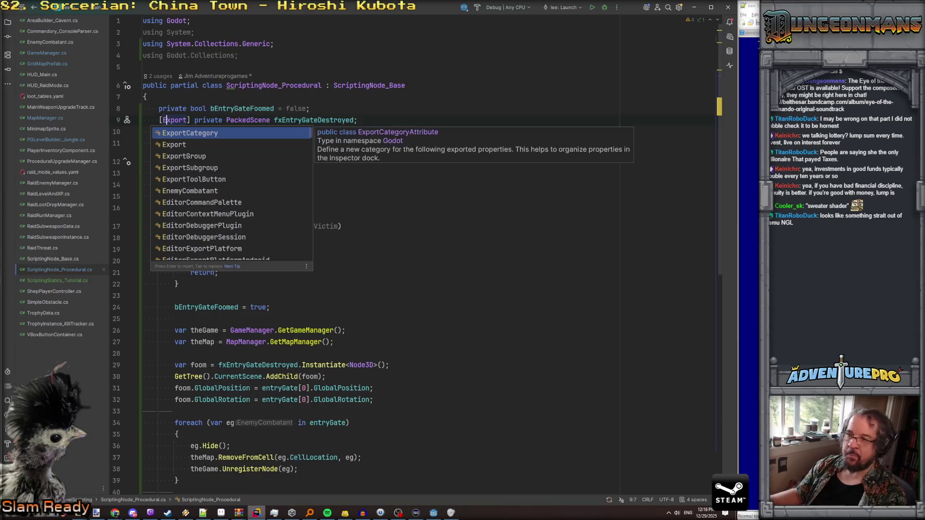
{"action": "key", "text": "Escape"}
{"action": "key", "text": "alt+Tab"}
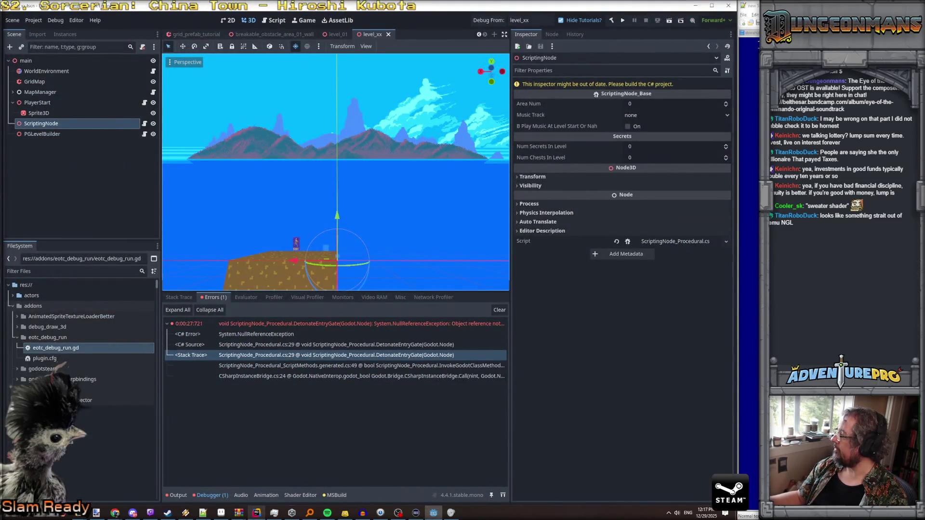
Step: Return to Godot so the rebuilt ScriptingNode shows the empty Fx Entry Gate Destroyed property
{"action": "key", "text": "alt+Tab"}
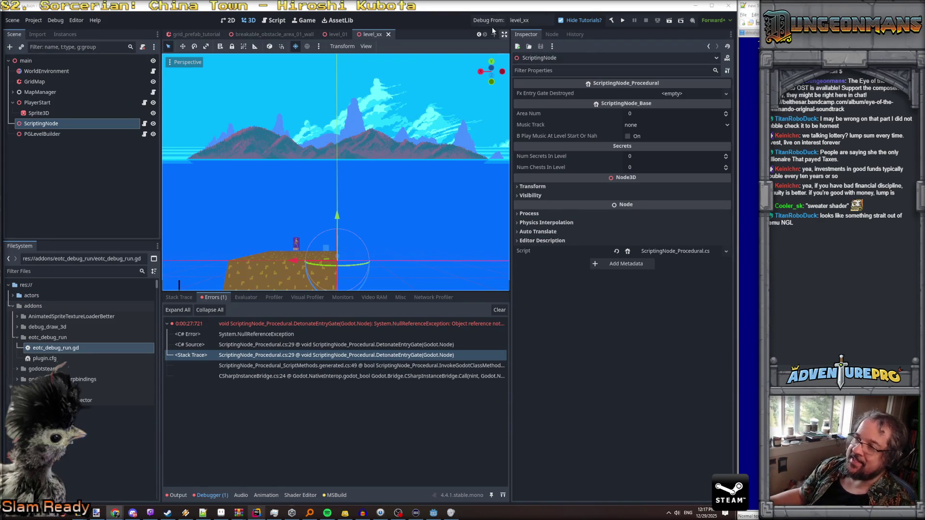
{"action": "left_click", "coordinate": [680, 94]}
{"action": "key", "text": "Escape"}
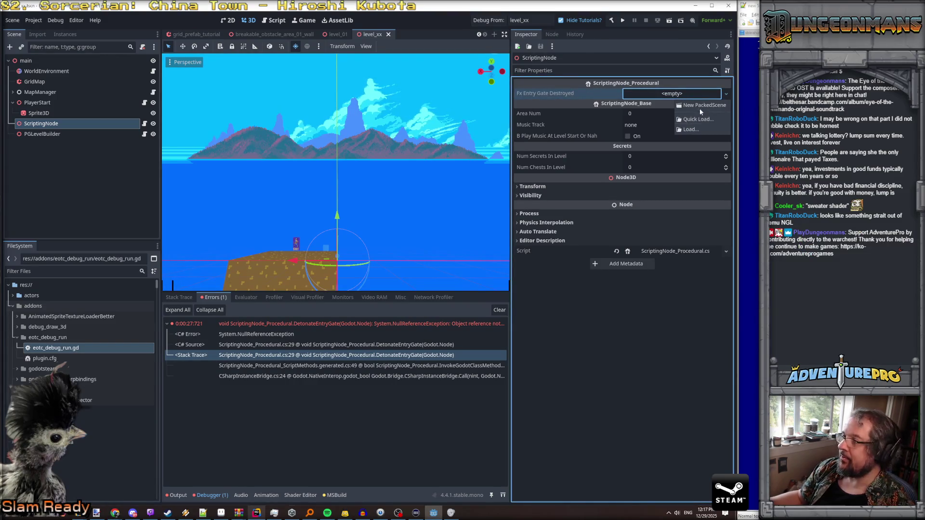
{"action": "type", "text": "entry"}
{"action": "key", "text": "BackSpace"}
{"action": "key", "text": "BackSpace"}
{"action": "key", "text": "BackSpace"}
{"action": "type", "text": "fo"}
{"action": "key", "text": "BackSpace"}
{"action": "key", "text": "BackSpace"}
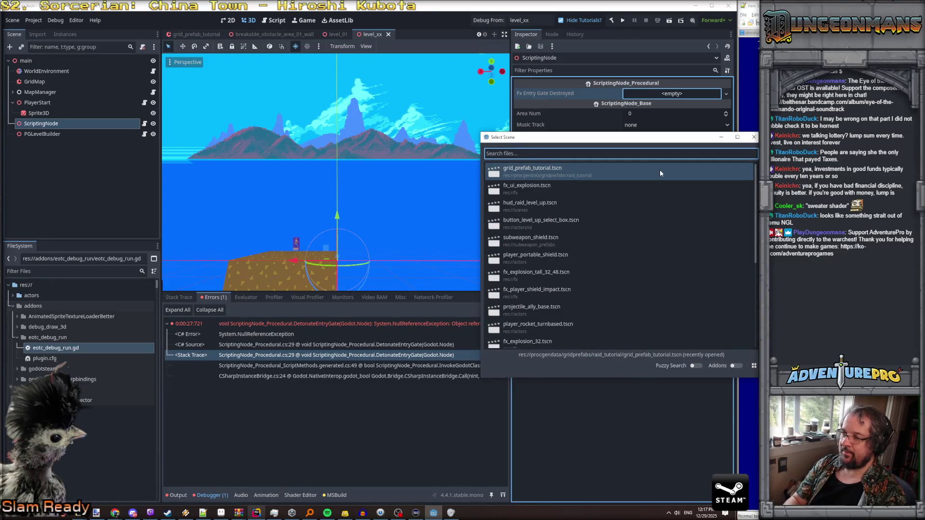
{"action": "type", "text": "tuto"}
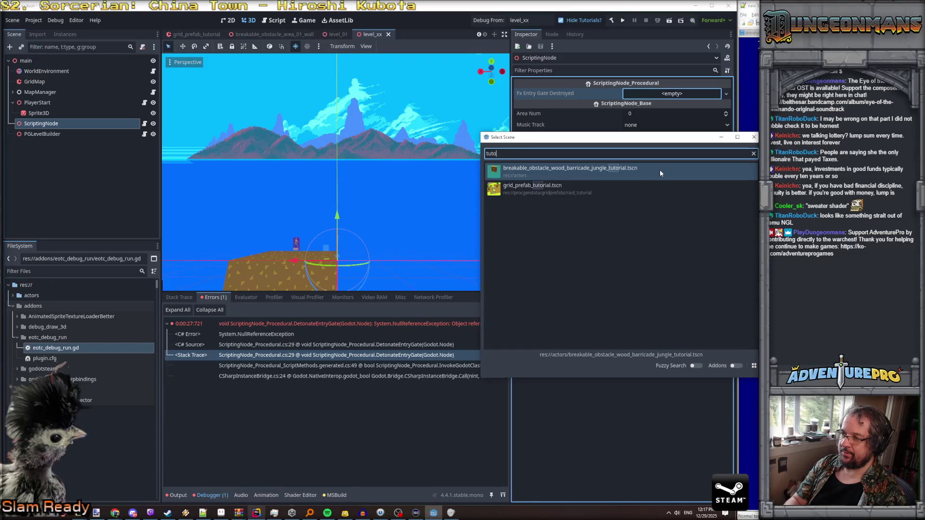
{"action": "key", "text": "BackSpace"}
{"action": "key", "text": "BackSpace"}
{"action": "key", "text": "BackSpace"}
{"action": "type", "text": "explo"}
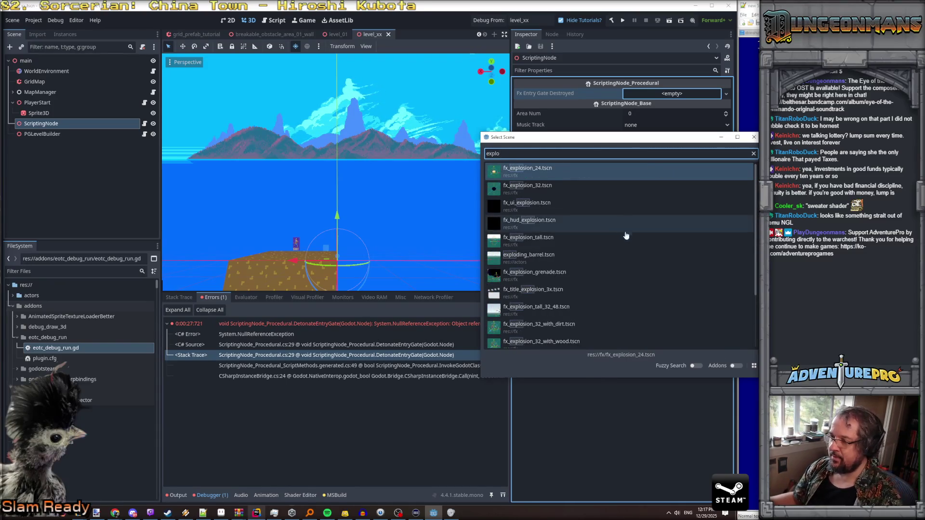
{"action": "scroll", "coordinate": [627, 245], "scroll_direction": "down", "scroll_amount": 3}
{"action": "scroll", "coordinate": [598, 279], "scroll_direction": "up", "scroll_amount": 3}
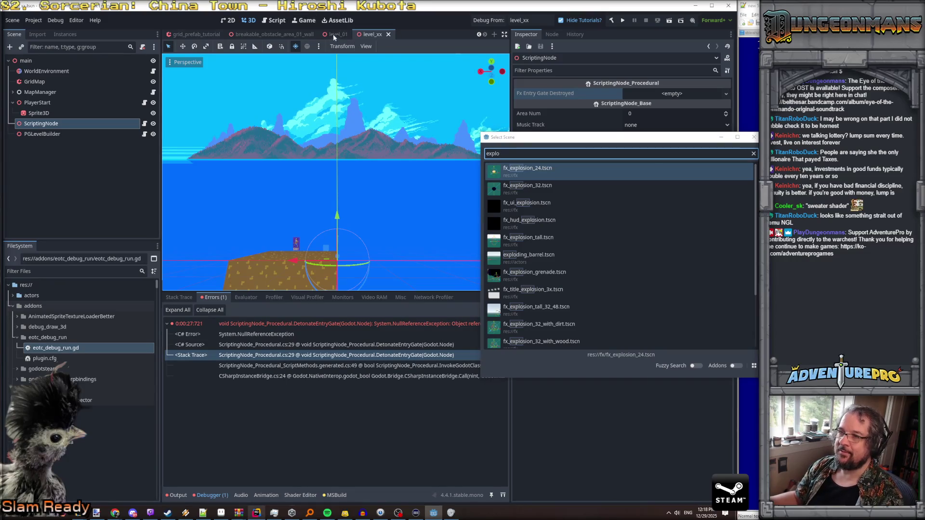
{"action": "left_click", "coordinate": [754, 137]}
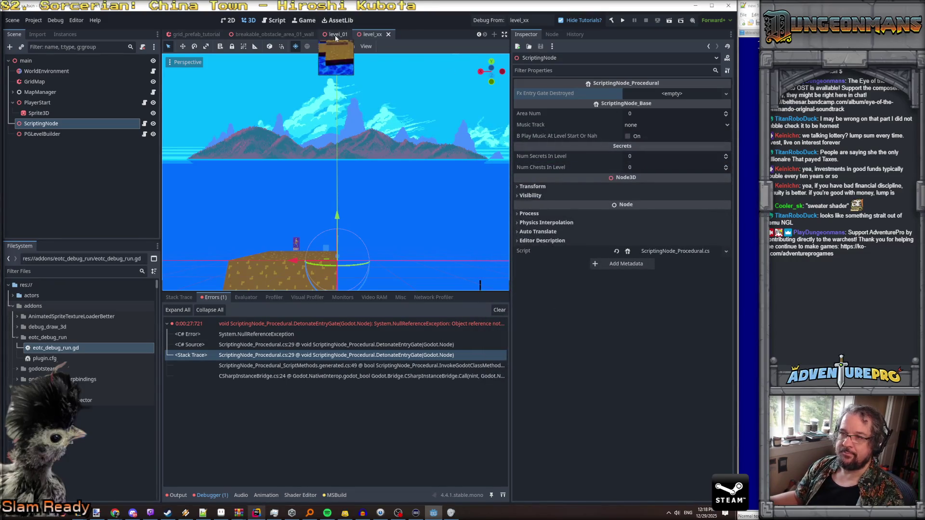
Step: Check the entry-gate effect assigned on level_01's ScriptingNode for reference
{"action": "left_click", "coordinate": [334, 35]}
{"action": "left_click", "coordinate": [51, 178]}
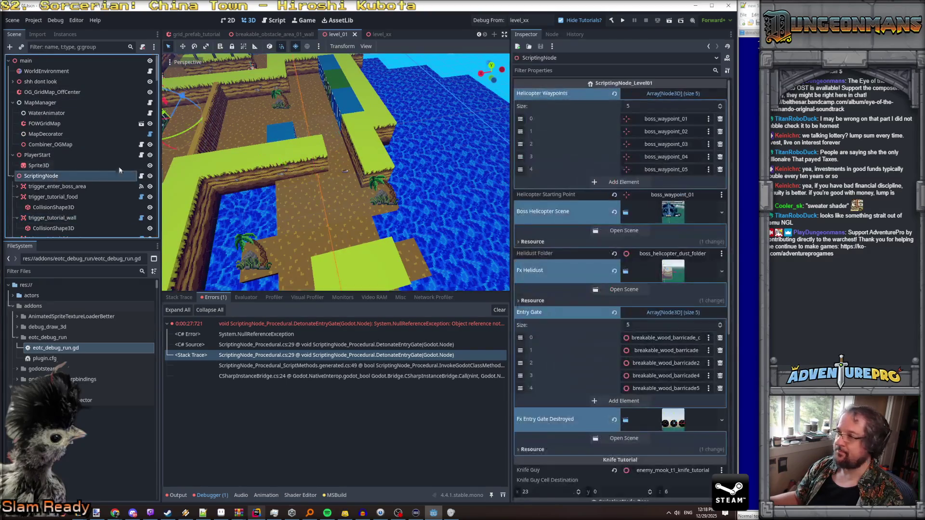
{"action": "scroll", "coordinate": [680, 200], "scroll_direction": "up", "scroll_amount": 3}
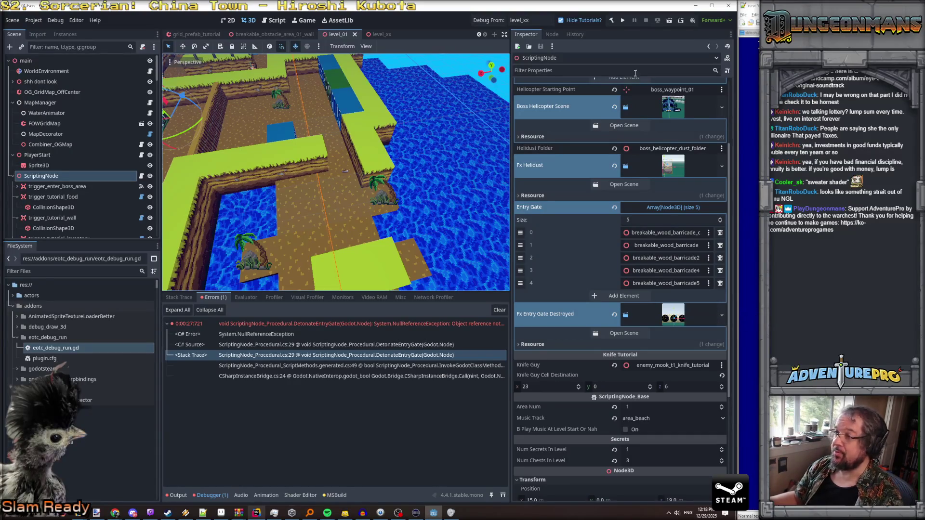
Step: Quick Load fx_starting_wall_splosion.tscn into level_xx's Fx Entry Gate Destroyed and save the scene
{"action": "left_click", "coordinate": [380, 34]}
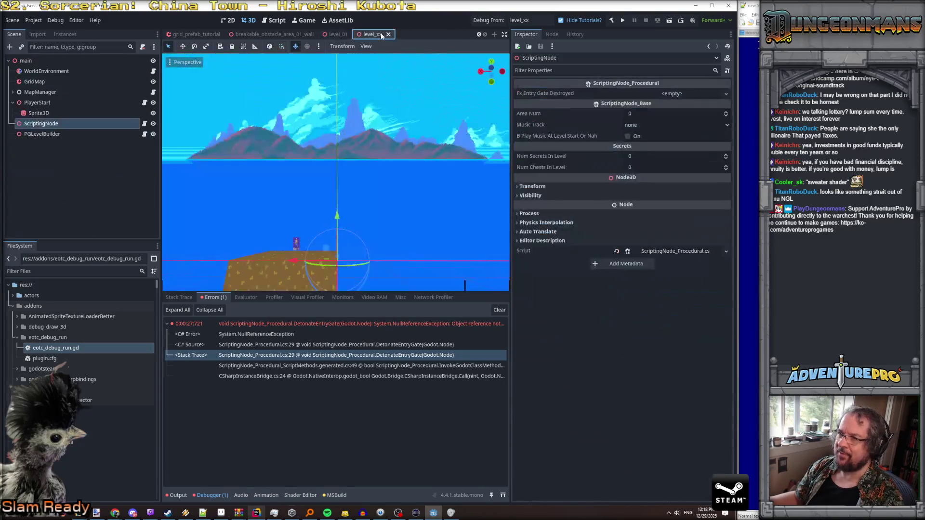
{"action": "left_click", "coordinate": [690, 92]}
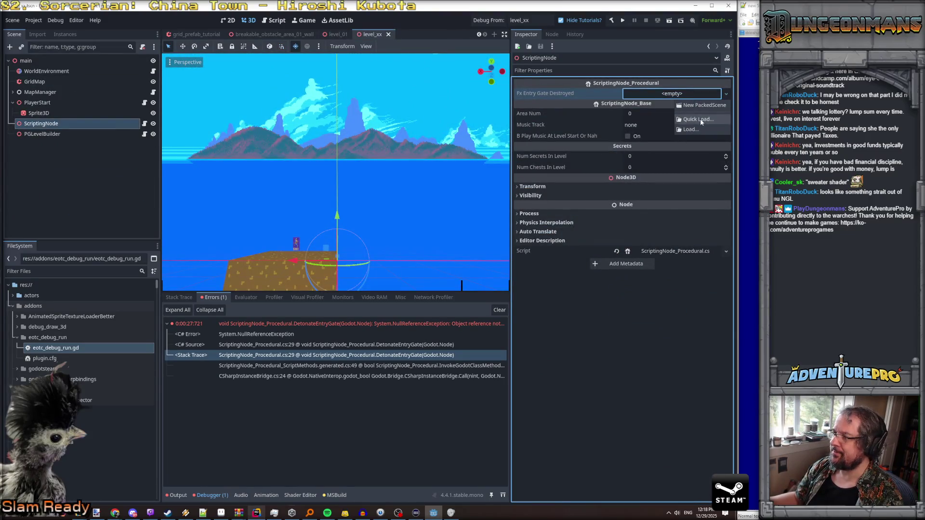
{"action": "left_click", "coordinate": [701, 119]}
{"action": "type", "text": "start"}
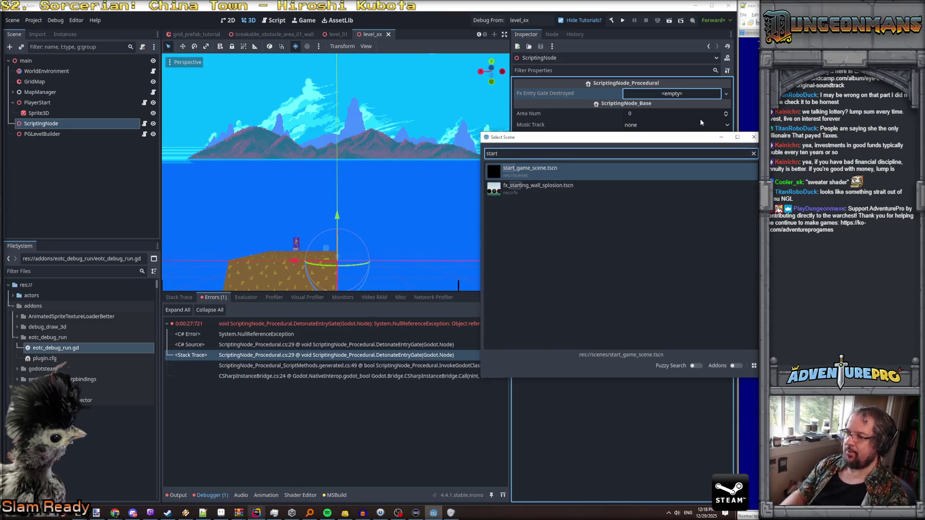
{"action": "key", "text": "Down"}
{"action": "key", "text": "Return"}
{"action": "key", "text": "ctrl+s"}
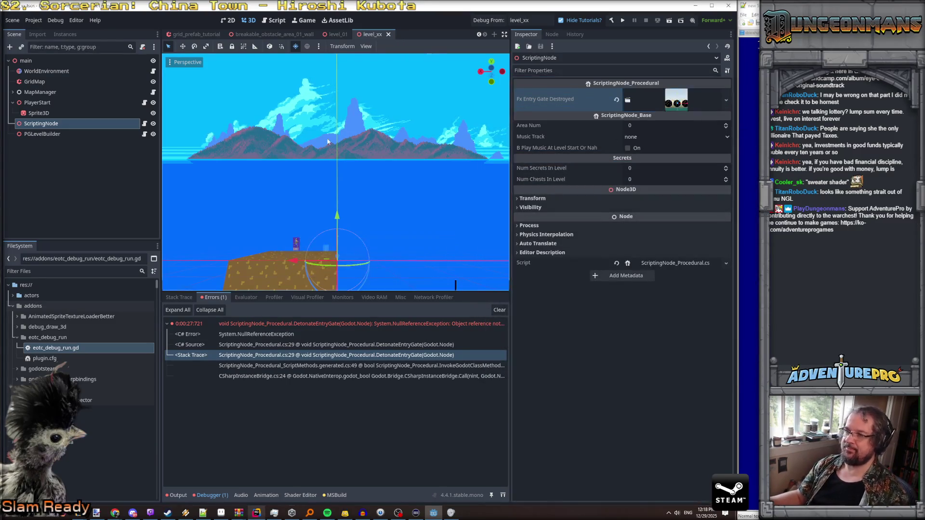
{"action": "scroll", "coordinate": [290, 203], "scroll_direction": "up", "scroll_amount": 3}
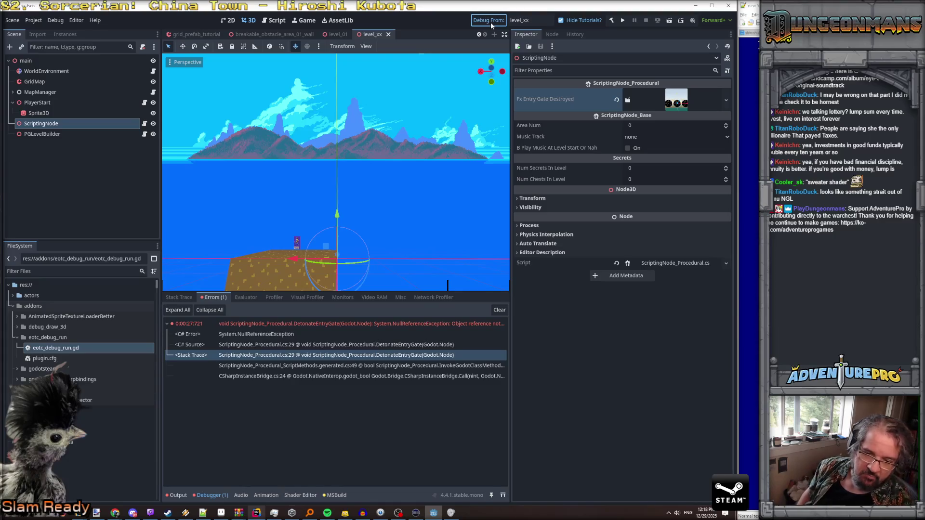
Step: Launch the level_xx playtest, break the blocking tree and collect the Freedom Medal
{"action": "left_click", "coordinate": [490, 22]}
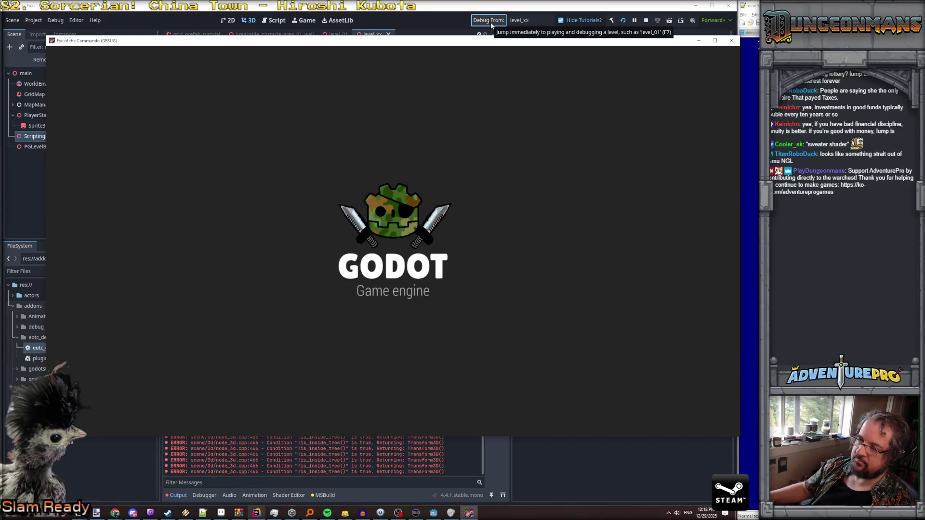
{"action": "key", "text": "space"}
{"action": "key", "text": "space"}
{"action": "key", "text": "space"}
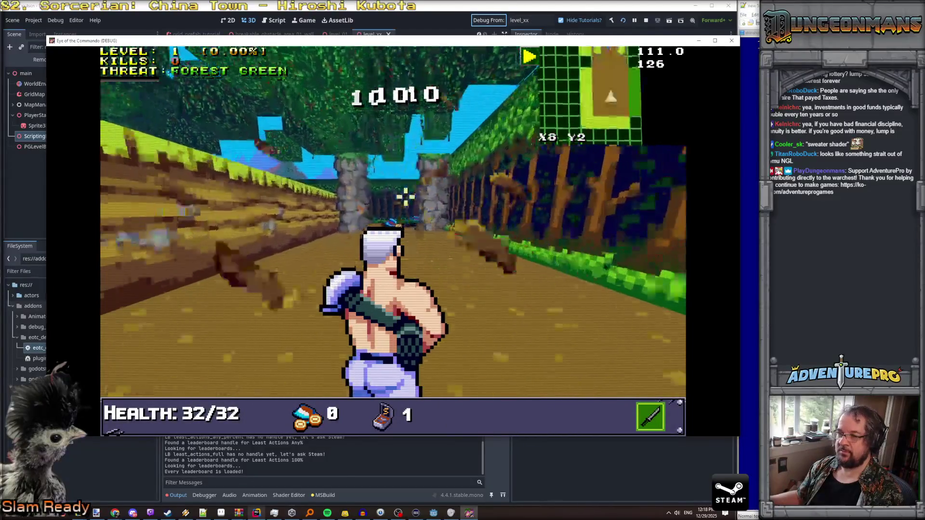
{"action": "key", "text": "Up"}
{"action": "key", "text": "Up"}
{"action": "key", "text": "Up"}
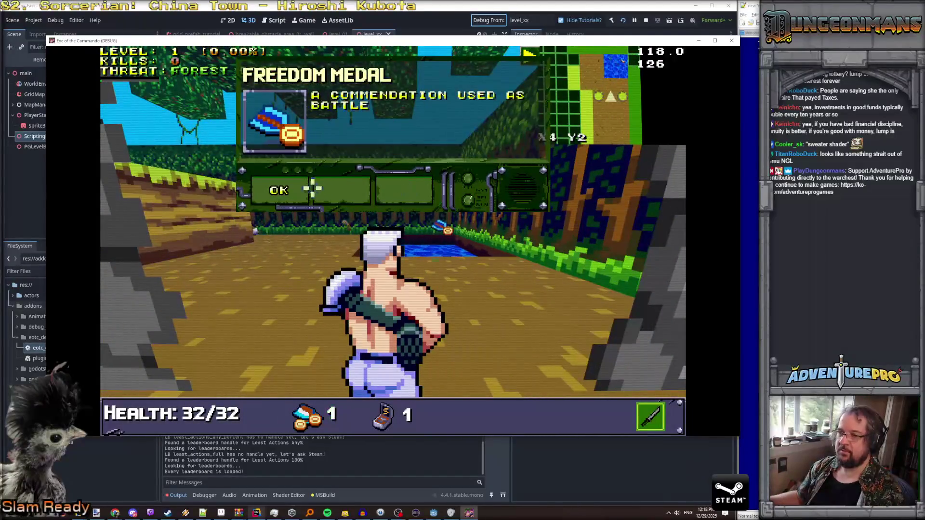
{"action": "left_click", "coordinate": [275, 188]}
Step: Walk through the corridor collecting the medal pickup and take the Battle Chicken
{"action": "key", "text": "Up"}
{"action": "key", "text": "Up"}
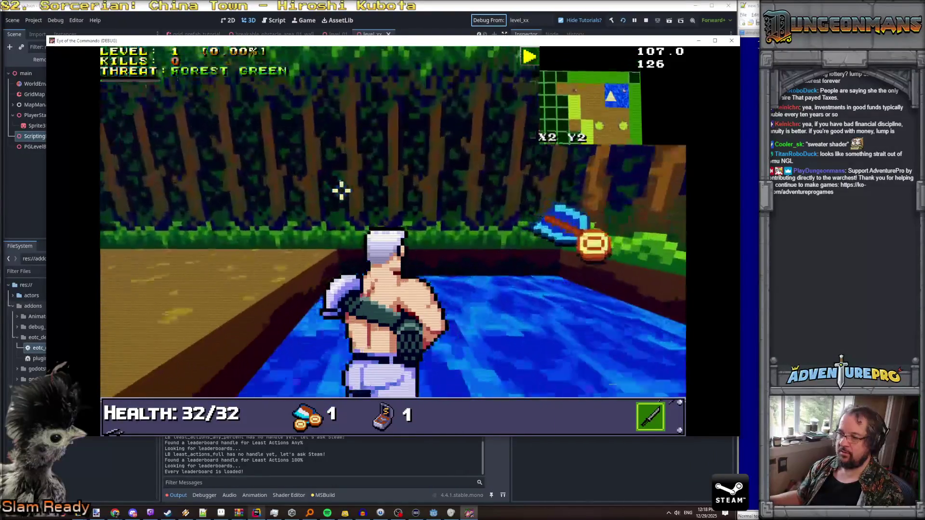
{"action": "key", "text": "Right"}
{"action": "key", "text": "Up"}
{"action": "key", "text": "Left"}
{"action": "key", "text": "Up"}
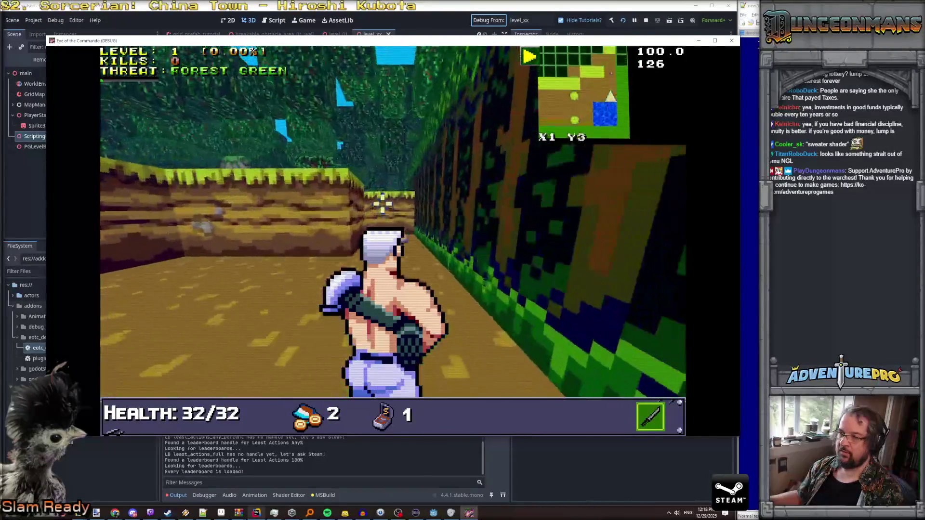
{"action": "key", "text": "Up"}
{"action": "key", "text": "Up"}
{"action": "left_click", "coordinate": [282, 187]}
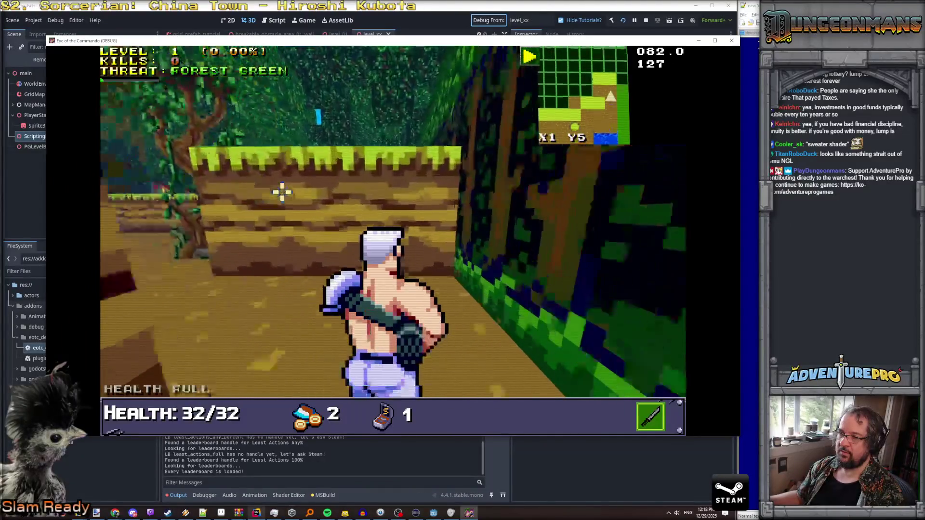
Step: Reach the wooden barricade and dismiss the Control tutorial message
{"action": "key", "text": "Right"}
{"action": "key", "text": "Up"}
{"action": "key", "text": "Up"}
{"action": "key", "text": "Left"}
{"action": "key", "text": "Up"}
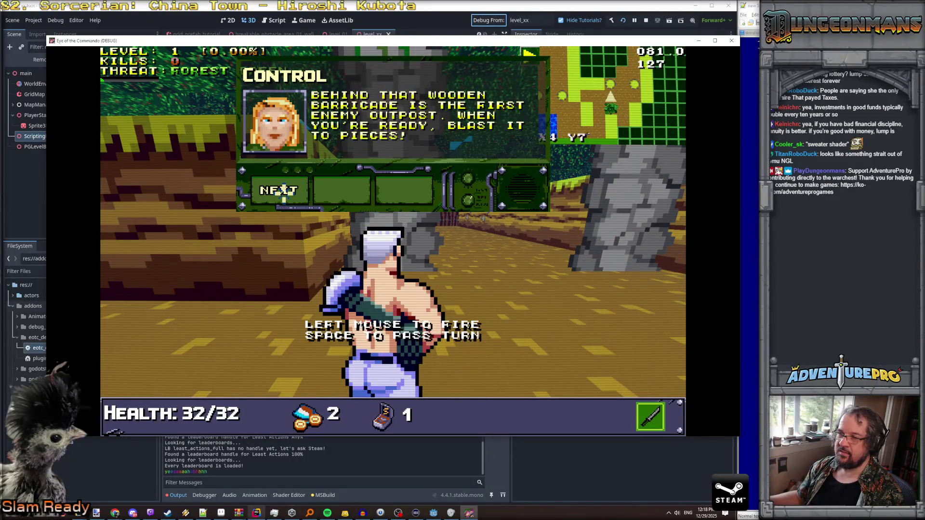
{"action": "left_click", "coordinate": [283, 190]}
{"action": "left_click", "coordinate": [282, 191]}
Step: Approach the barricade and shoot down the first Nitro Mook
{"action": "key", "text": "Left"}
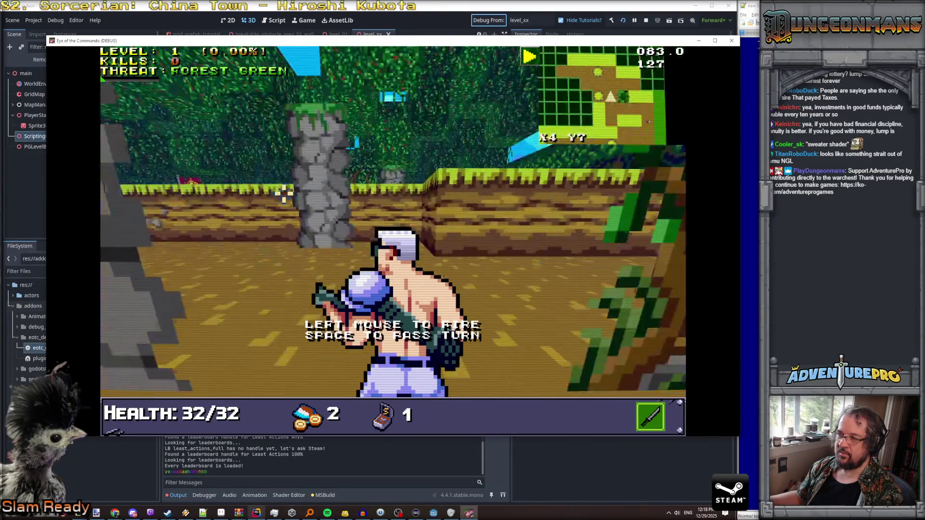
{"action": "key", "text": "Left"}
{"action": "key", "text": "Up"}
{"action": "left_click", "coordinate": [393, 213]}
{"action": "left_click", "coordinate": [396, 212]}
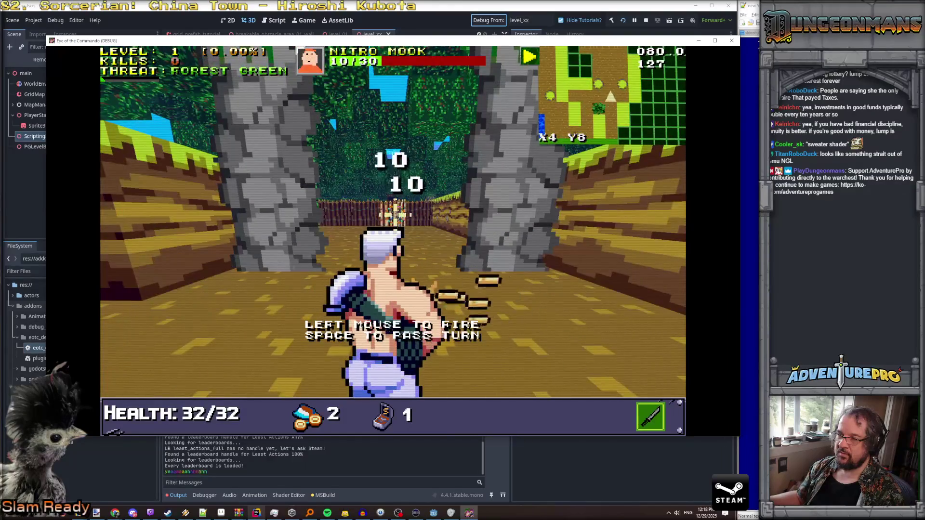
{"action": "left_click", "coordinate": [393, 213]}
{"action": "key", "text": "Up"}
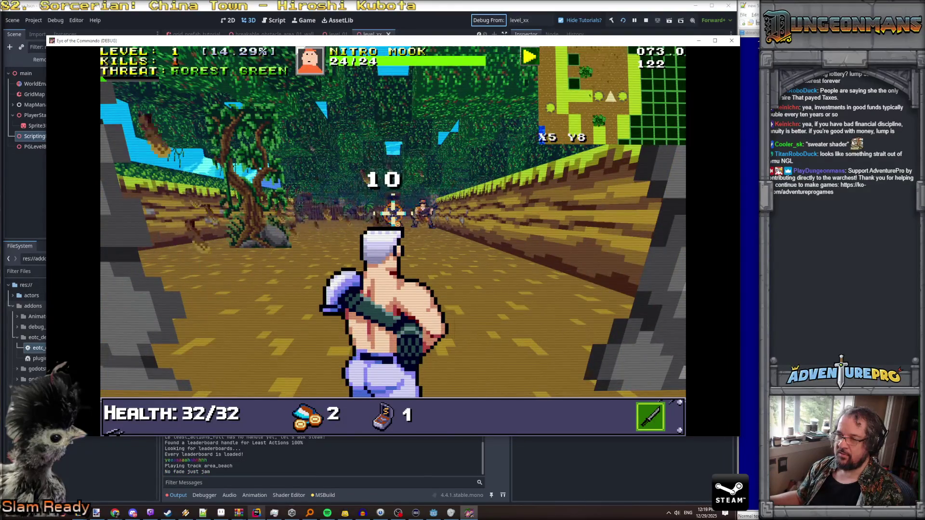
Step: Advance on the two enemies ahead, score the second kill and head for ammo
{"action": "key", "text": "w"}
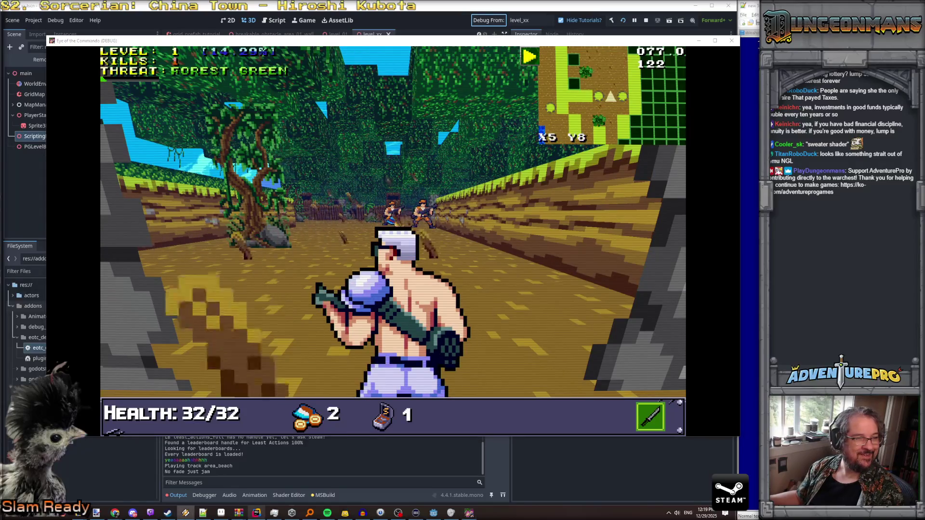
{"action": "key", "text": "w"}
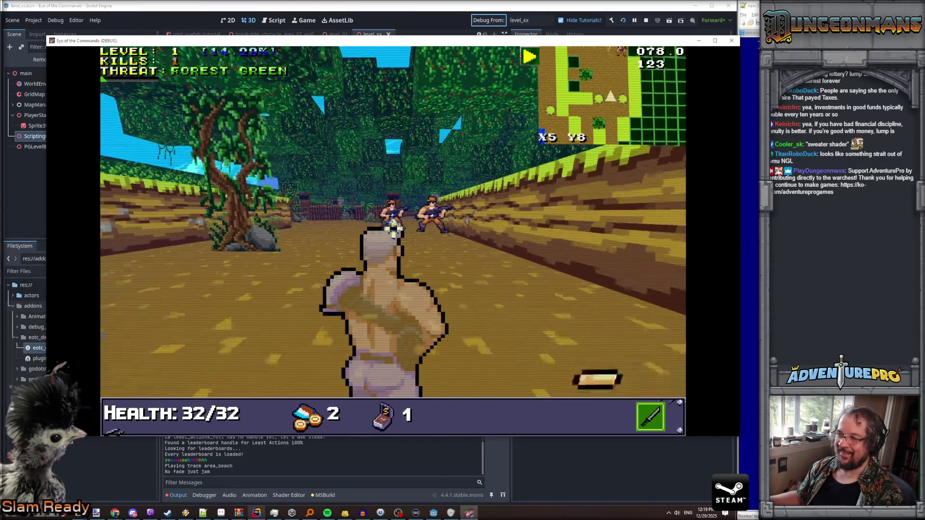
{"action": "key", "text": "space"}
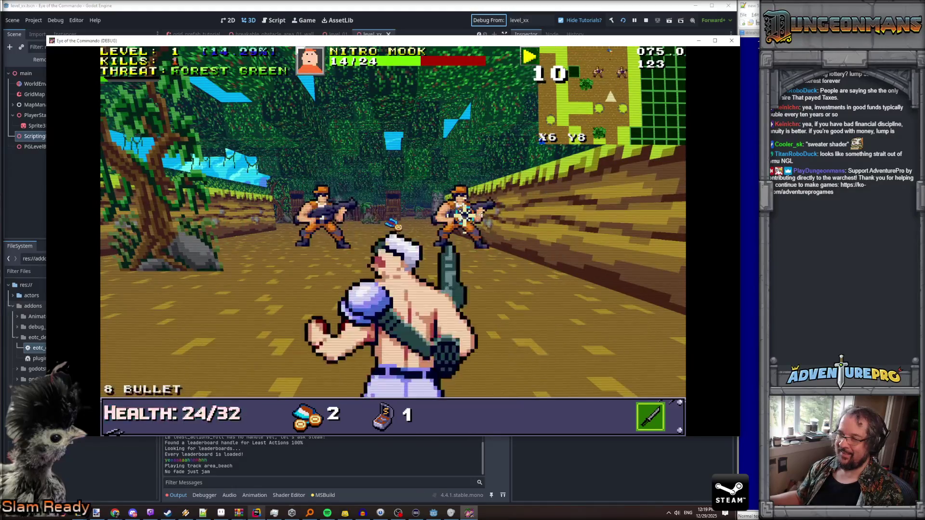
{"action": "key", "text": "space"}
{"action": "key", "text": "w"}
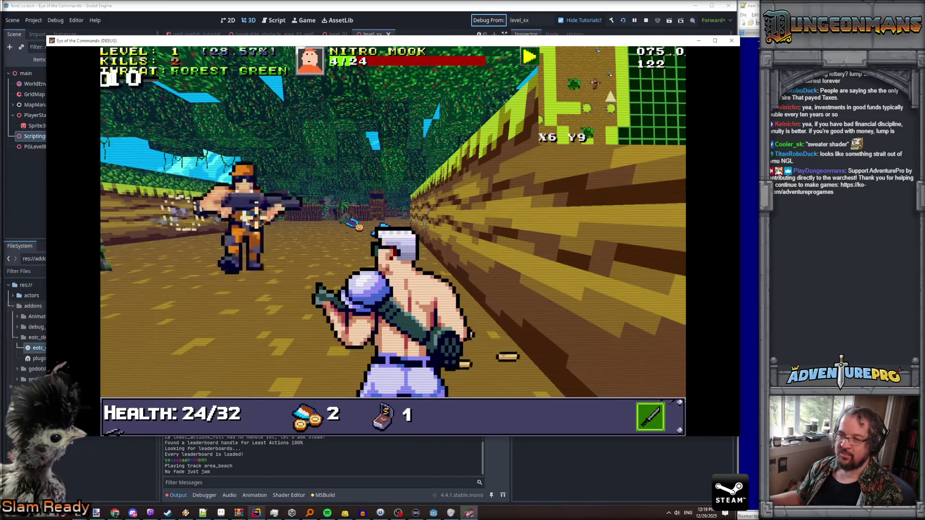
{"action": "key", "text": "w"}
{"action": "key", "text": "w"}
Step: Fight through the next Nitro Mooks, including the stronger one, for the fifth kill
{"action": "key", "text": "d"}
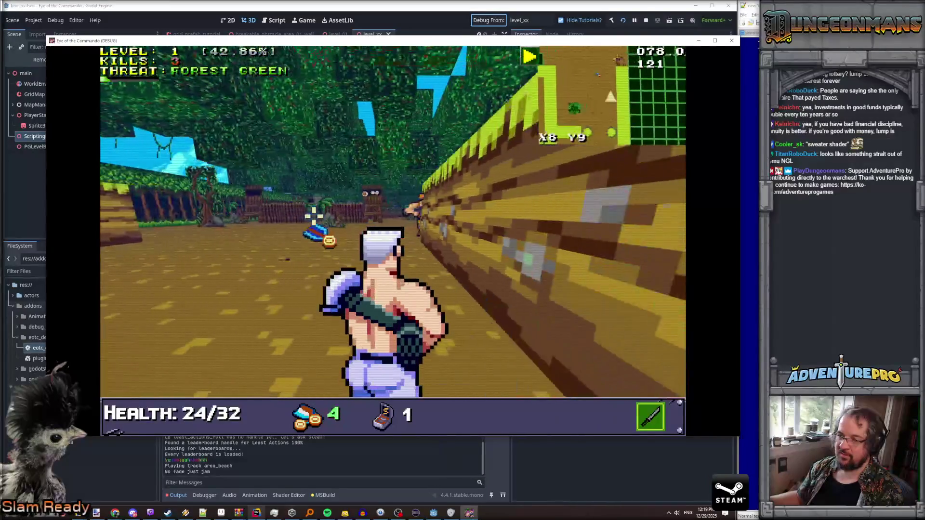
{"action": "key", "text": "space"}
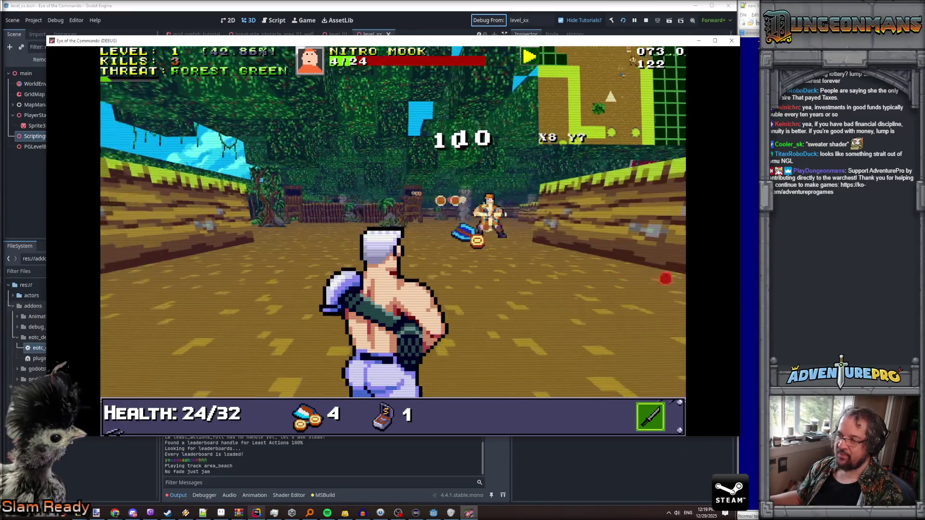
{"action": "key", "text": "space"}
{"action": "key", "text": "w"}
{"action": "key", "text": "d"}
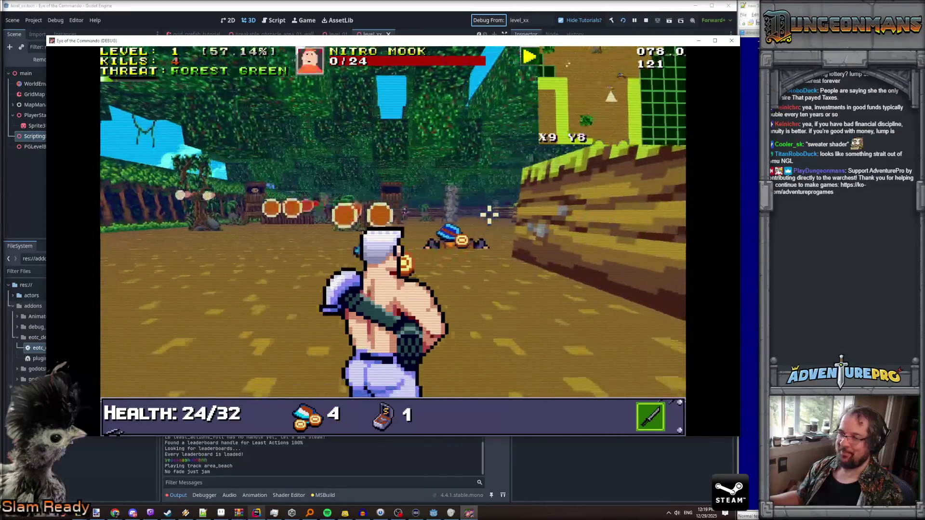
{"action": "key", "text": "s"}
{"action": "key", "text": "d"}
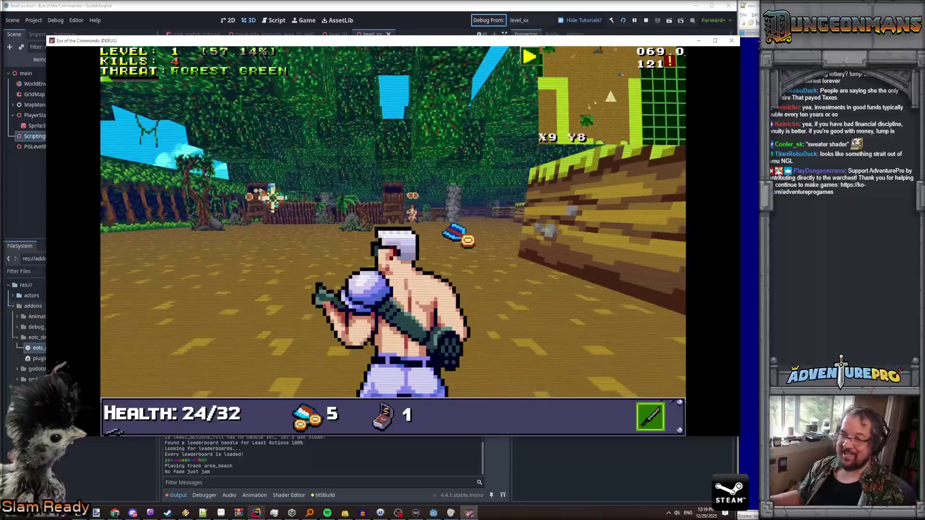
{"action": "key", "text": "w"}
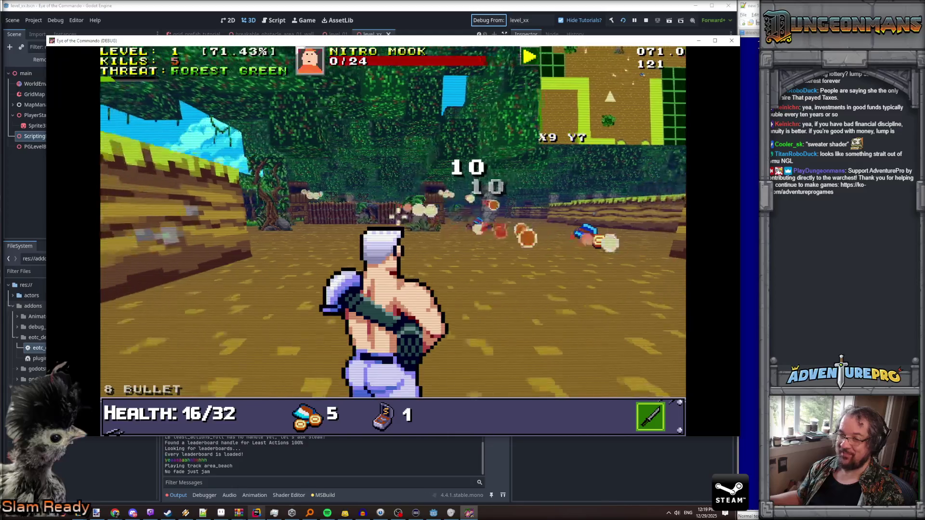
{"action": "key", "text": "d"}
{"action": "key", "text": "w"}
Step: Cross the clearing to the watchtower outpost and attack the commando enemy
{"action": "key", "text": "d"}
{"action": "key", "text": "w"}
{"action": "key", "text": "d"}
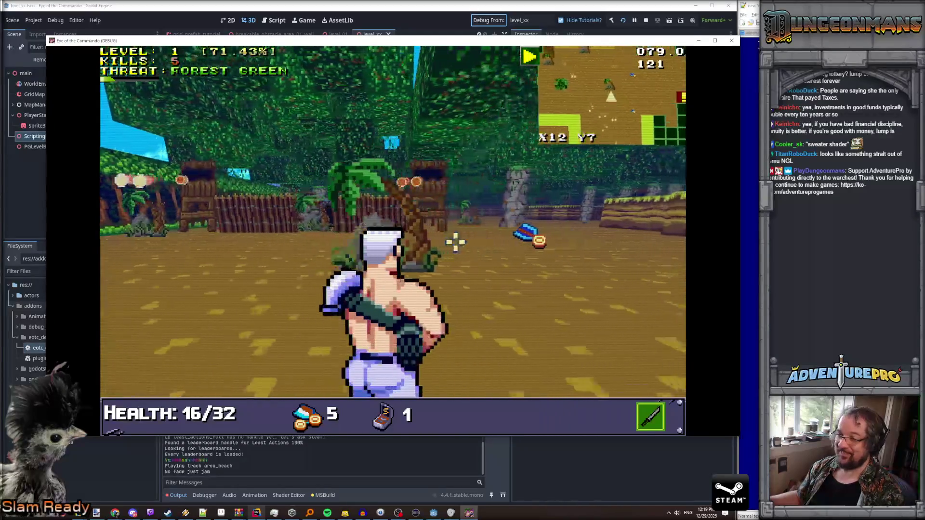
{"action": "key", "text": "w"}
{"action": "key", "text": "w"}
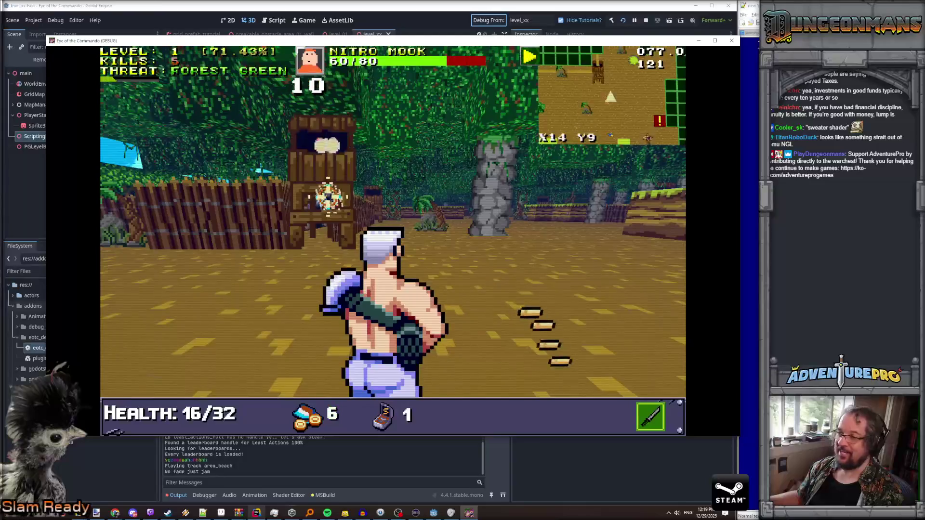
{"action": "key", "text": "a"}
{"action": "key", "text": "w"}
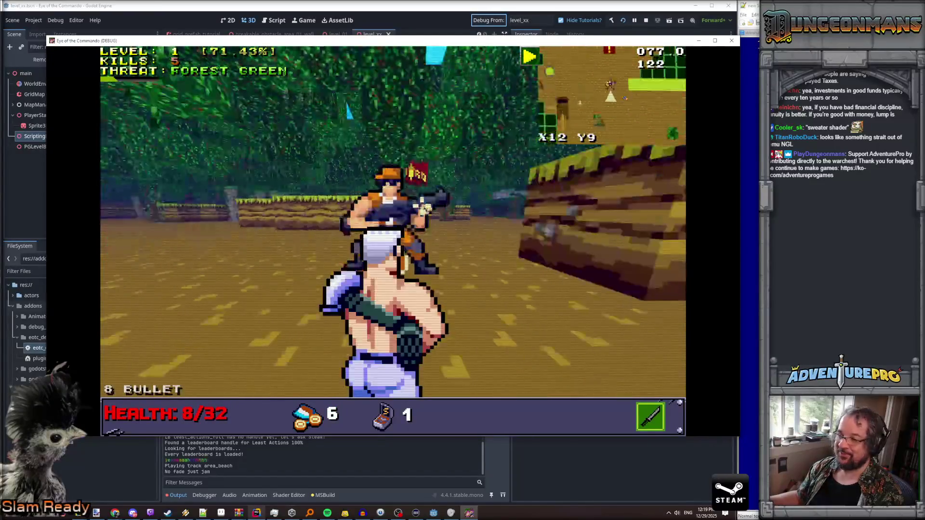
{"action": "key", "text": "w"}
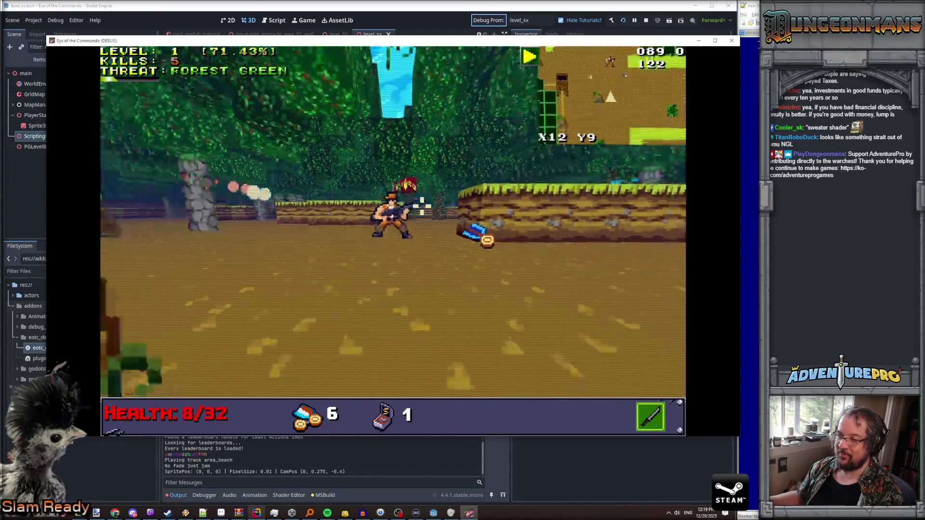
{"action": "key", "text": "space"}
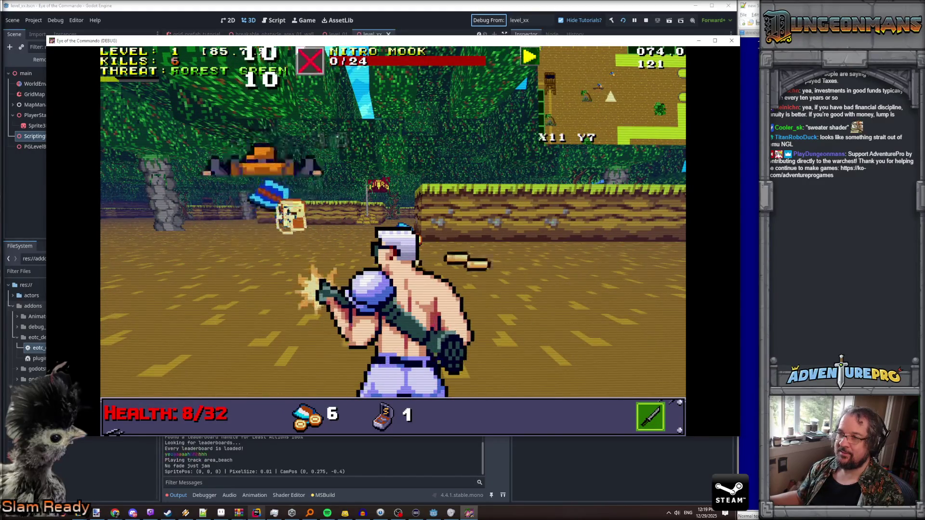
Step: Collect more ammo, advance to the next outpost and kill the Nitro Mook there
{"action": "key", "text": "Left"}
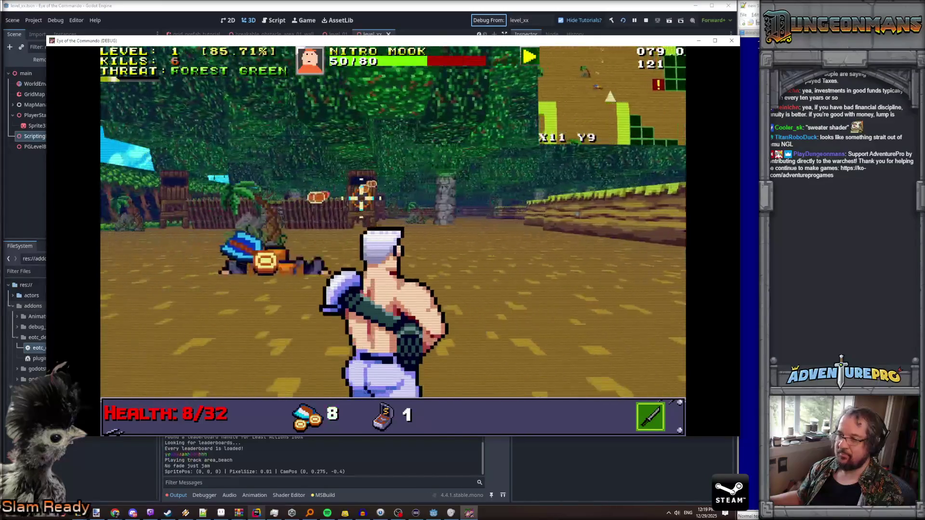
{"action": "key", "text": "w"}
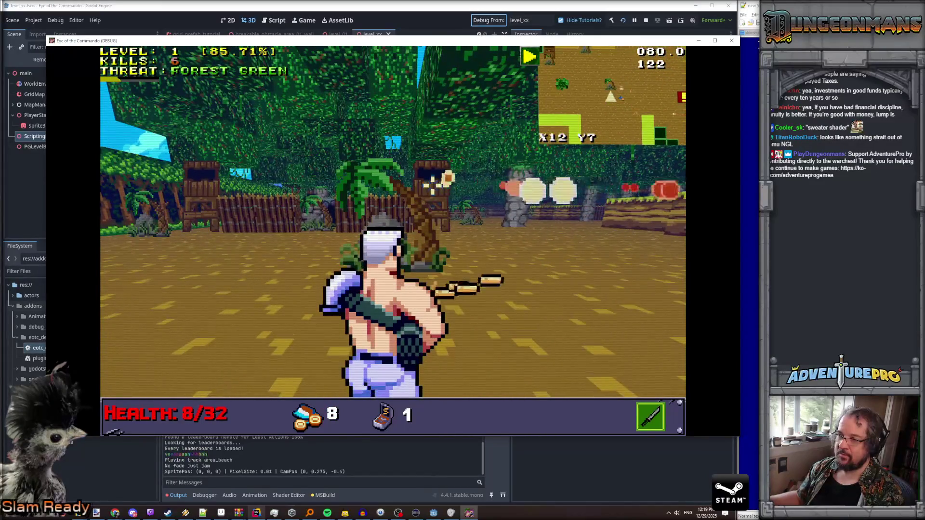
{"action": "key", "text": "s"}
{"action": "left_click", "coordinate": [392, 192]}
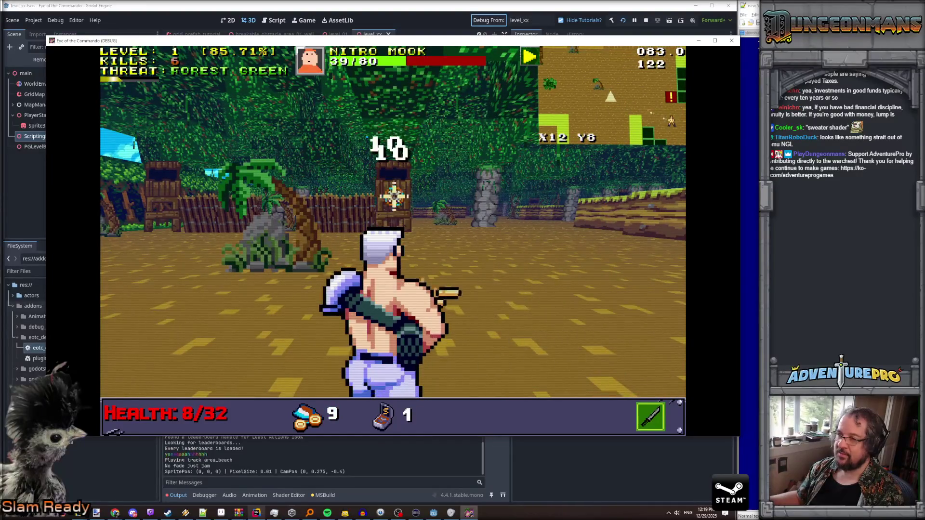
{"action": "key", "text": "Right"}
{"action": "left_click", "coordinate": [434, 215]}
{"action": "key", "text": "w"}
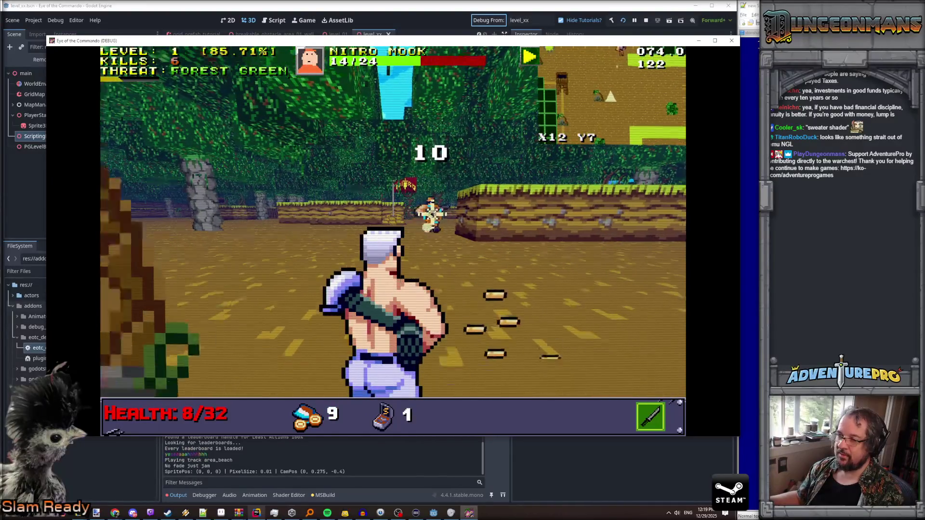
{"action": "left_click", "coordinate": [432, 214]}
{"action": "key", "text": "w"}
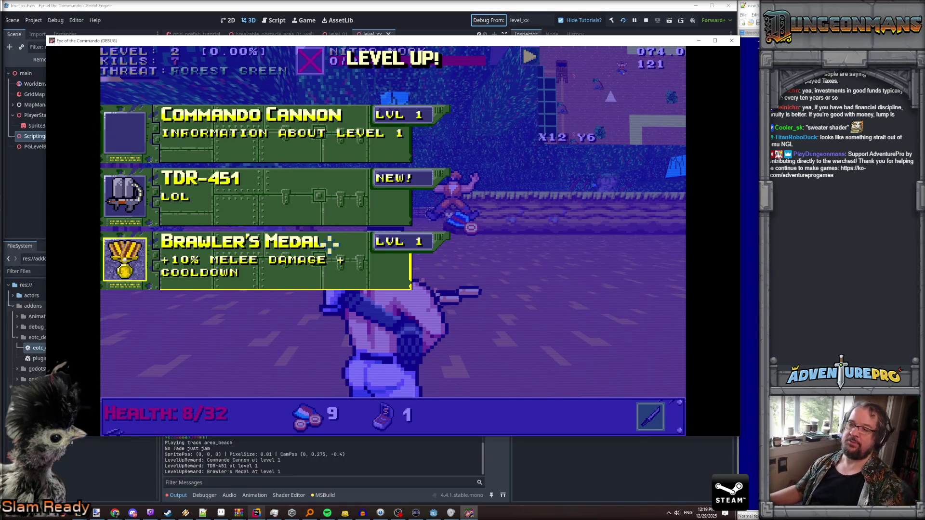
Step: Pick the Brawler's Medal reward and kill the next two Nitro Mooks
{"action": "left_click", "coordinate": [248, 246]}
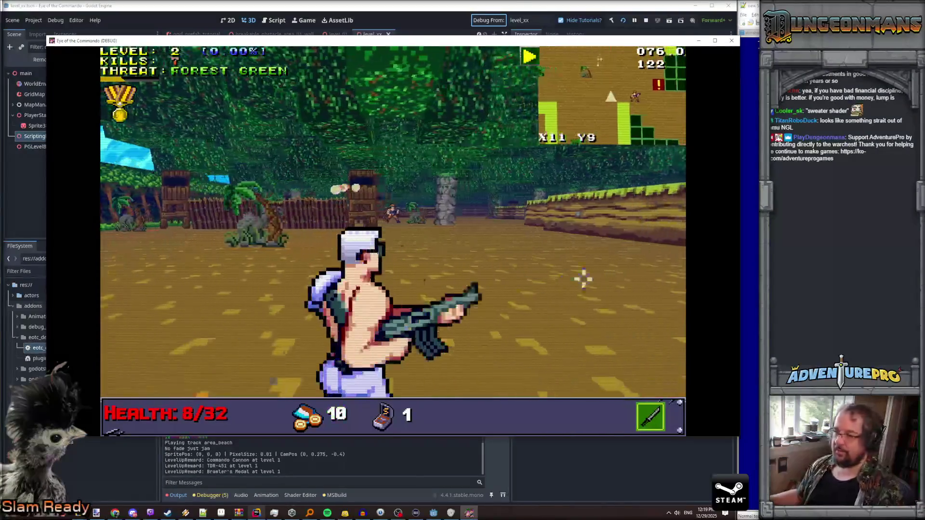
{"action": "left_click", "coordinate": [380, 212]}
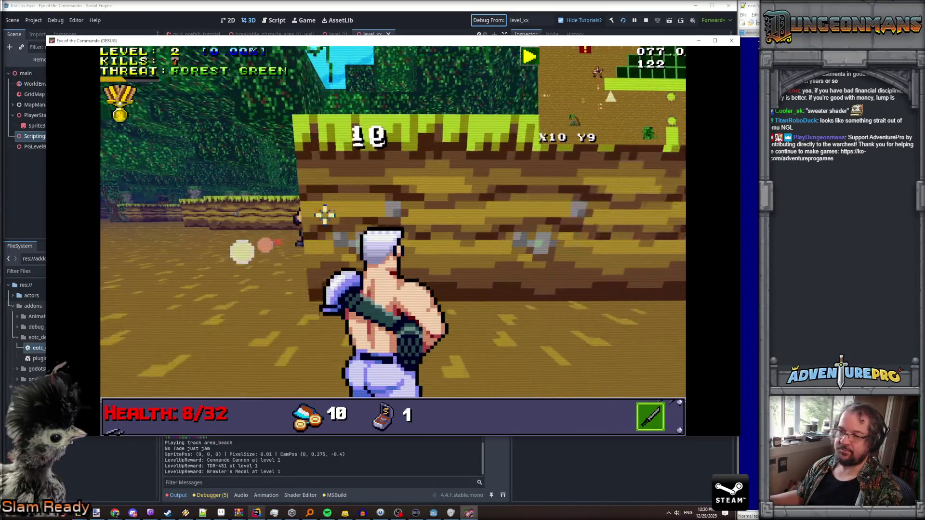
{"action": "left_click", "coordinate": [320, 211]}
{"action": "key", "text": "w"}
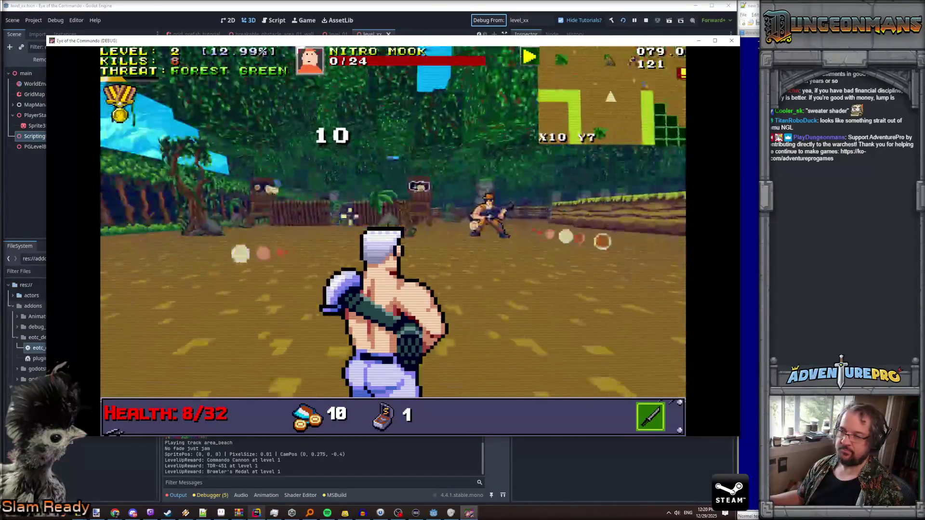
{"action": "left_click", "coordinate": [393, 212]}
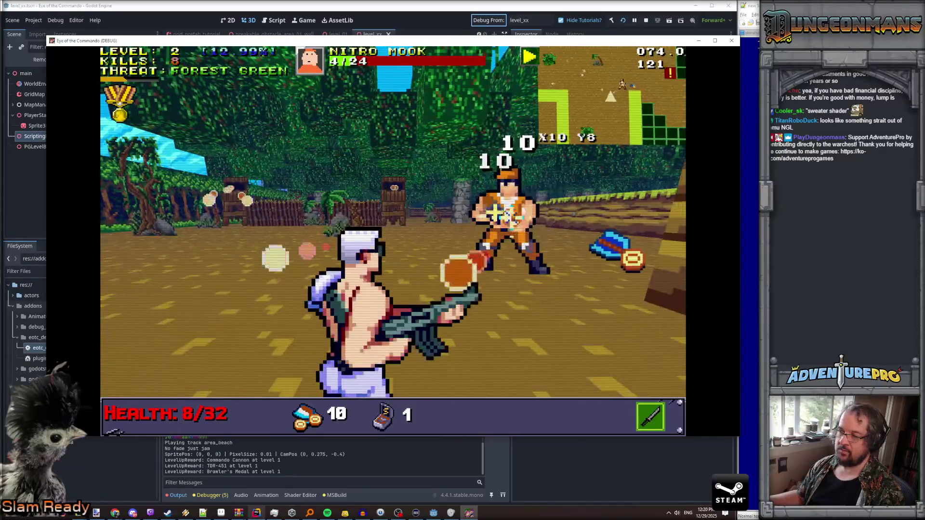
Step: Collect ammo and finish off the tougher Nitro Mook
{"action": "key", "text": "s"}
{"action": "key", "text": "w"}
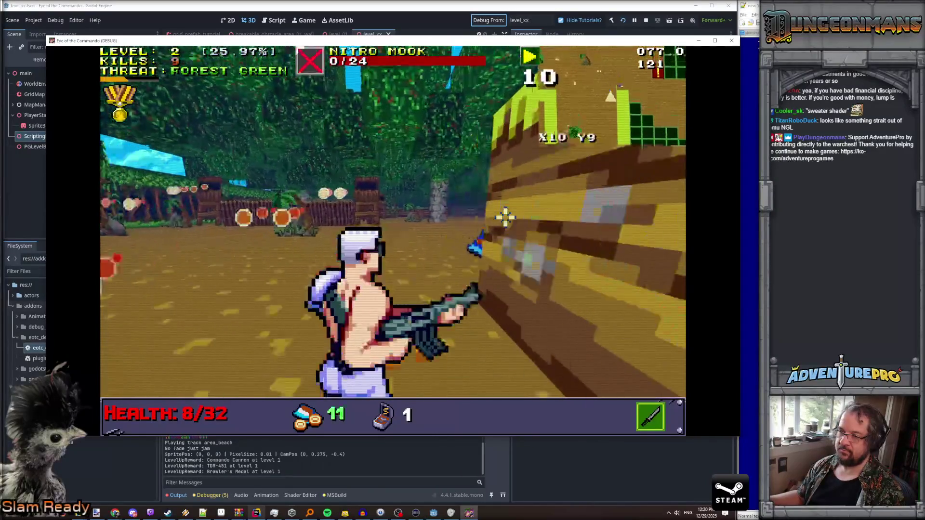
{"action": "left_click", "coordinate": [333, 210]}
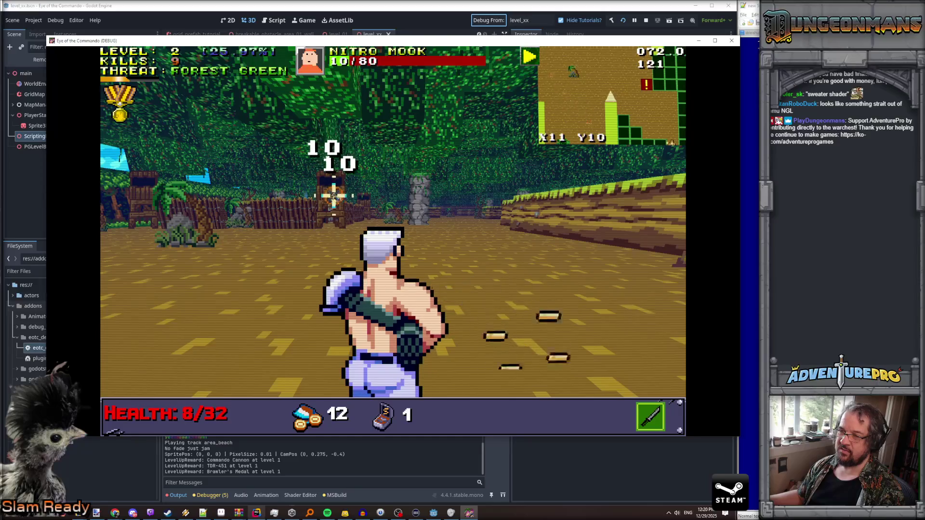
{"action": "left_click", "coordinate": [334, 195]}
{"action": "key", "text": "w"}
{"action": "key", "text": "w"}
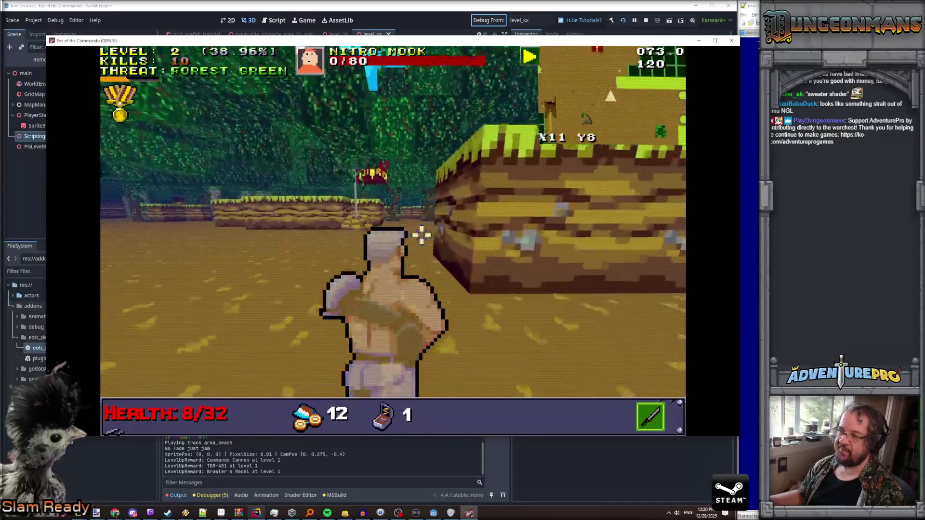
Step: Move along the path, turning toward the soldiers and the banner enemy
{"action": "key", "text": "w"}
{"action": "key", "text": "w"}
{"action": "key", "text": "w"}
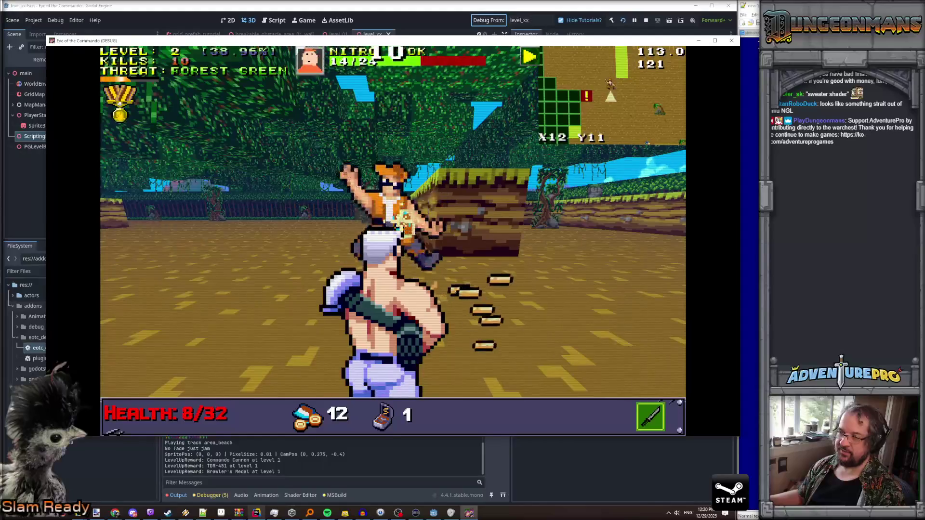
{"action": "key", "text": "s"}
{"action": "key", "text": "a"}
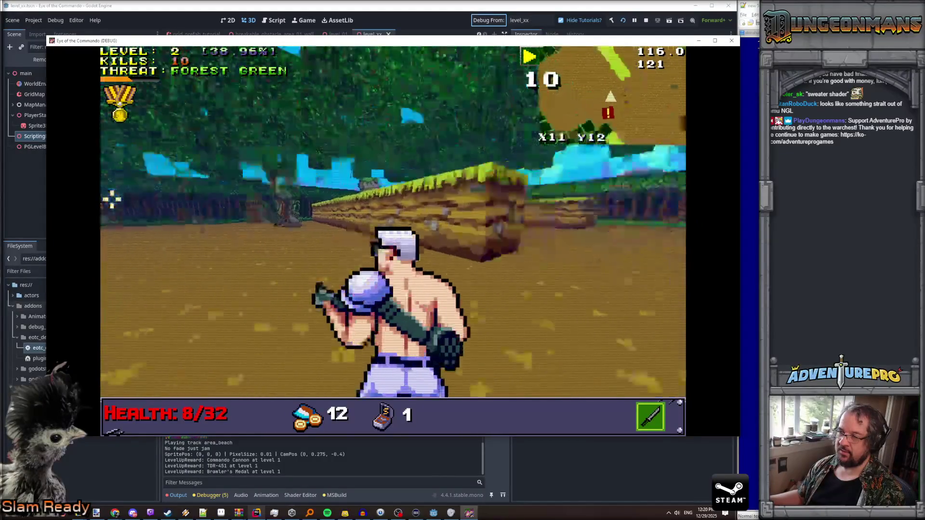
{"action": "key", "text": "w"}
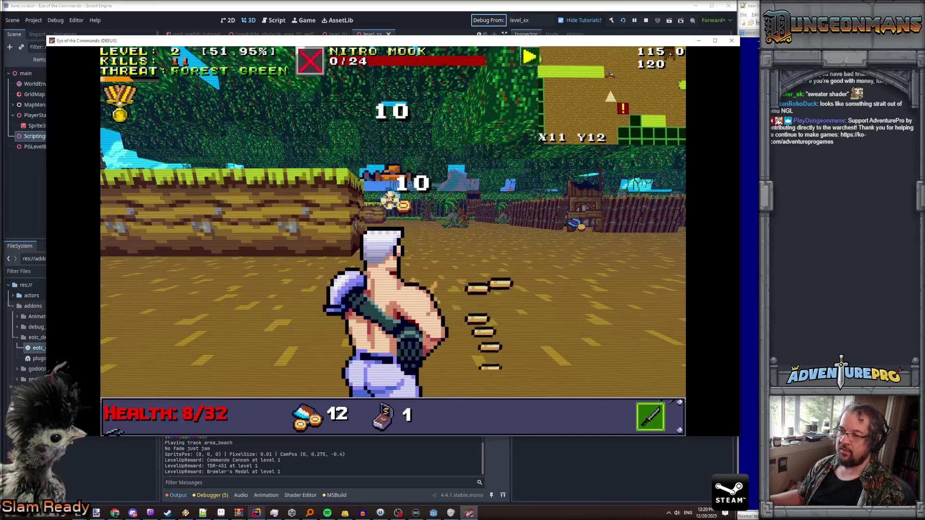
{"action": "key", "text": "d"}
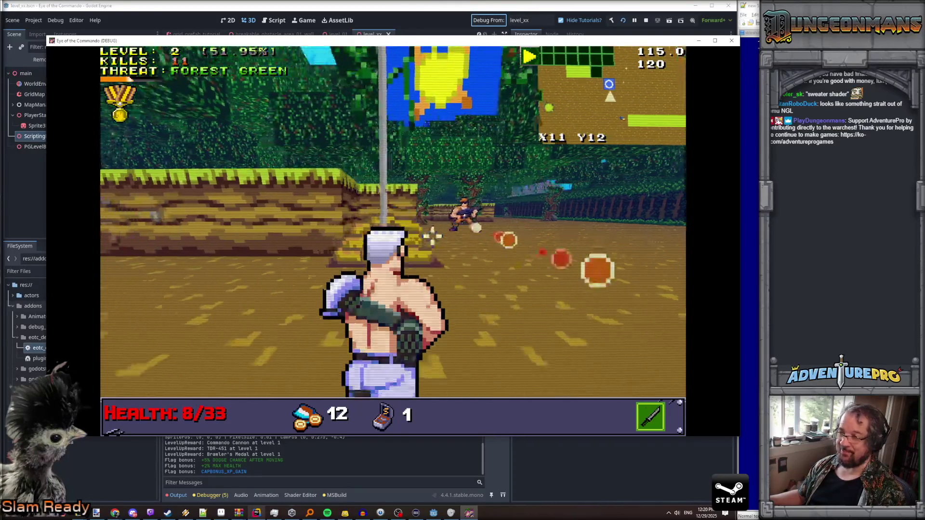
{"action": "key", "text": "a"}
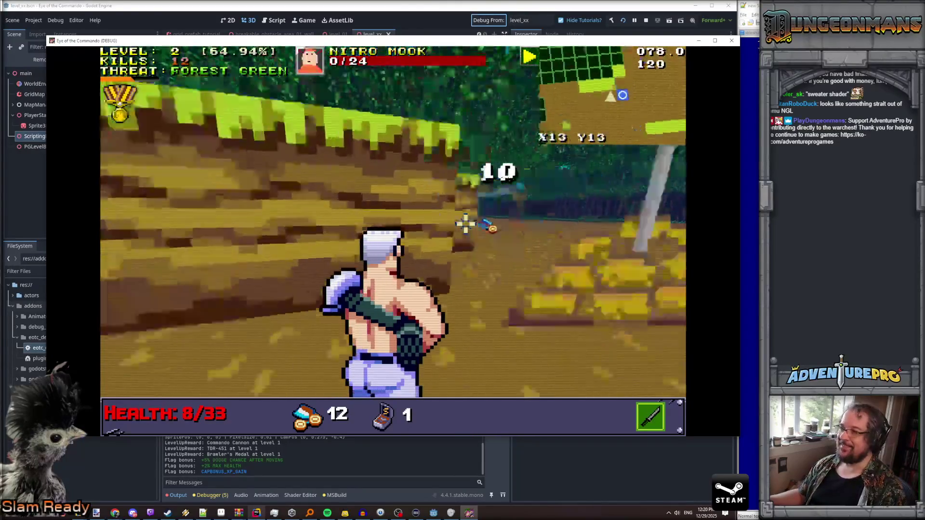
{"action": "key", "text": "w"}
{"action": "key", "text": "w"}
{"action": "key", "text": "w"}
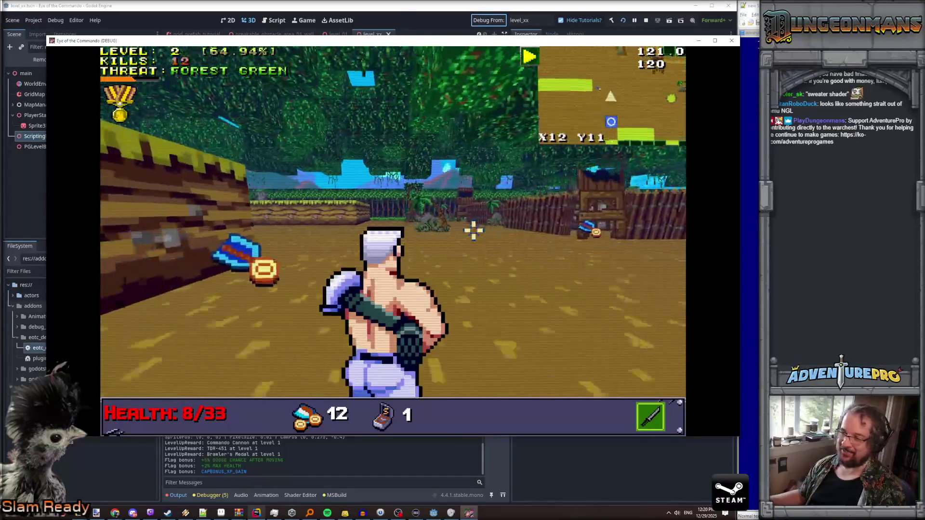
{"action": "key", "text": "a"}
Step: Grab ammo and strafe past the stone pillar while firing at the Nitro Mook
{"action": "key", "text": "w"}
{"action": "key", "text": "d"}
{"action": "key", "text": "w"}
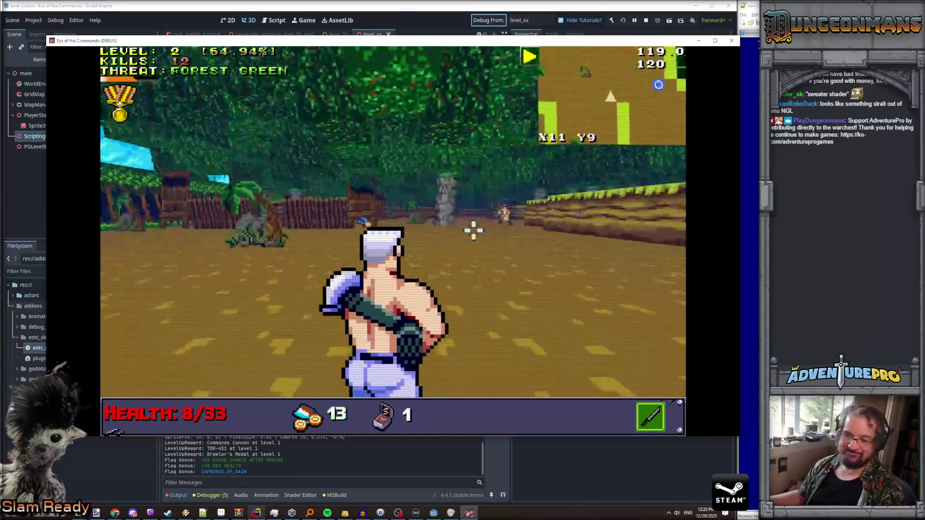
{"action": "key", "text": "w"}
{"action": "key", "text": "w"}
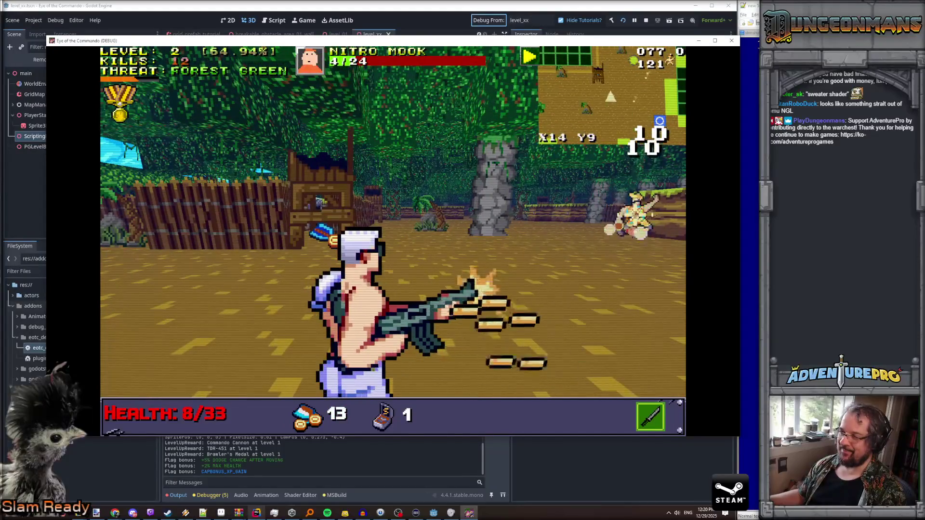
{"action": "key", "text": "w"}
{"action": "key", "text": "w"}
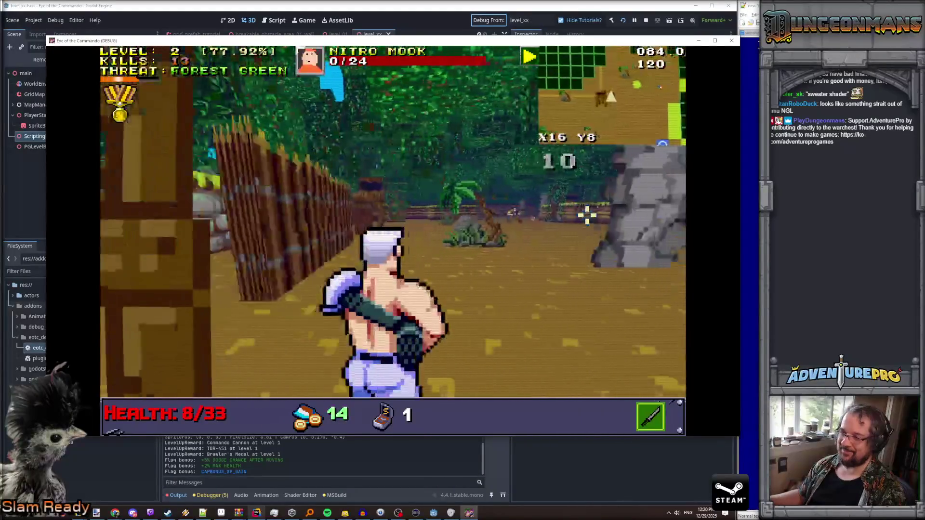
{"action": "key", "text": "e"}
{"action": "key", "text": "e"}
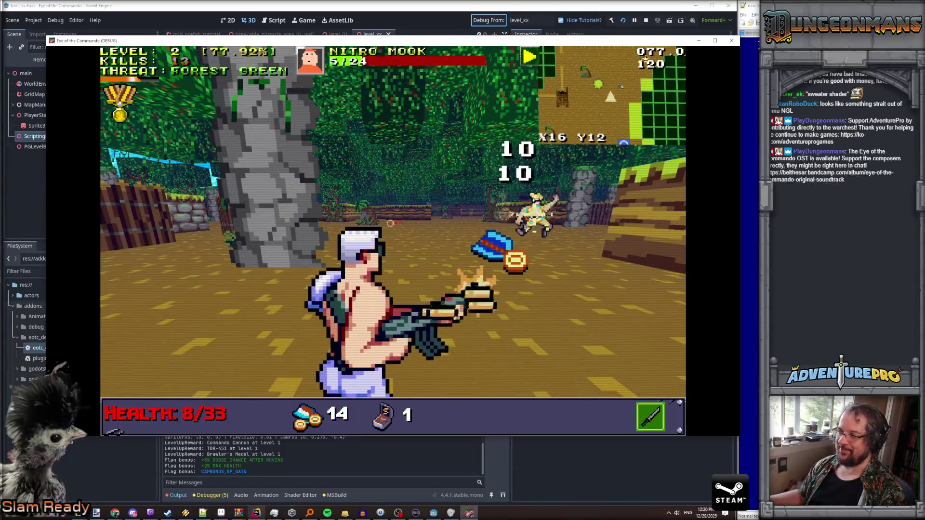
{"action": "key", "text": "e"}
{"action": "key", "text": "w"}
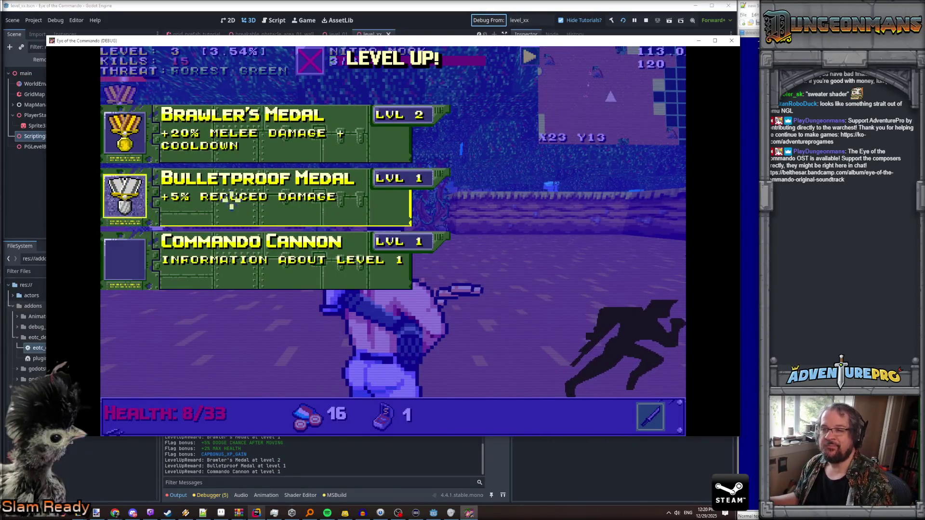
Step: Pick the Bulletproof Medal reward, collect ammo near the crate and shoot a Nitro Mook
{"action": "left_click", "coordinate": [231, 203]}
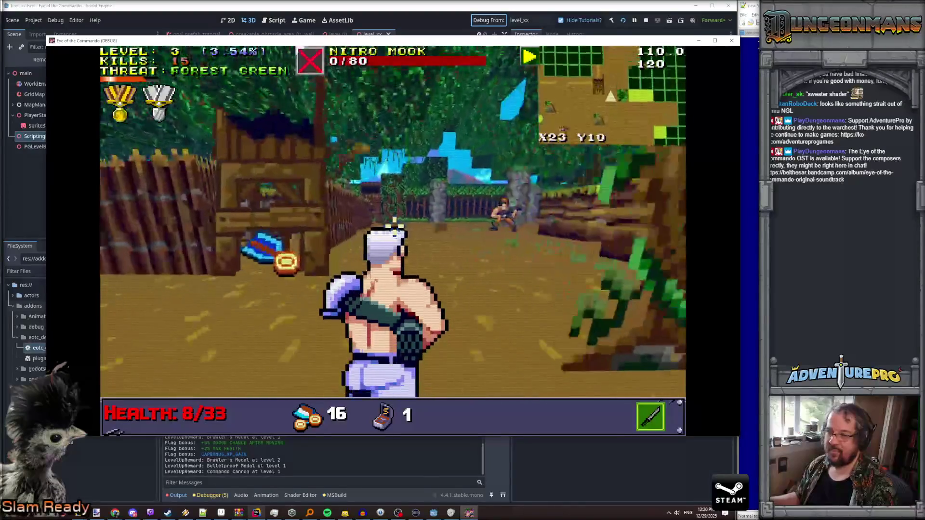
{"action": "key", "text": "w"}
{"action": "key", "text": "s"}
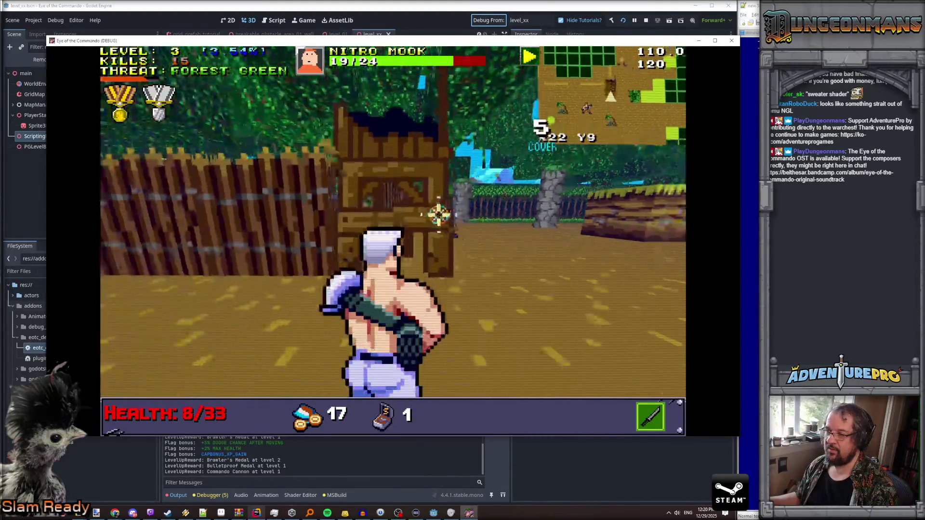
{"action": "left_click", "coordinate": [392, 207]}
Step: Fight the approaching Nitro Mooks until Game Over, then close the game window
{"action": "key", "text": "s"}
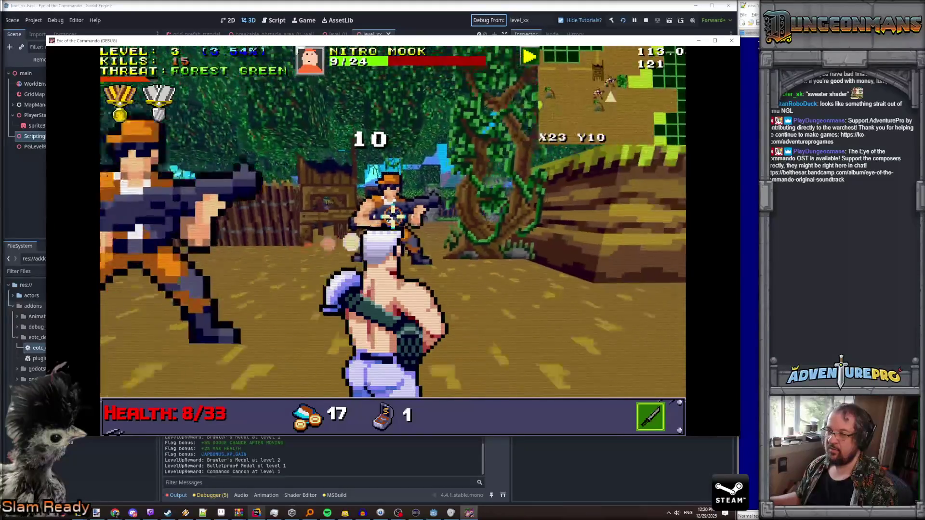
{"action": "left_click", "coordinate": [393, 207]}
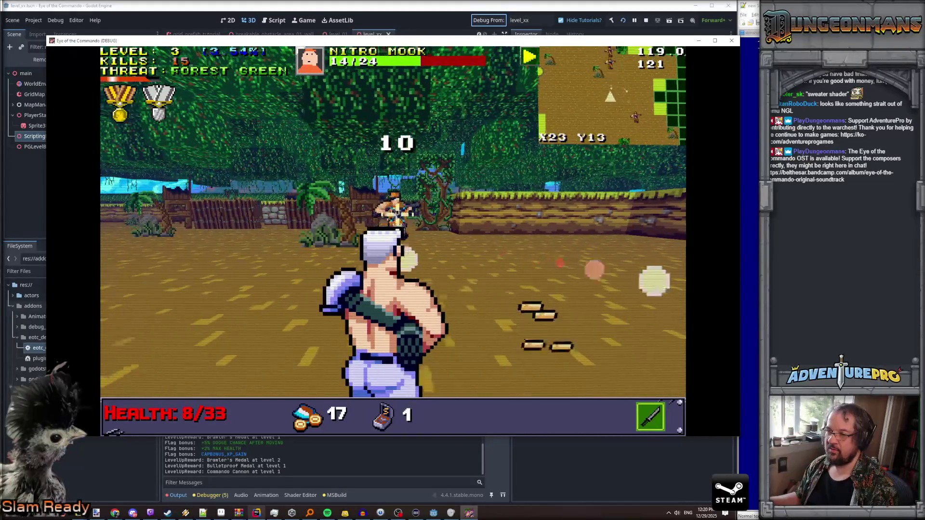
{"action": "key", "text": "s"}
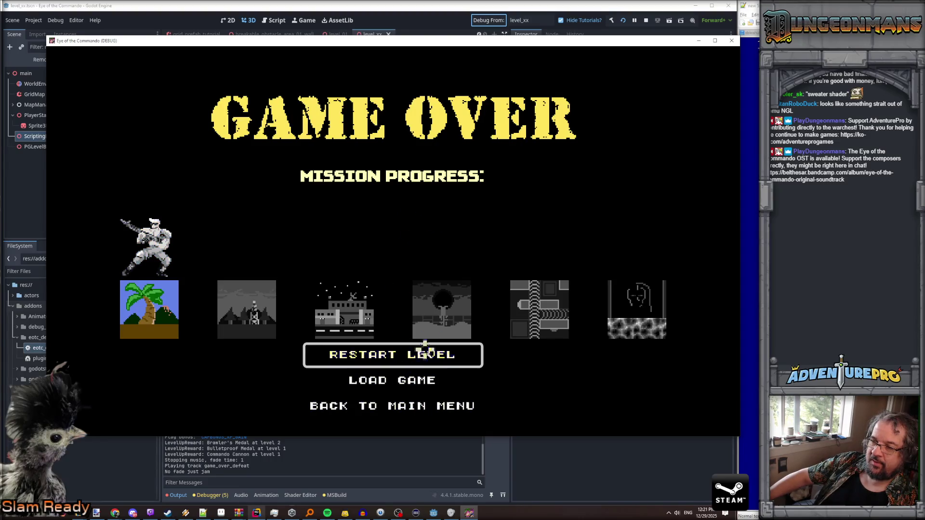
{"action": "left_click", "coordinate": [732, 41]}
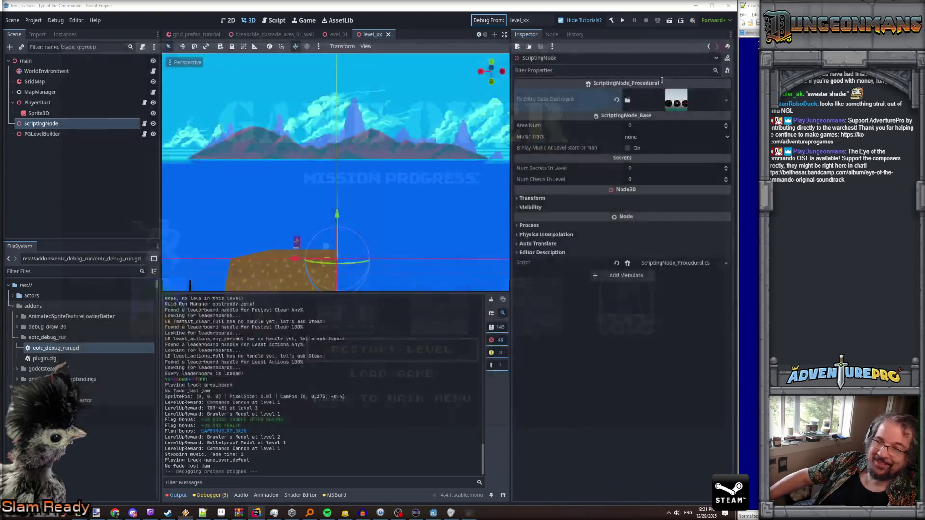